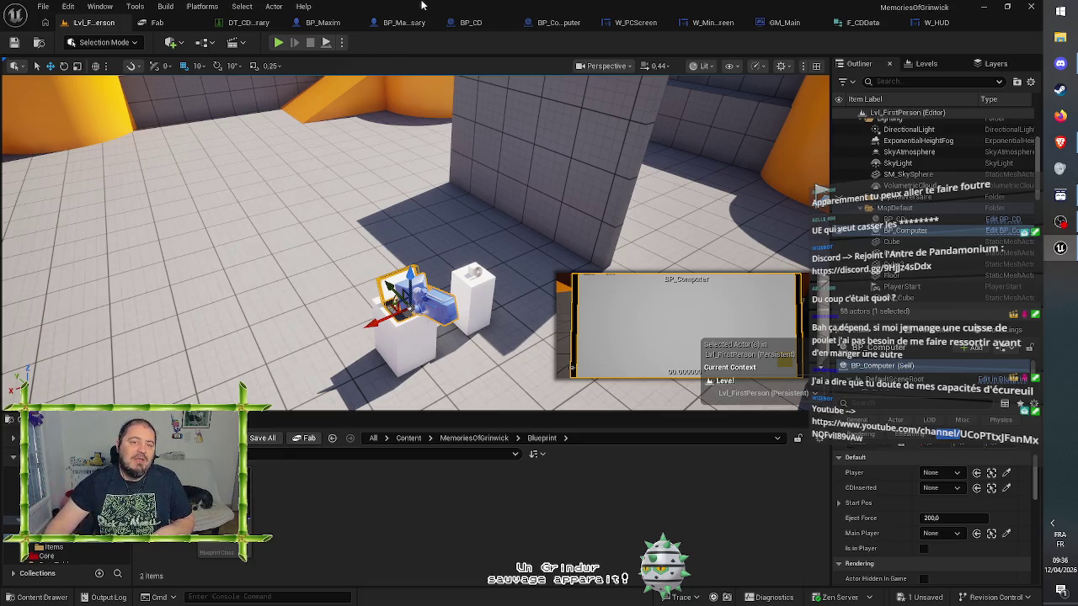
# Review the IA_Drop and IA_Cancel node chains in BP_Maxim's event graph
pyautogui.click(330, 26)
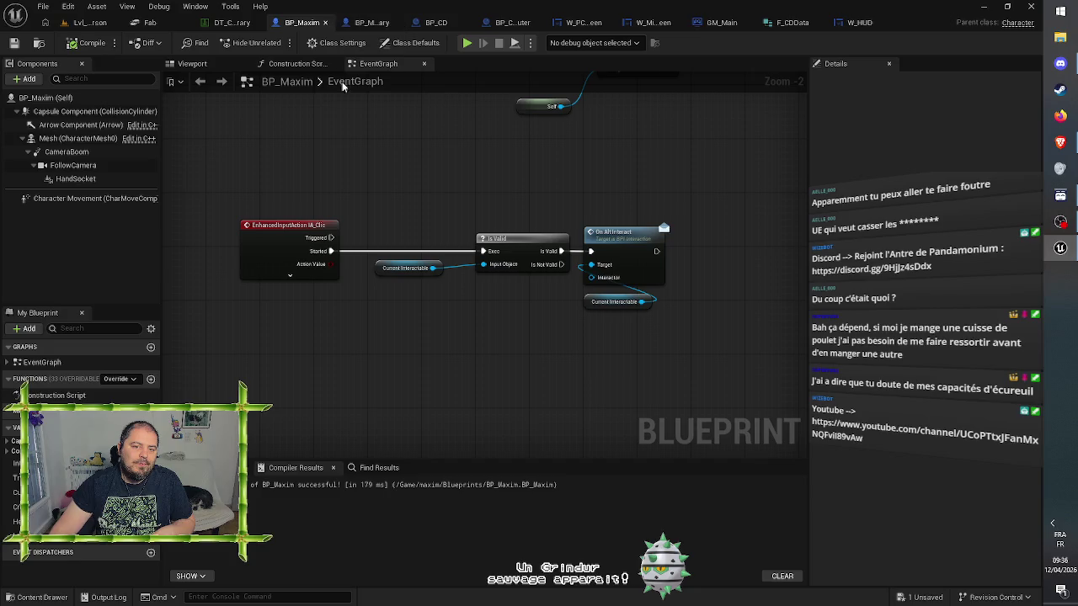
pyautogui.moveTo(371, 166); pyautogui.dragTo(423, 315)
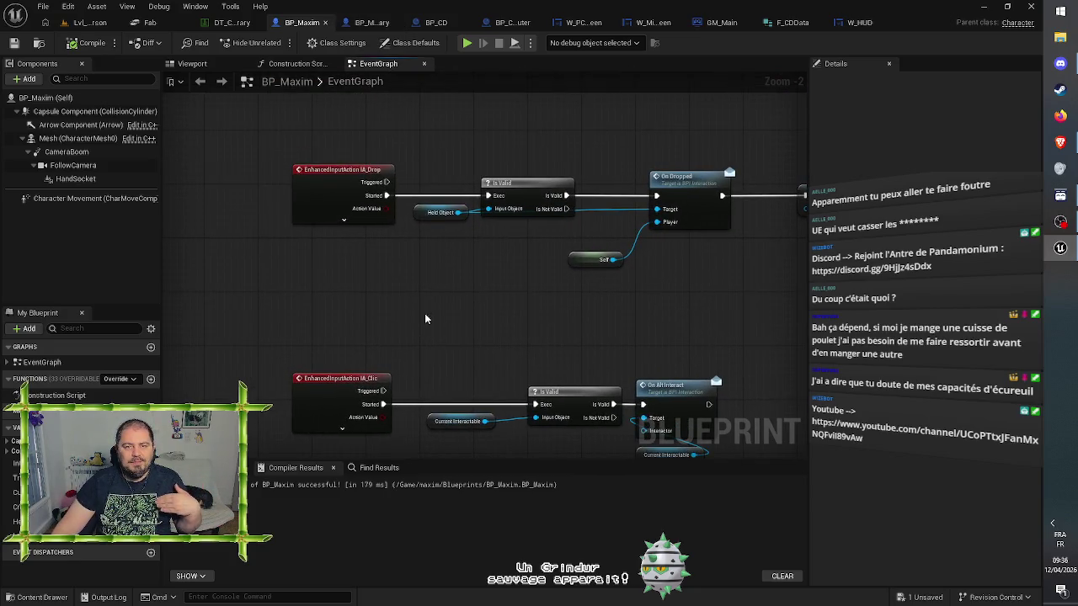
pyautogui.moveTo(477, 330); pyautogui.dragTo(491, 212)
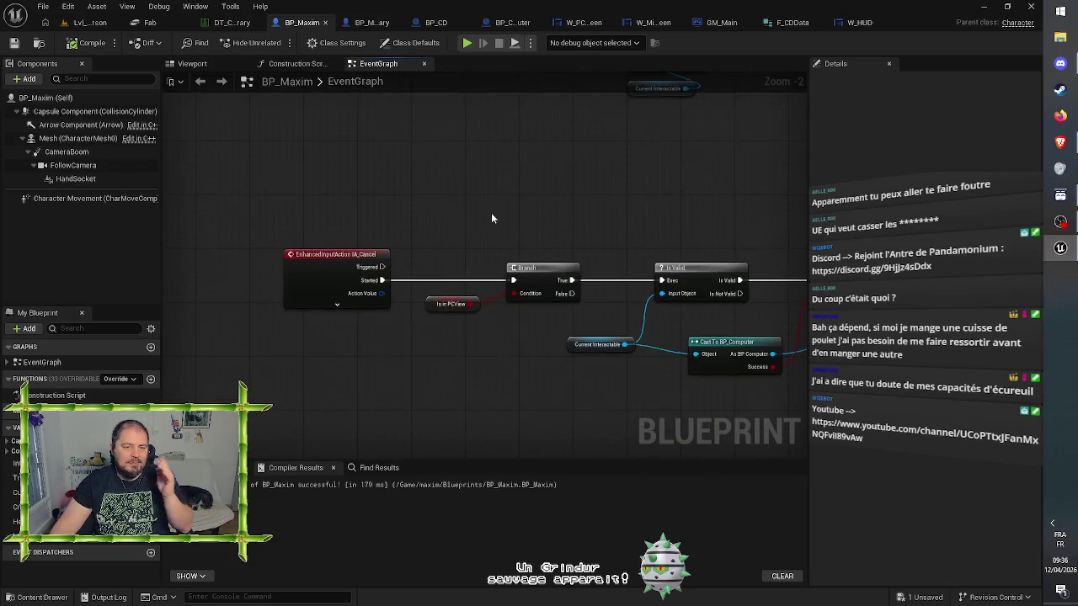
# Switch to BP_Computer's event graph and bring the ExitCD and ExitPC chains into view
pyautogui.click(511, 23)
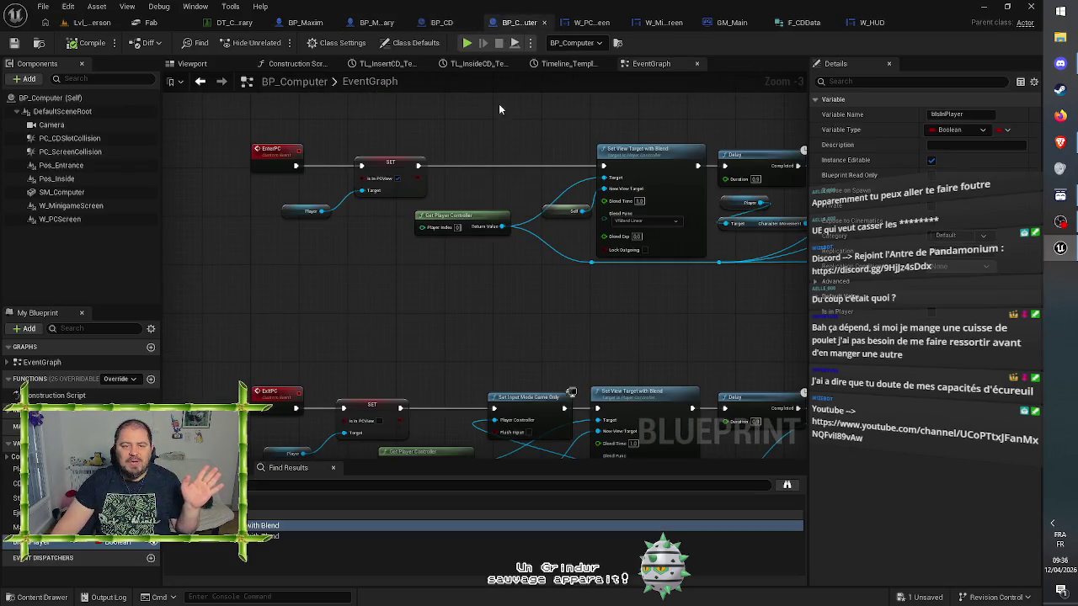
pyautogui.moveTo(467, 341); pyautogui.dragTo(480, 146)
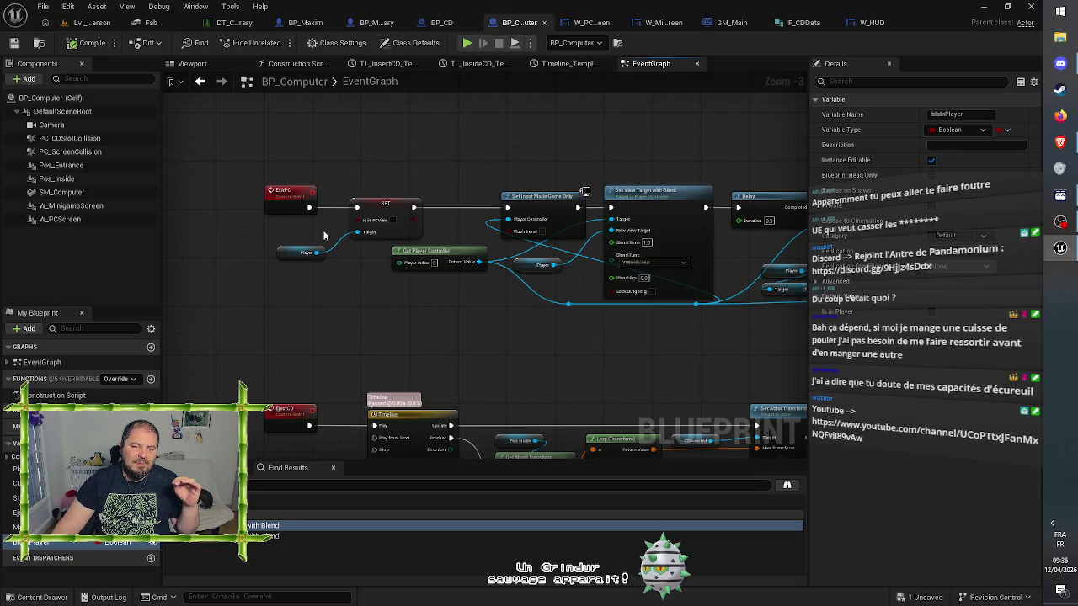
pyautogui.scroll(1, 325, 310)
pyautogui.scroll(1, 325, 310)
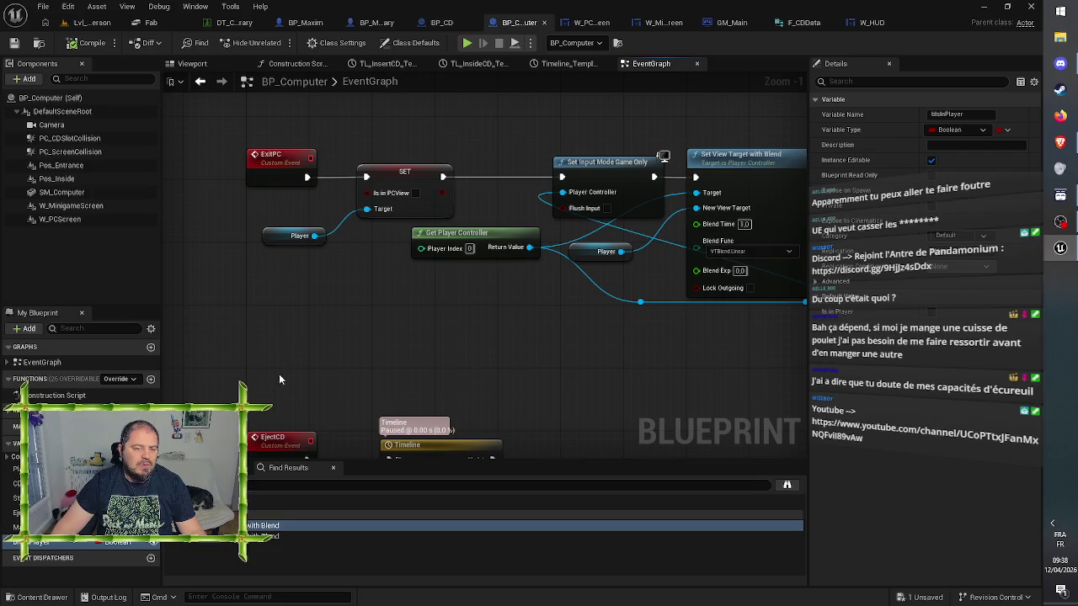
pyautogui.moveTo(339, 334); pyautogui.dragTo(350, 340)
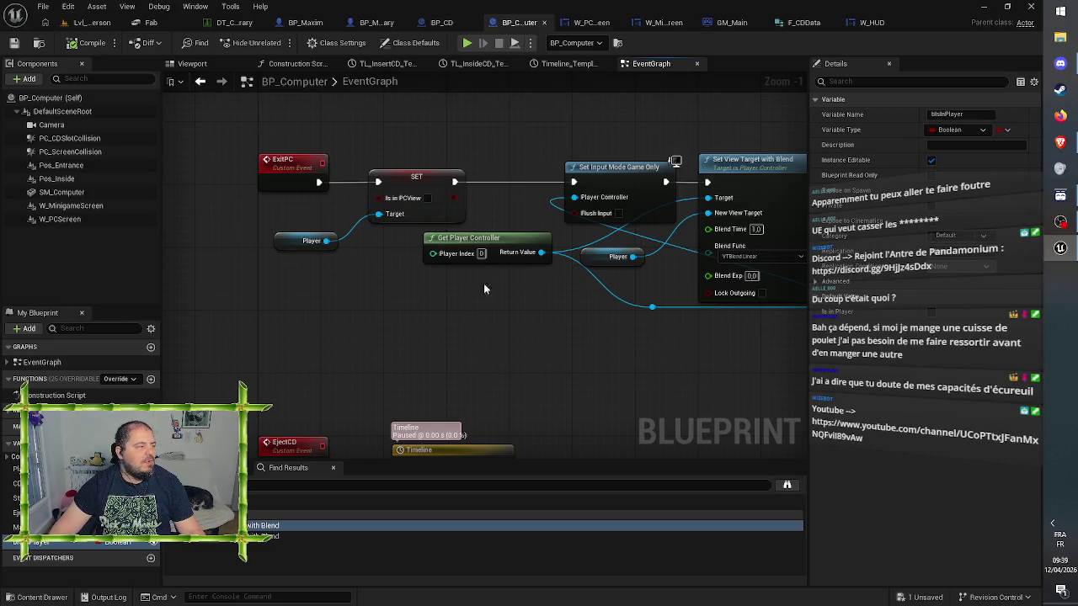
pyautogui.click(84, 23)
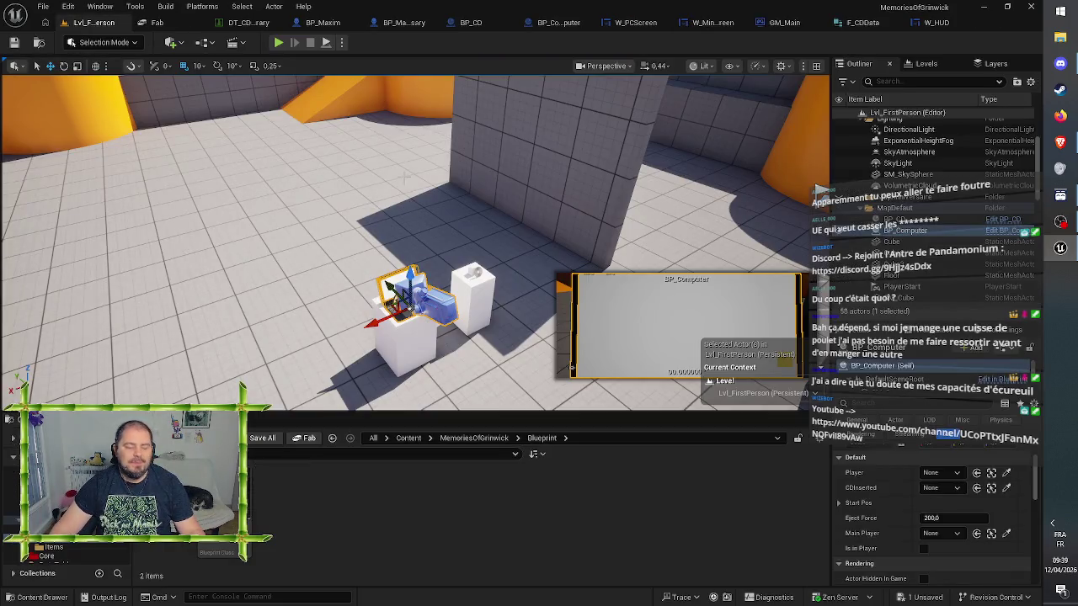
# Frame the BP_Maxim_Anniversary character on the platform beside the cylinder
pyautogui.moveTo(404, 178); pyautogui.dragTo(428, 155)
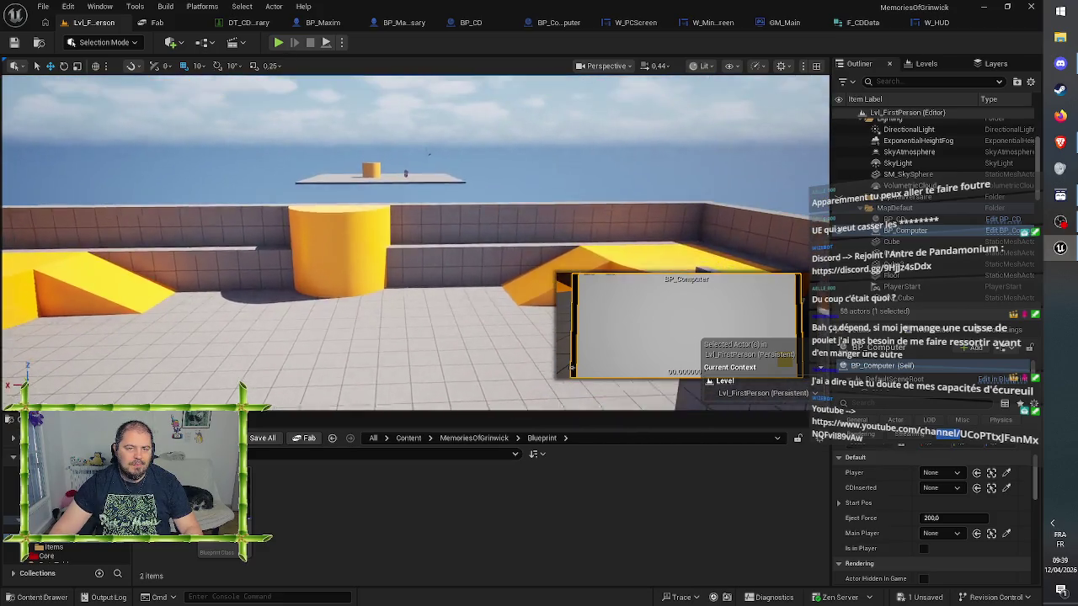
pyautogui.scroll(5, 376, 174)
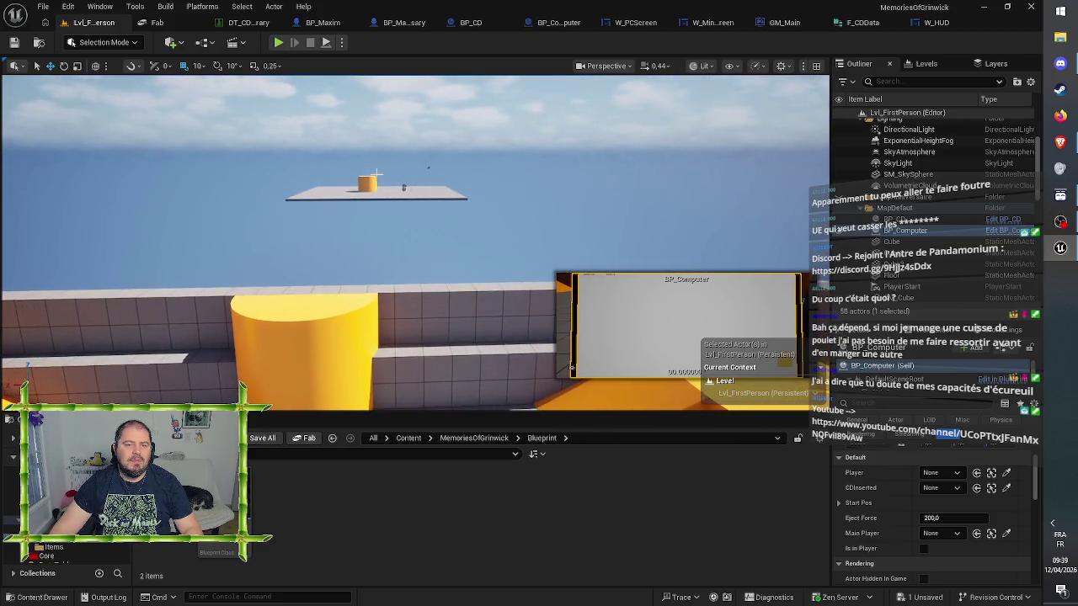
pyautogui.click(403, 187)
pyautogui.press('f')
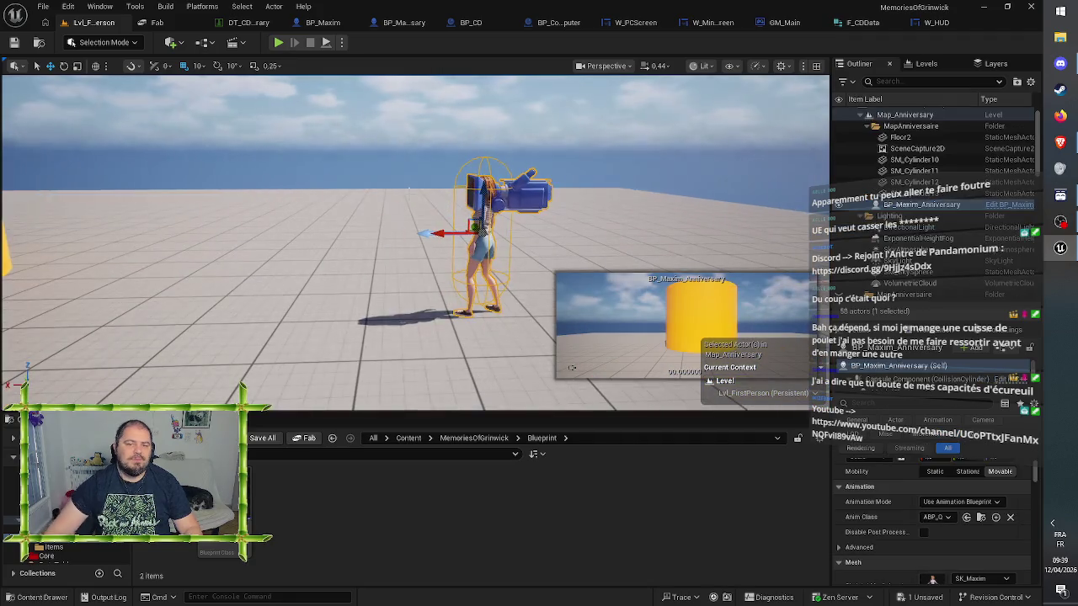
pyautogui.moveTo(408, 189); pyautogui.dragTo(341, 196)
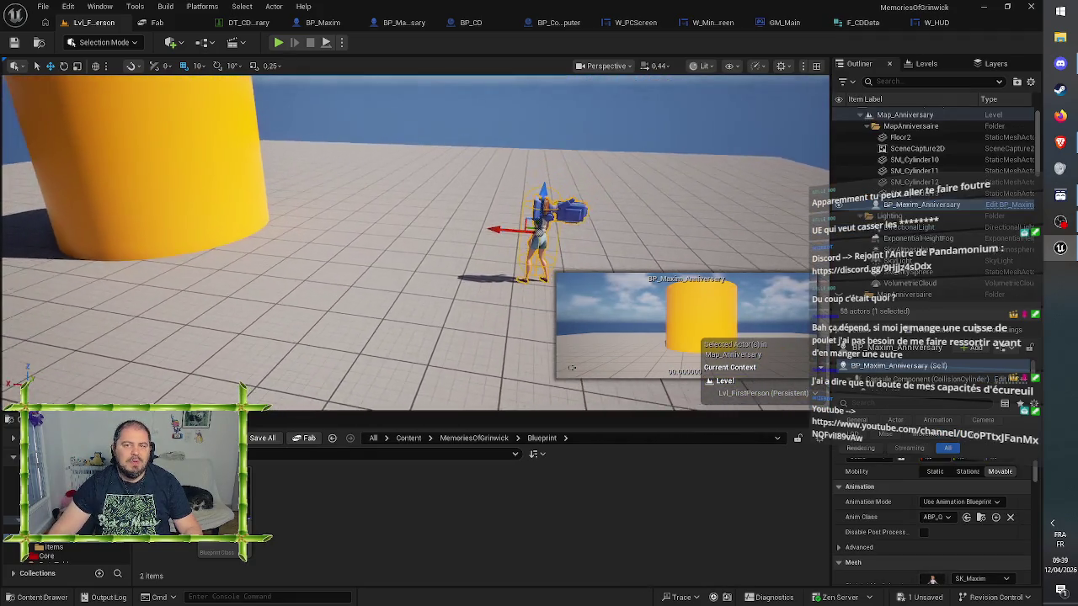
# Set the viewport camera speed to 0.7 with Distance Based turned off
pyautogui.click(655, 65)
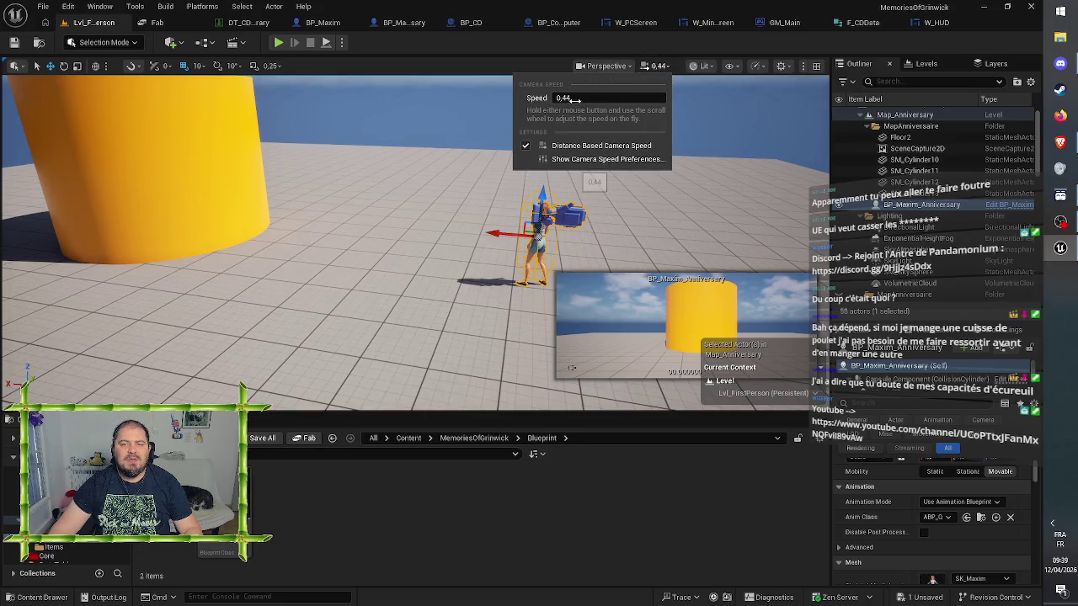
pyautogui.click(526, 145)
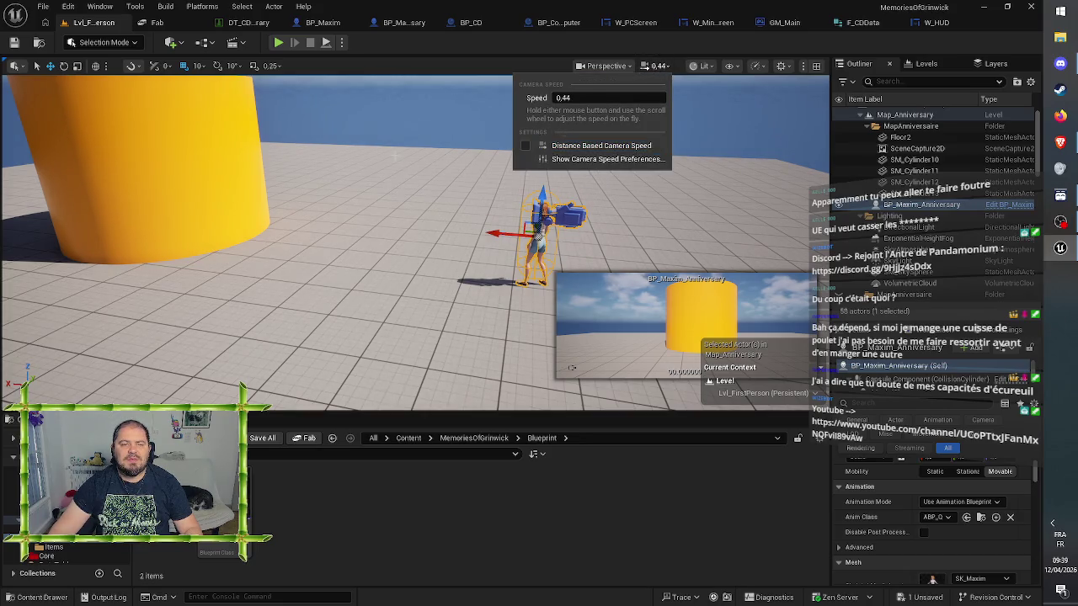
pyautogui.moveTo(395, 156); pyautogui.dragTo(484, 163)
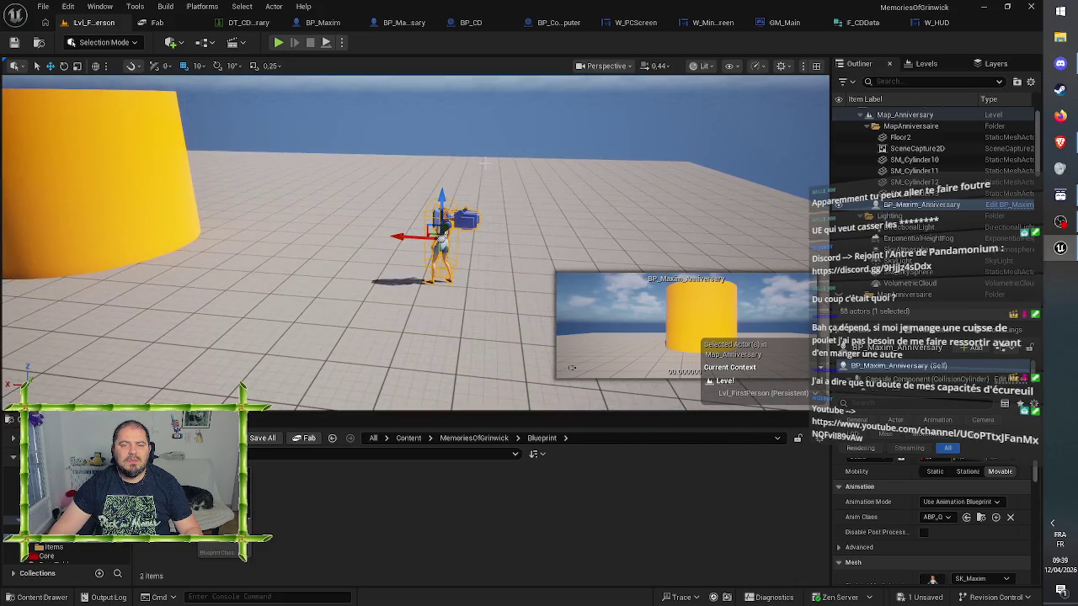
pyautogui.click(655, 66)
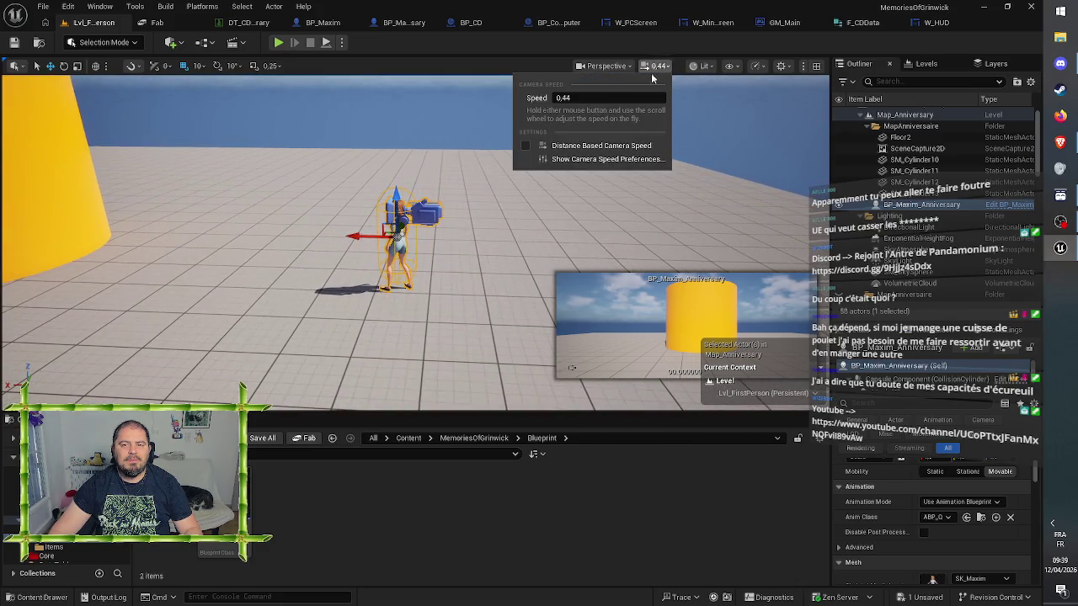
pyautogui.click(580, 98)
pyautogui.write('0.7')
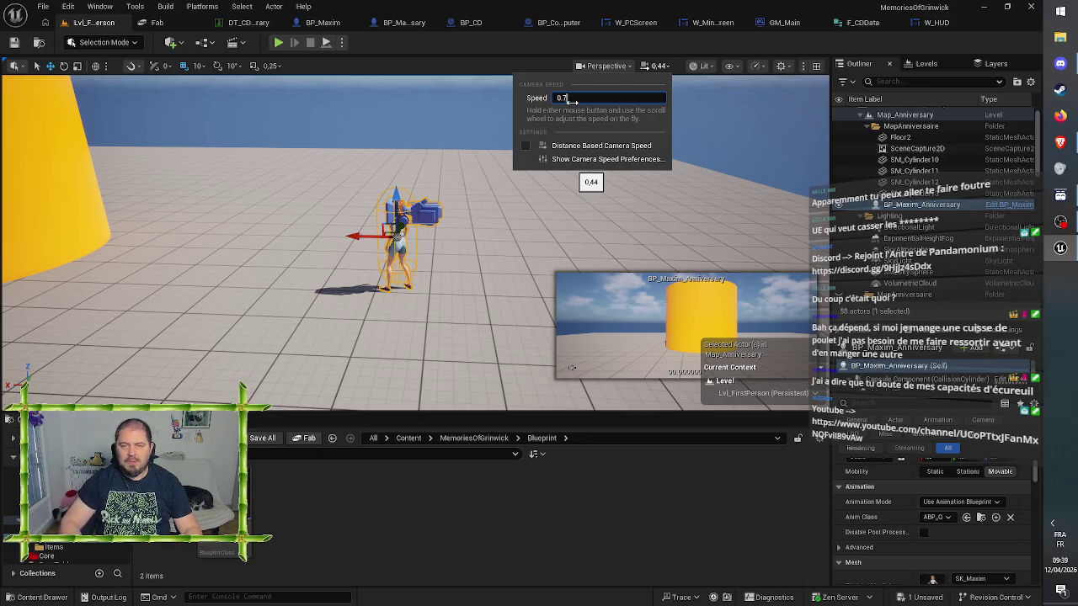
pyautogui.press('Return')
# Position the view behind the character and start a Play-in-Editor session
pyautogui.moveTo(519, 220)
pyautogui.mouseDown()
pyautogui.moveTo(519, 252)
pyautogui.moveTo(519, 202)
pyautogui.moveTo(530, 198)
pyautogui.moveTo(531, 228)
pyautogui.moveTo(505, 221)
pyautogui.moveTo(497, 202)
pyautogui.mouseUp()
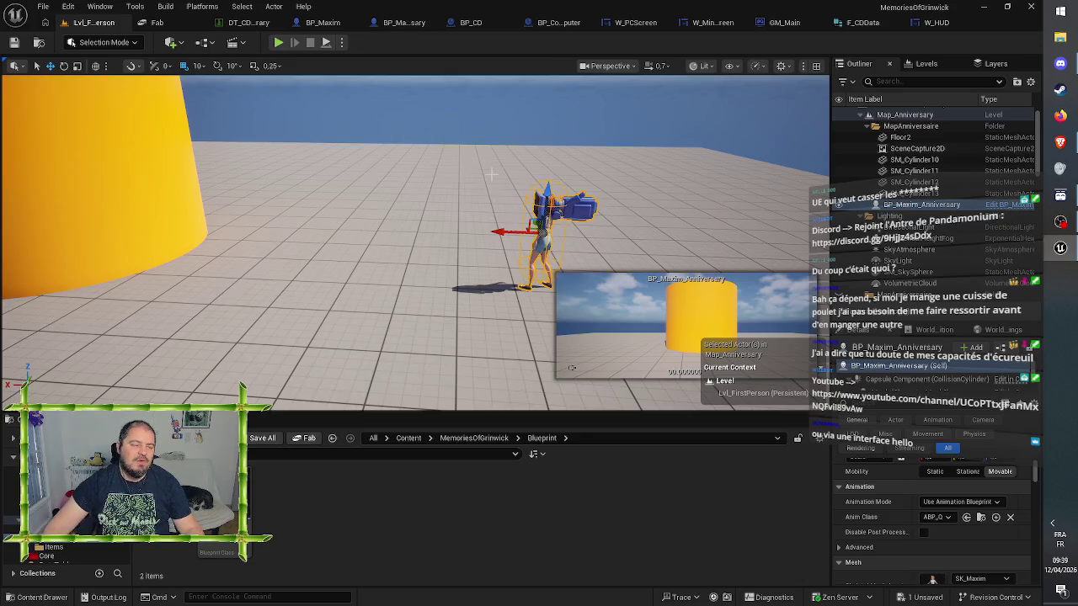
pyautogui.moveTo(492, 177)
pyautogui.mouseDown()
pyautogui.moveTo(493, 190)
pyautogui.moveTo(492, 173)
pyautogui.mouseUp()
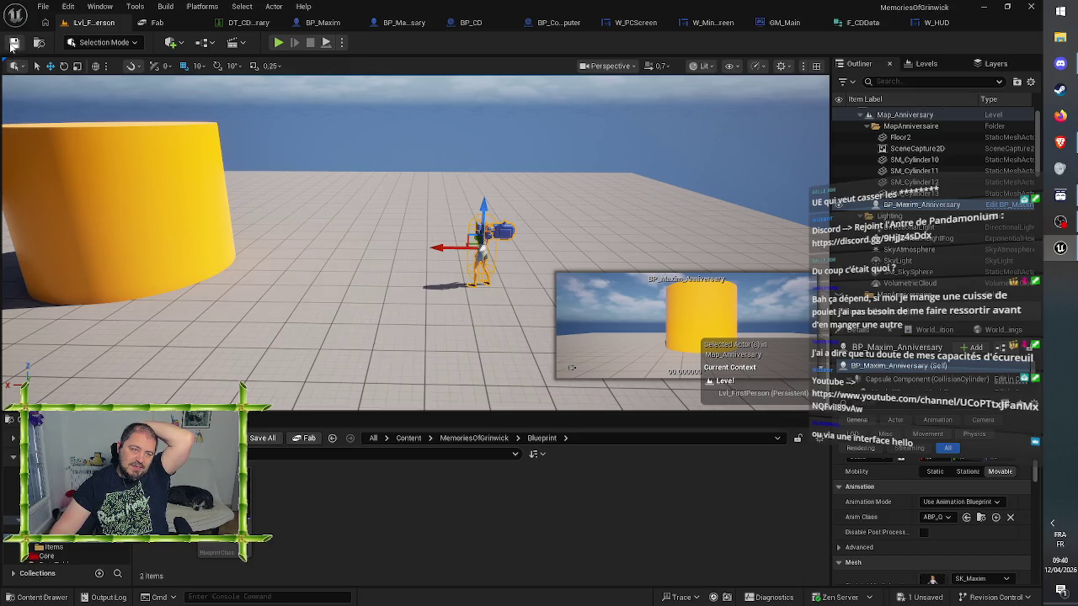
pyautogui.click(279, 42)
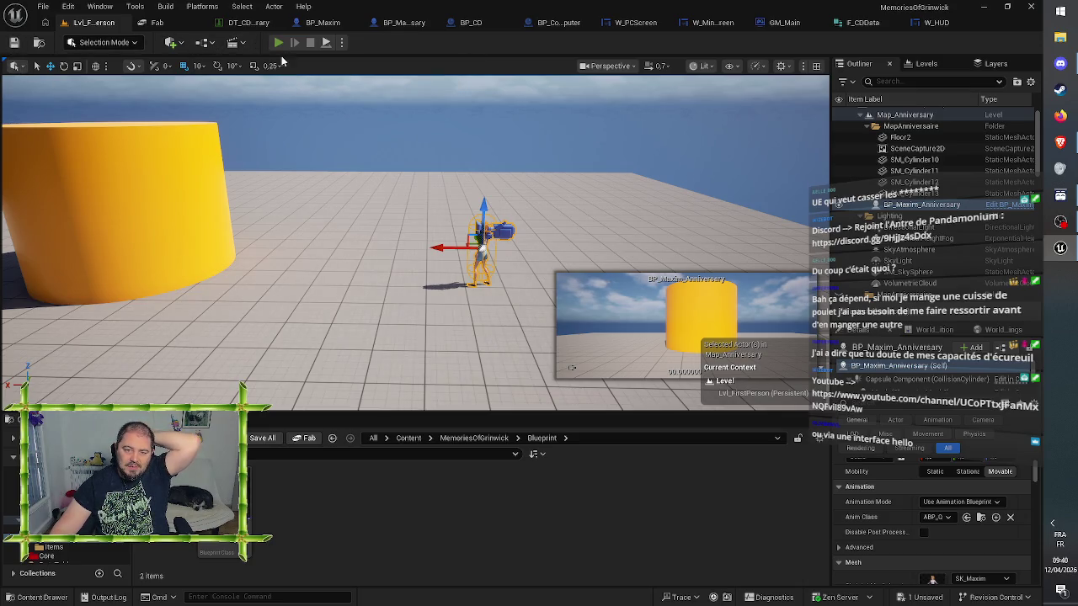
pyautogui.click(571, 199)
# Walk to the white cube, pick up the pink CD and drop it at the laptop
pyautogui.press('w')
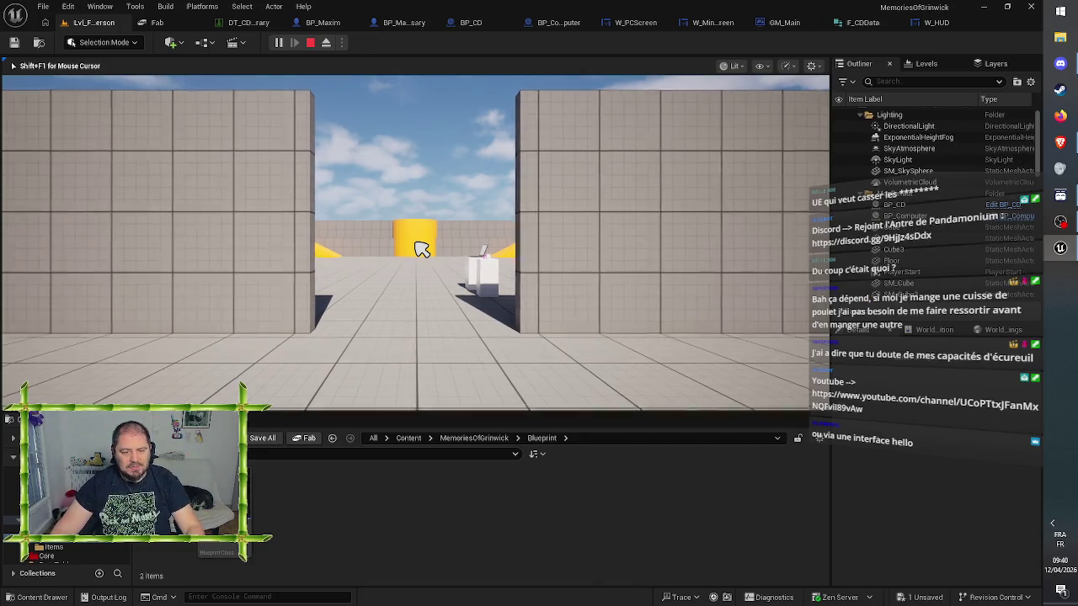
pyautogui.press('w')
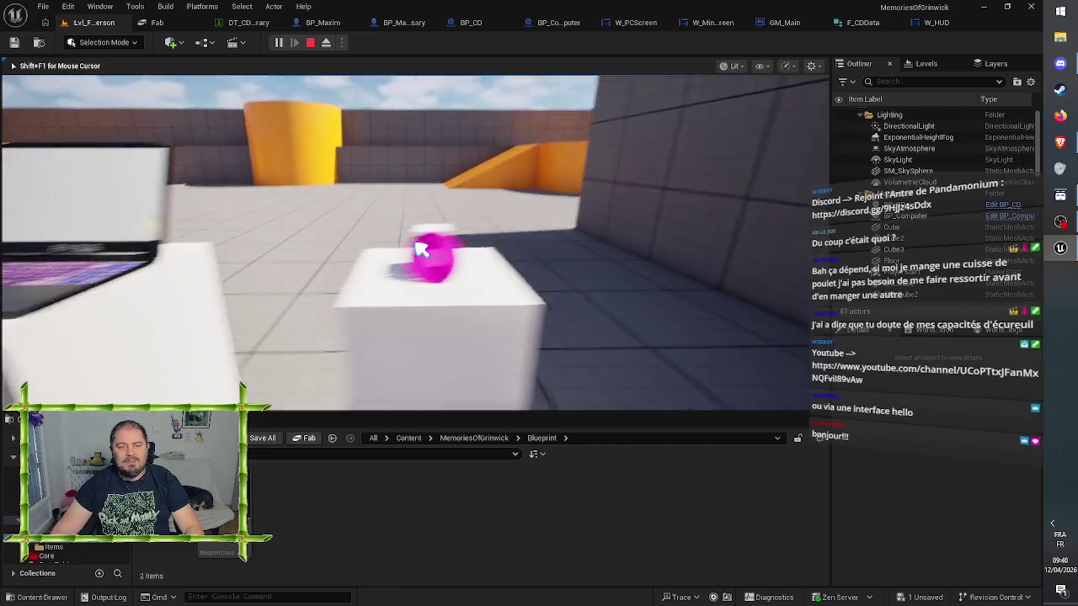
pyautogui.click(422, 249)
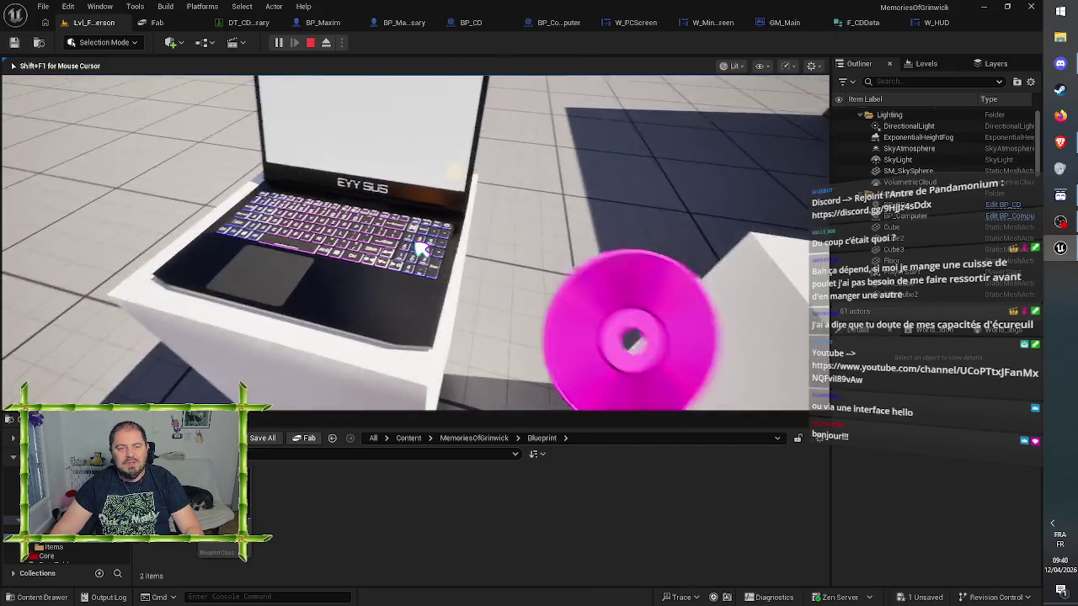
pyautogui.click(422, 250)
pyautogui.press('s')
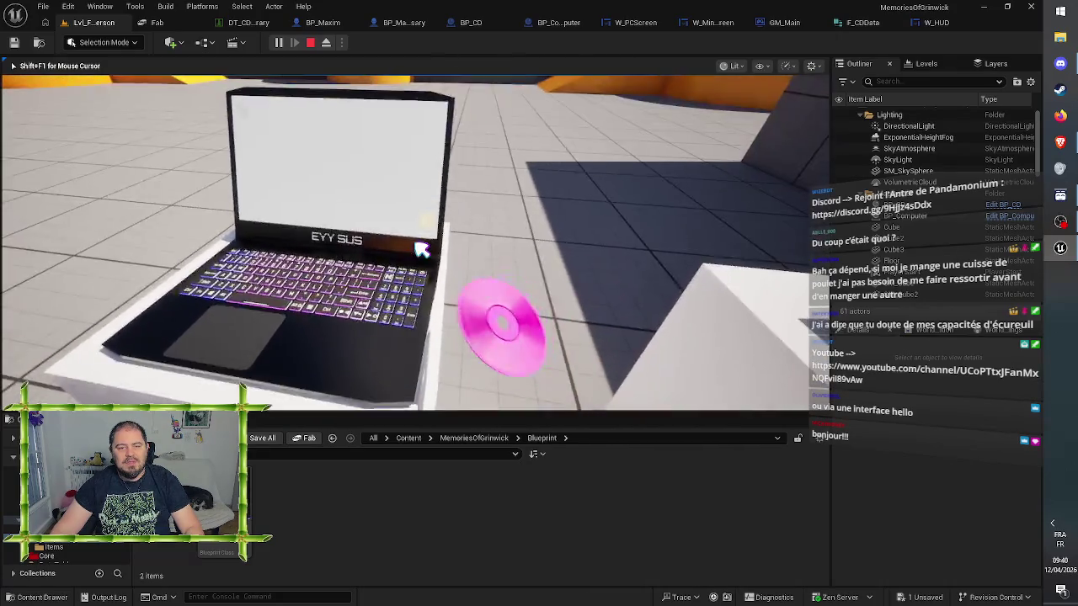
# Use the laptop to launch Anniversary, then stop the play session
pyautogui.click(422, 250)
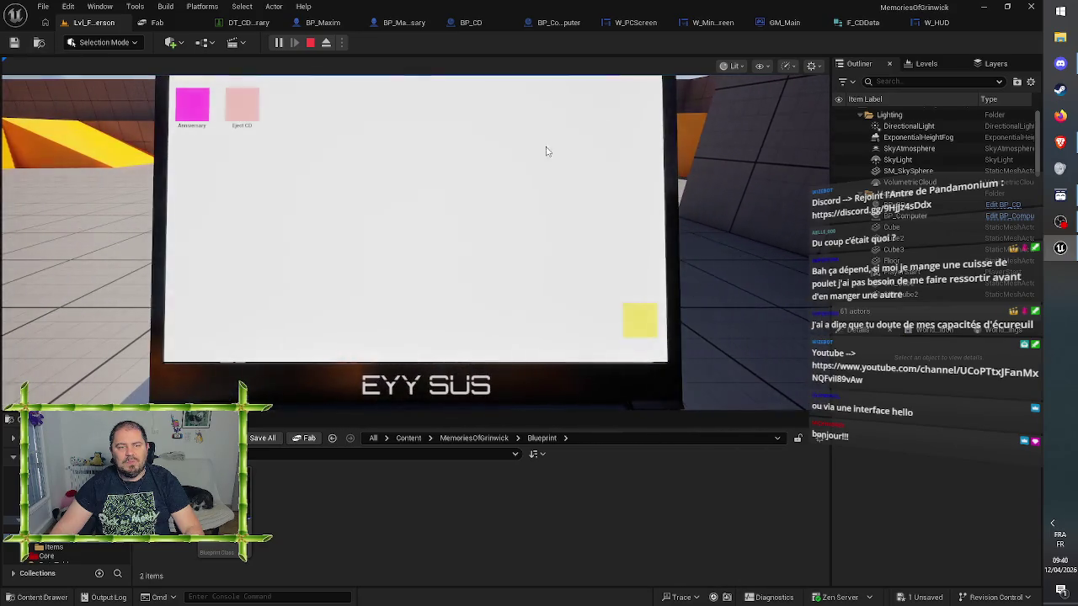
pyautogui.doubleClick(203, 110)
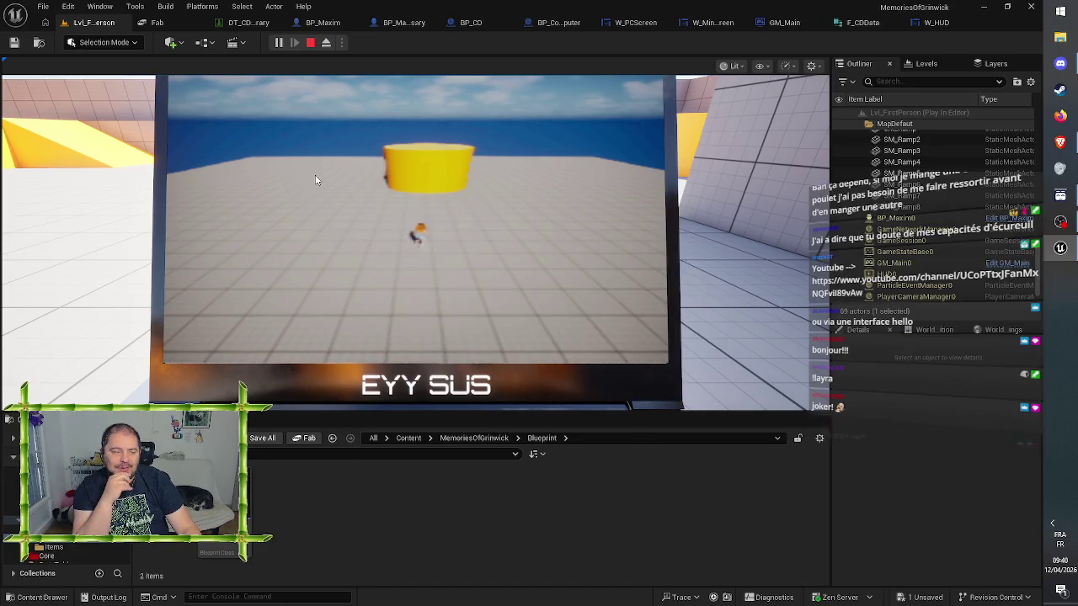
pyautogui.press('Escape')
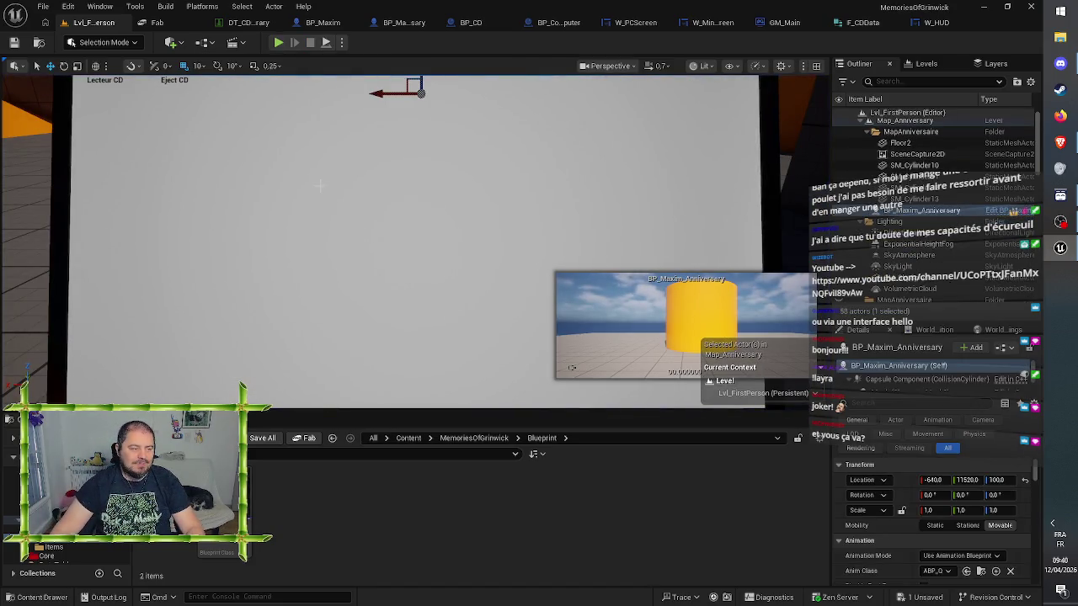
# Focus the view on BP_Maxim_Anniversary and back away to show the yellow cylinder
pyautogui.moveTo(315, 179)
pyautogui.mouseDown()
pyautogui.moveTo(287, 179)
pyautogui.moveTo(295, 261)
pyautogui.moveTo(323, 187)
pyautogui.mouseUp()
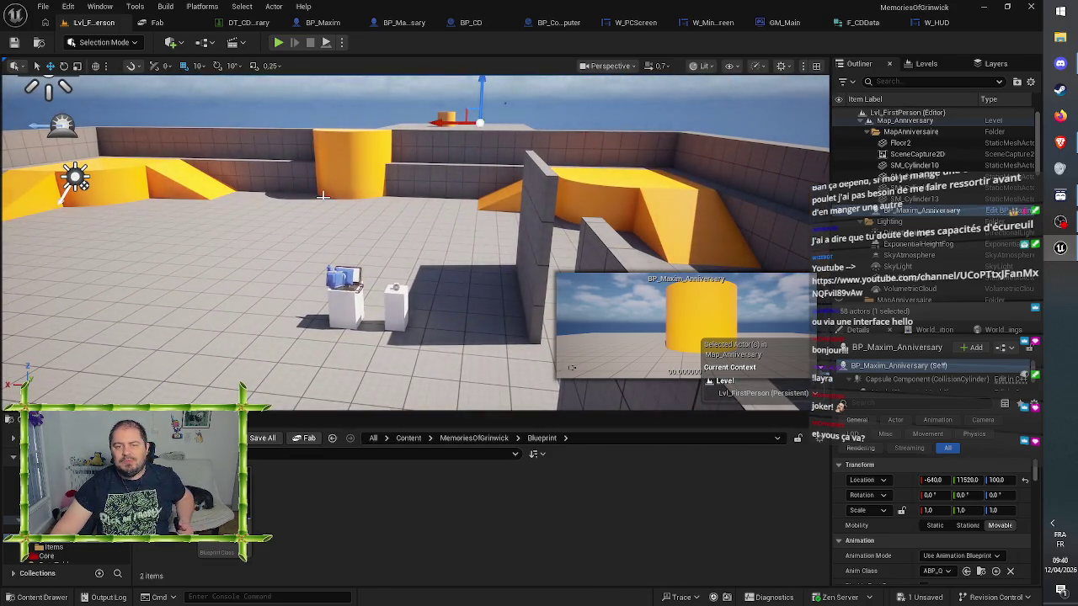
pyautogui.press('f')
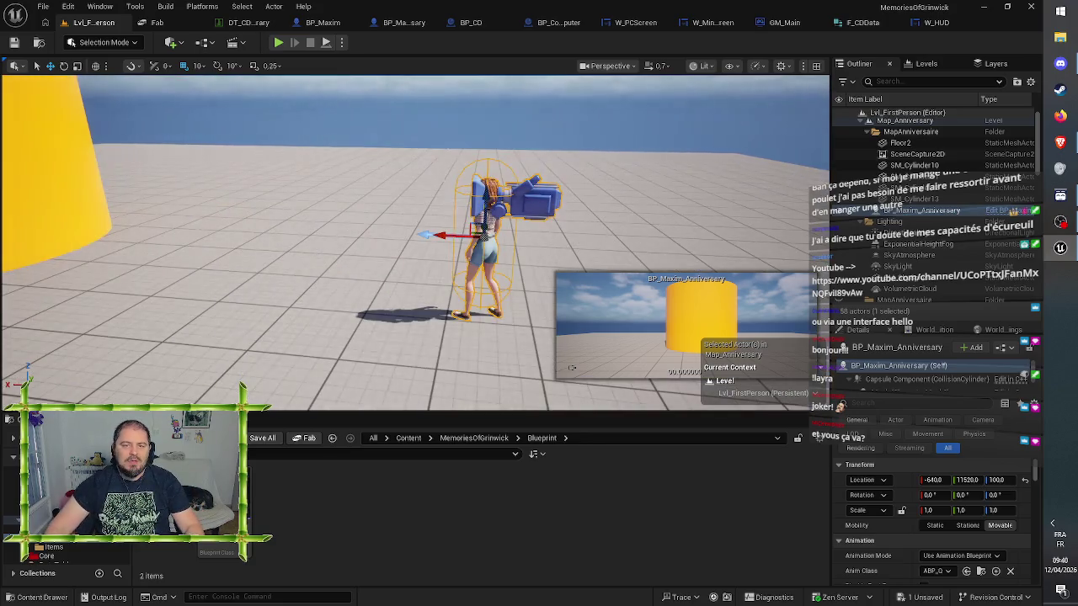
pyautogui.moveTo(379, 253); pyautogui.dragTo(354, 276)
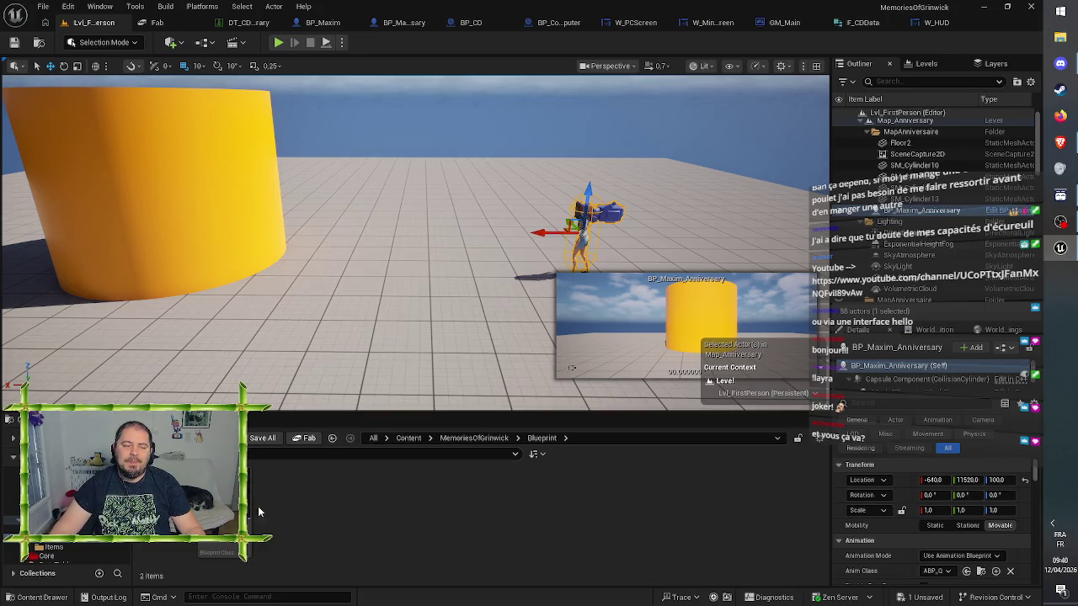
# Create a folder named Debug in the Blueprint folder and open it
pyautogui.rightClick(408, 511)
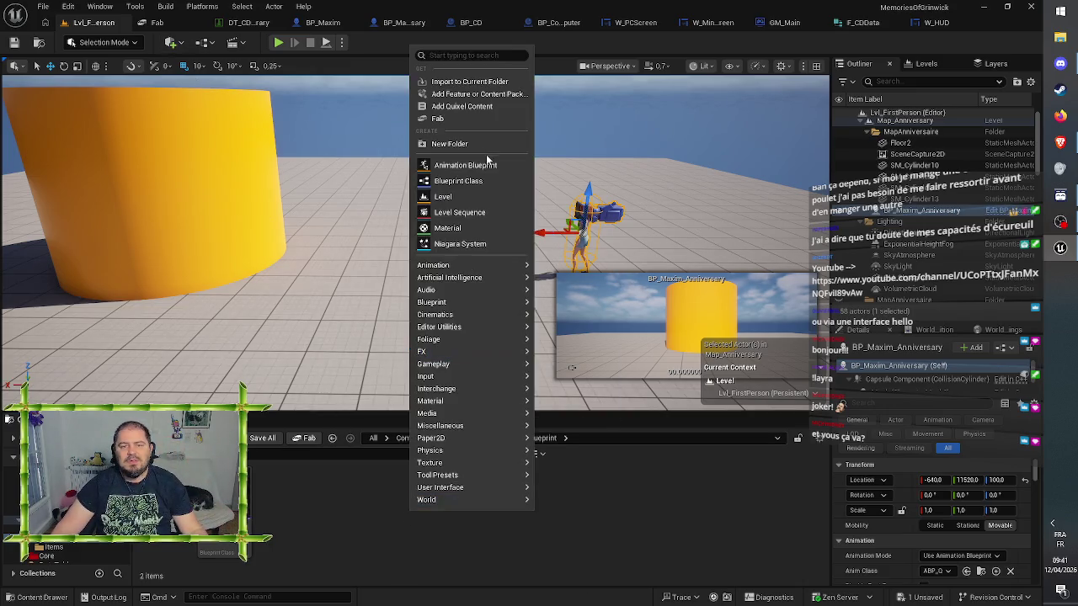
pyautogui.click(482, 143)
pyautogui.write('Debug')
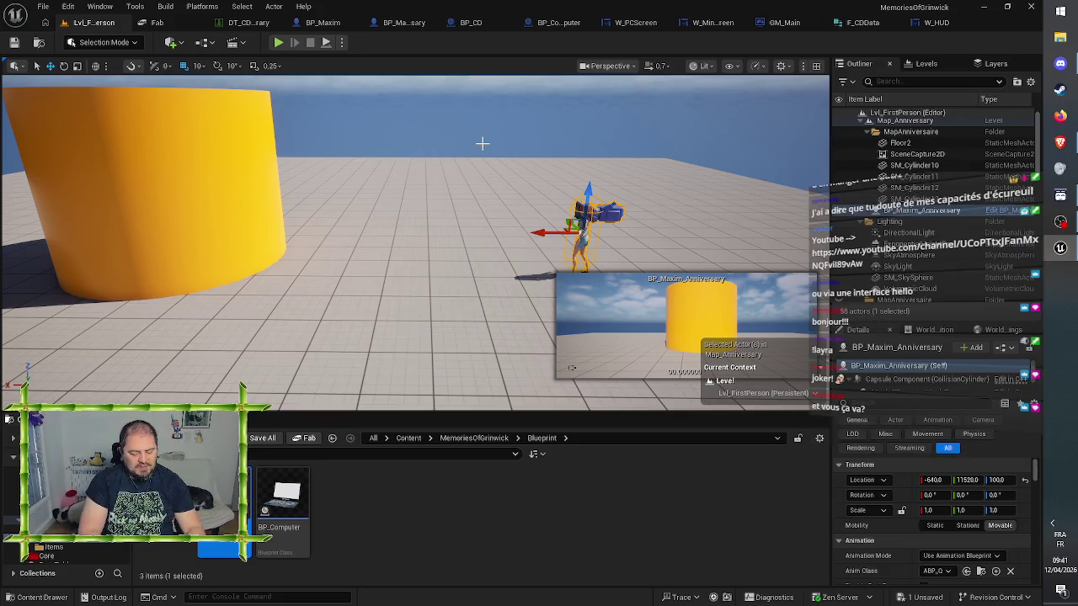
pyautogui.press('Return')
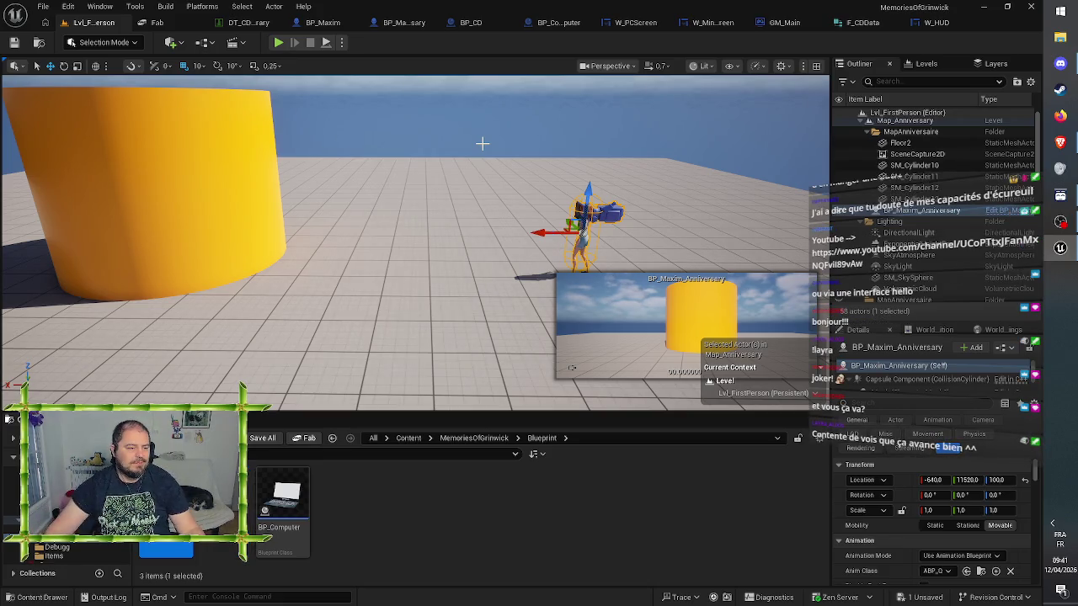
pyautogui.click(406, 505)
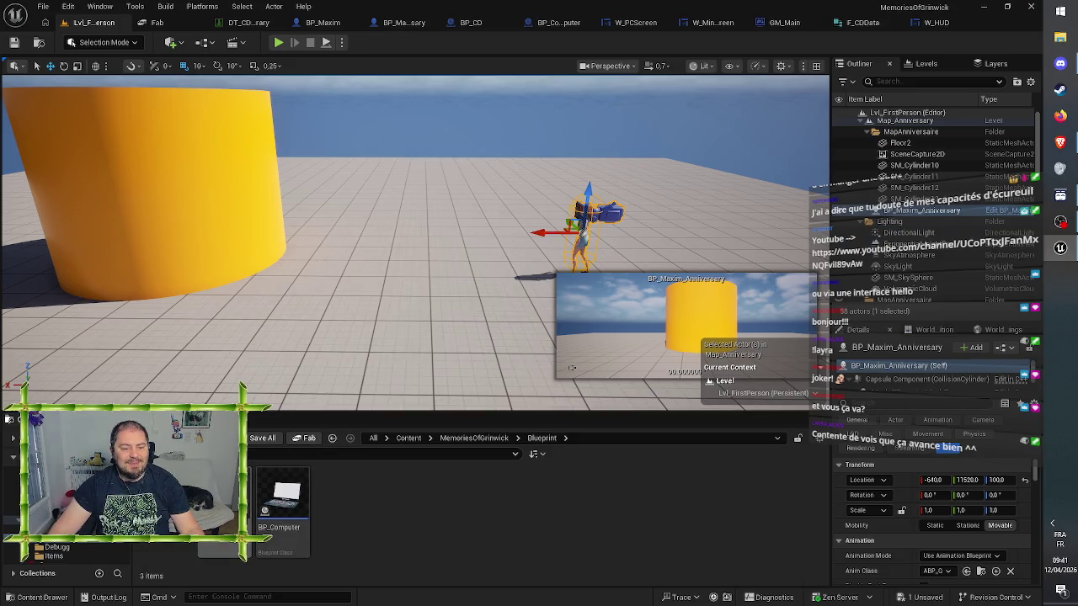
pyautogui.doubleClick(220, 506)
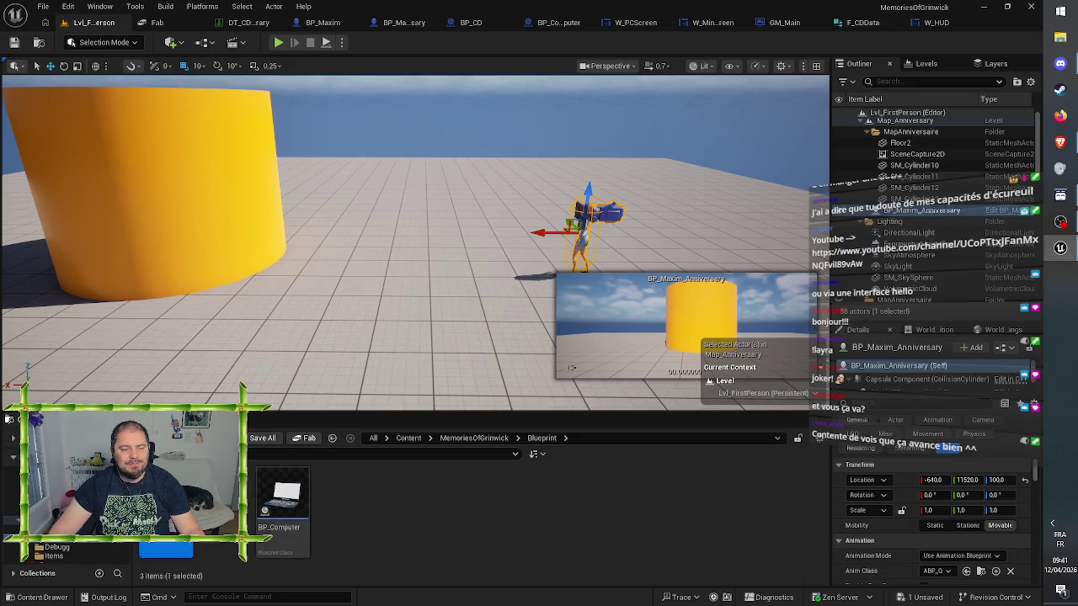
# Return to the empty Debug folder and check the Add and Place Actors menus without adding anything
pyautogui.click(548, 438)
pyautogui.press('Escape')
pyautogui.click(542, 438)
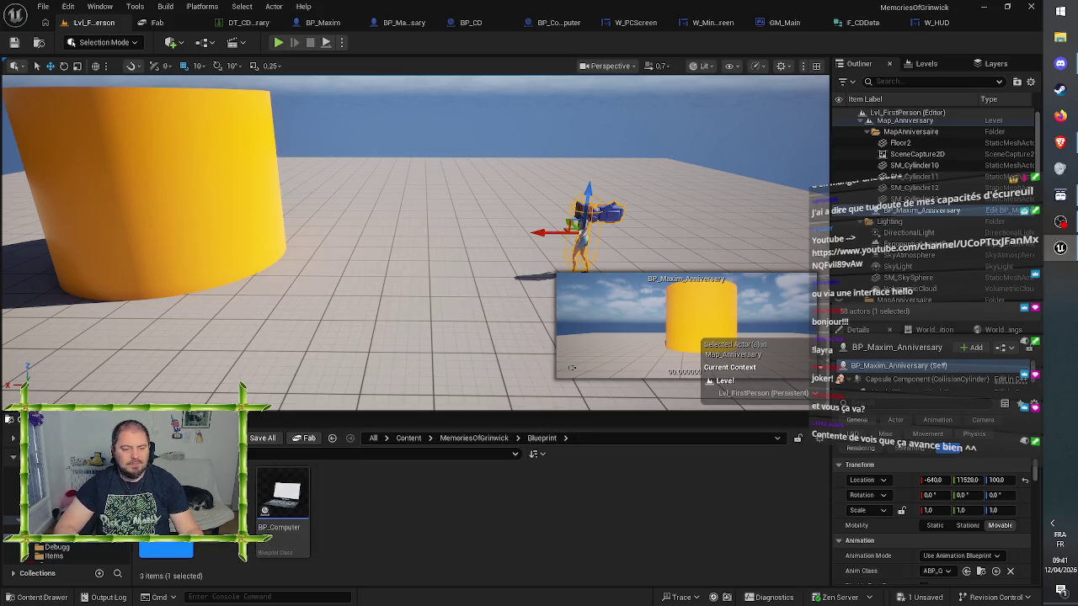
pyautogui.click(56, 547)
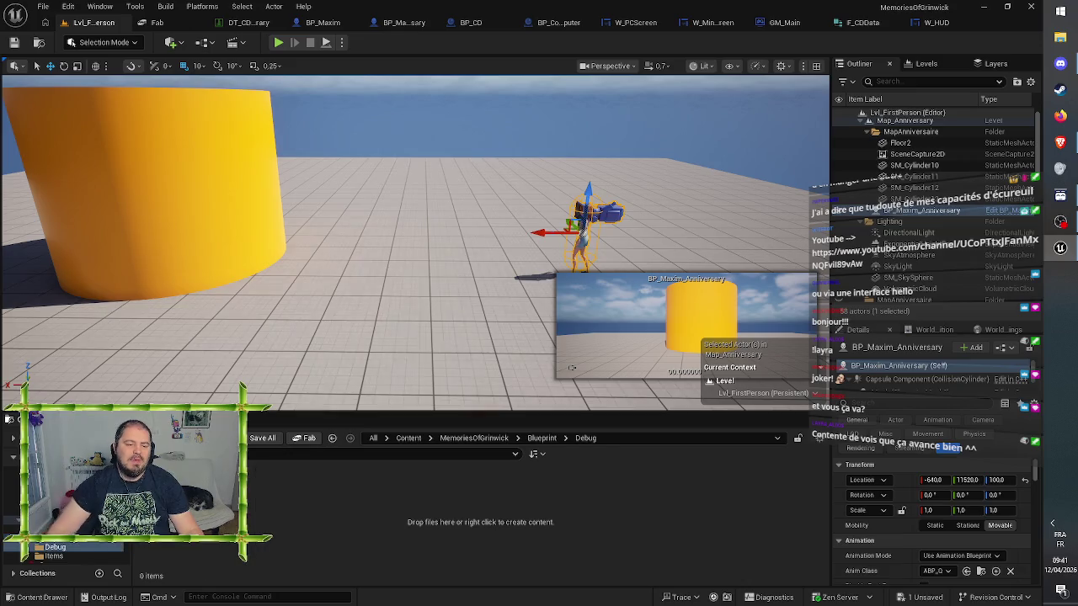
pyautogui.click(178, 438)
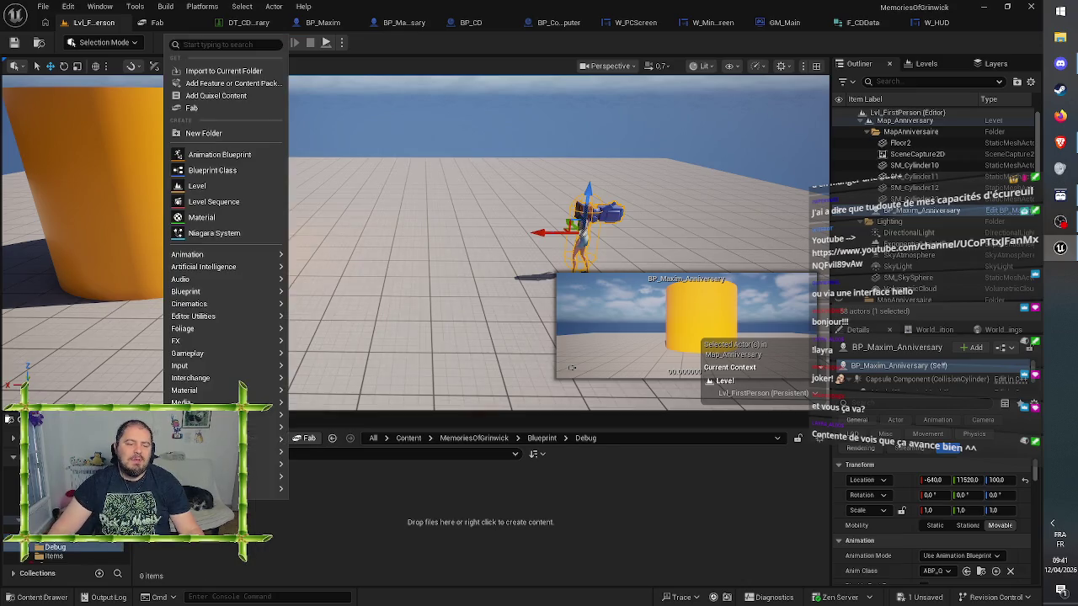
pyautogui.click(389, 526)
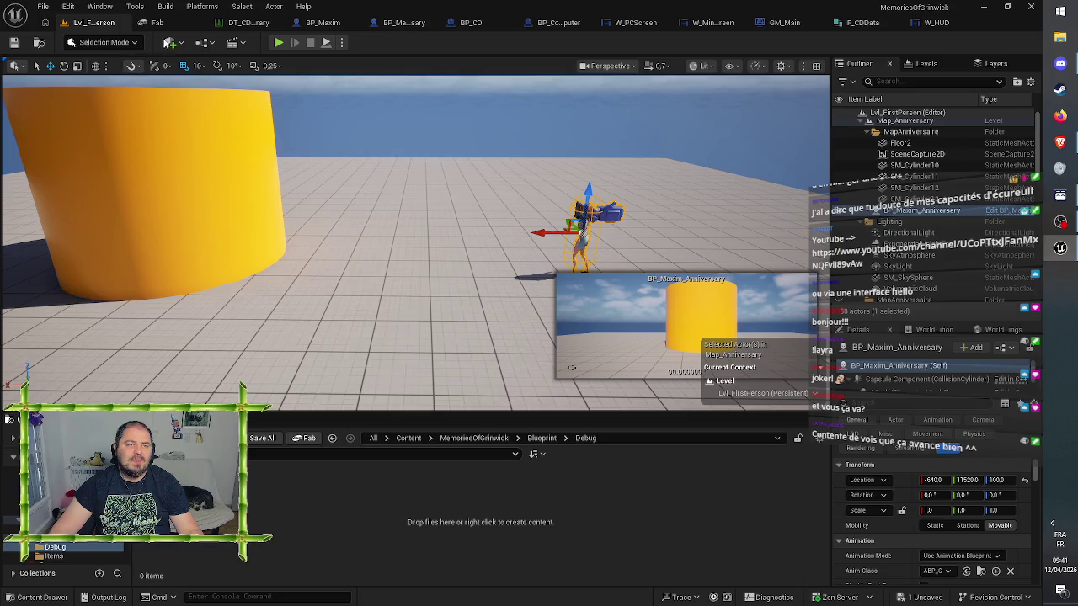
pyautogui.click(168, 42)
pyautogui.moveTo(221, 175)
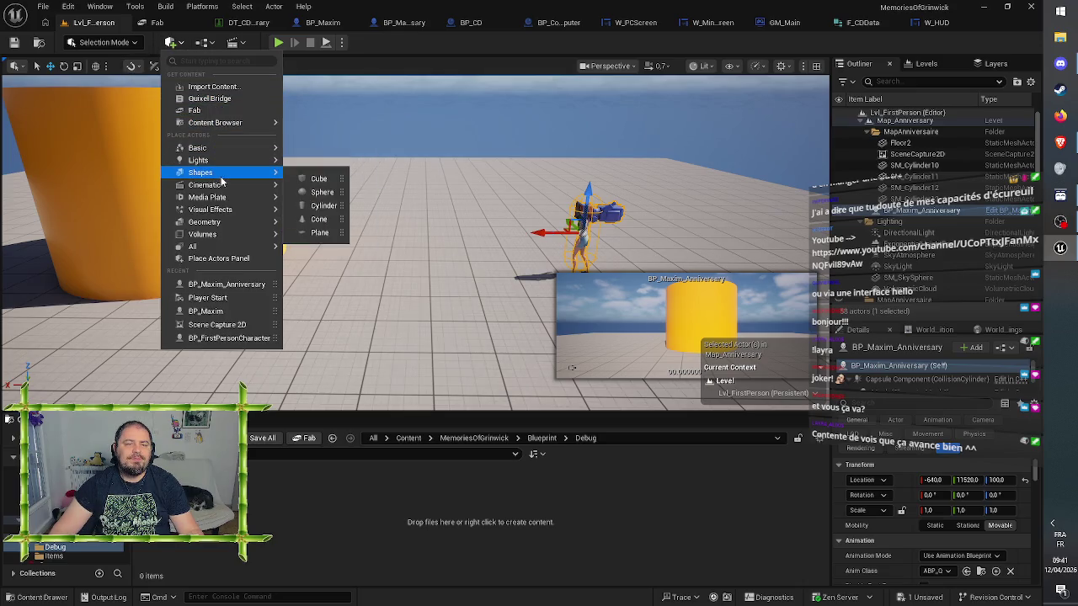
pyautogui.press('Escape')
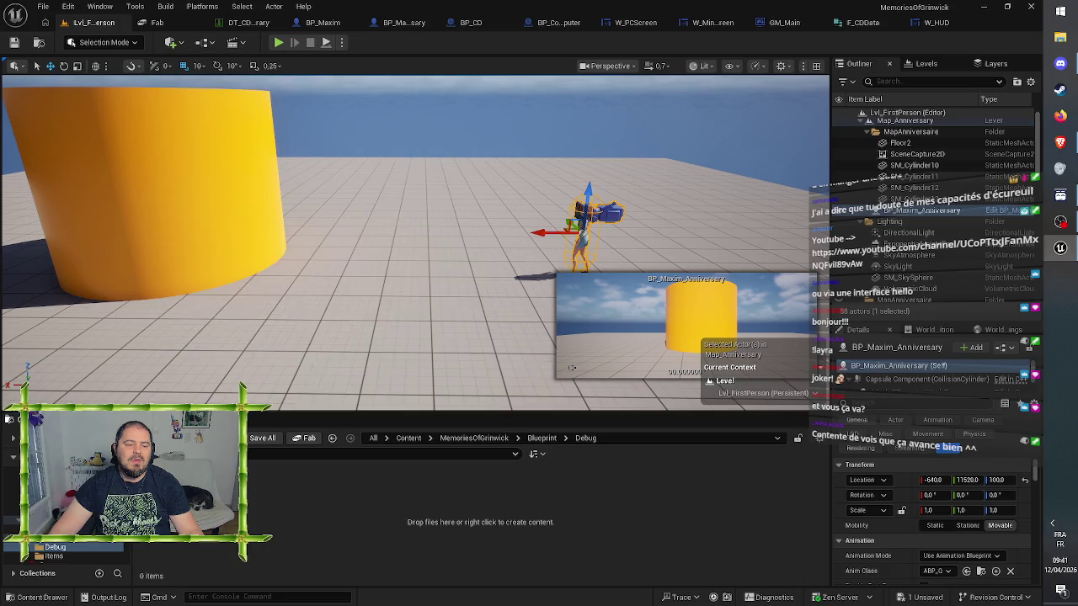
# Start a new Blueprint Class in Debug with Actor as its parent class
pyautogui.click(223, 438)
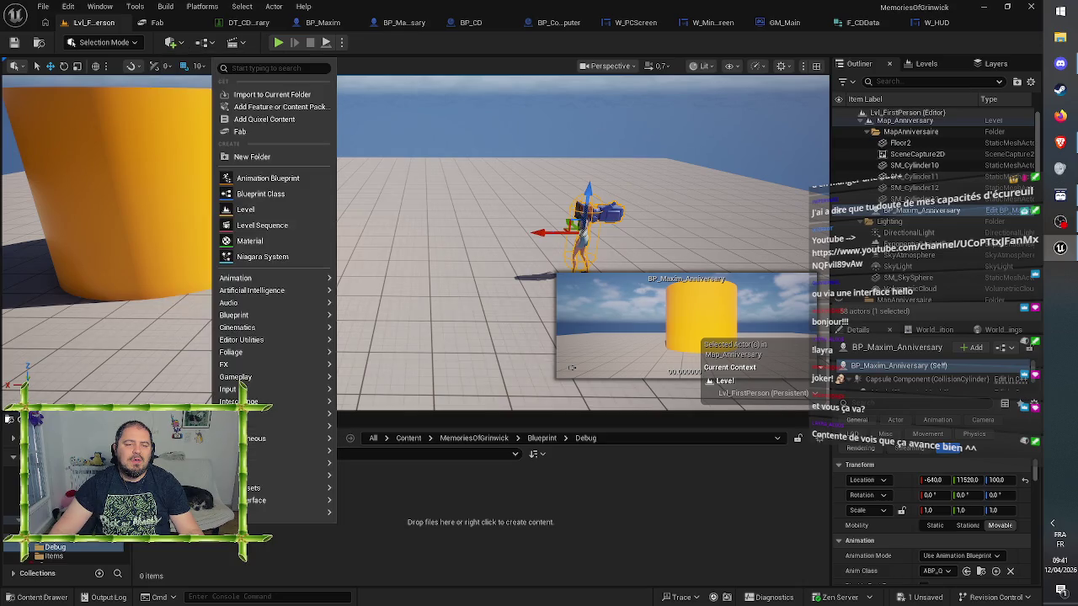
pyautogui.press('Escape')
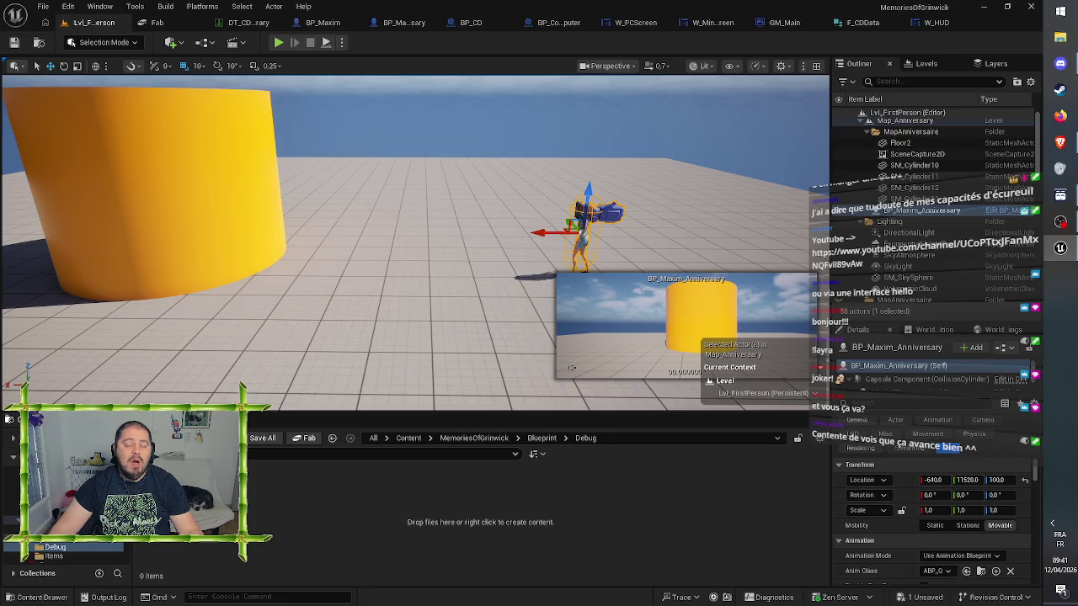
pyautogui.click(223, 438)
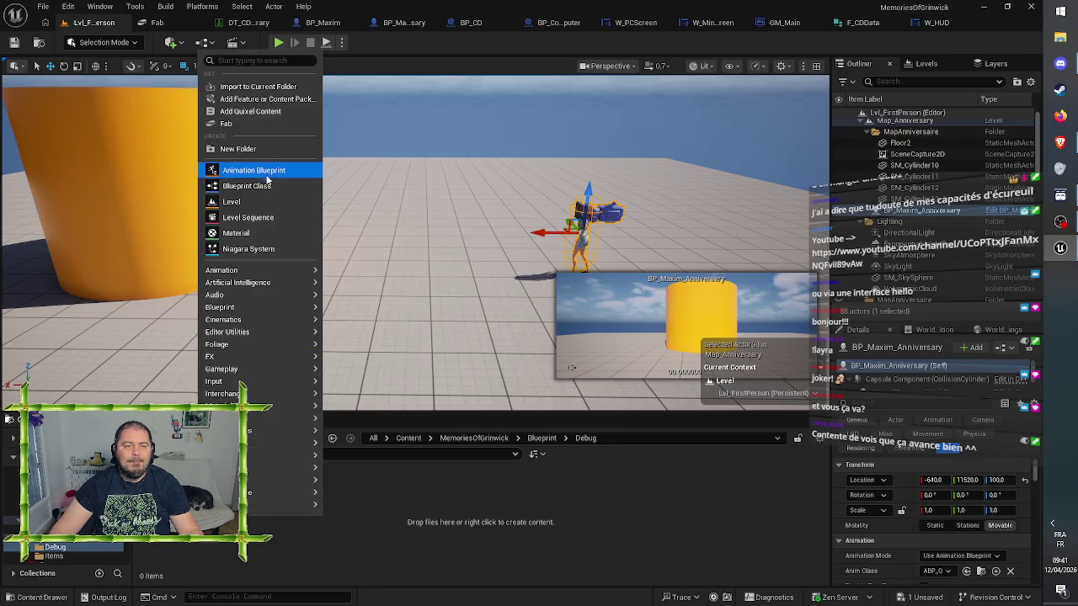
pyautogui.press('Escape')
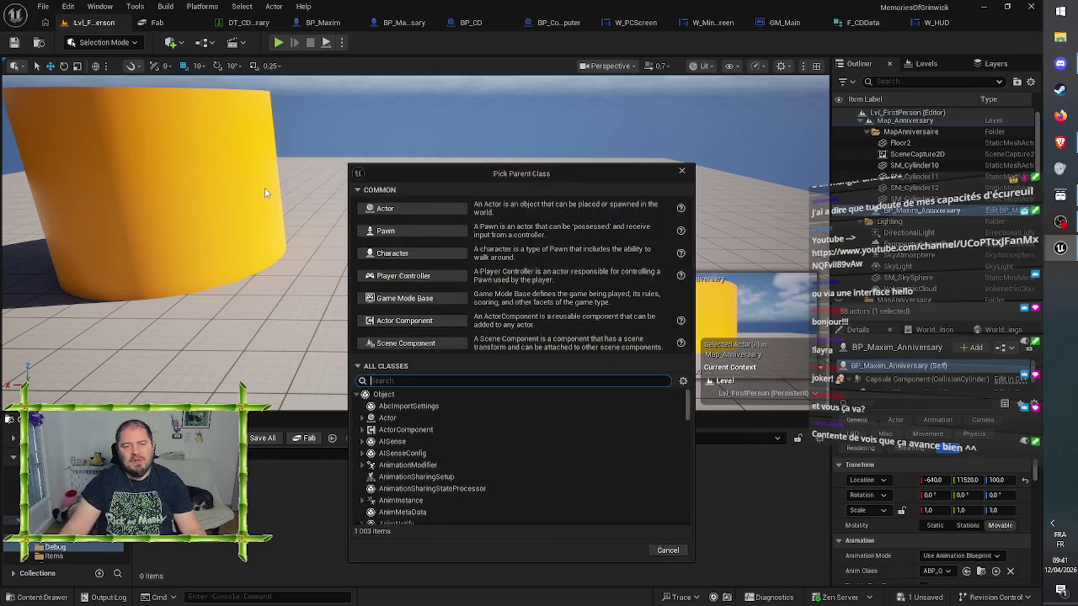
pyautogui.click(408, 209)
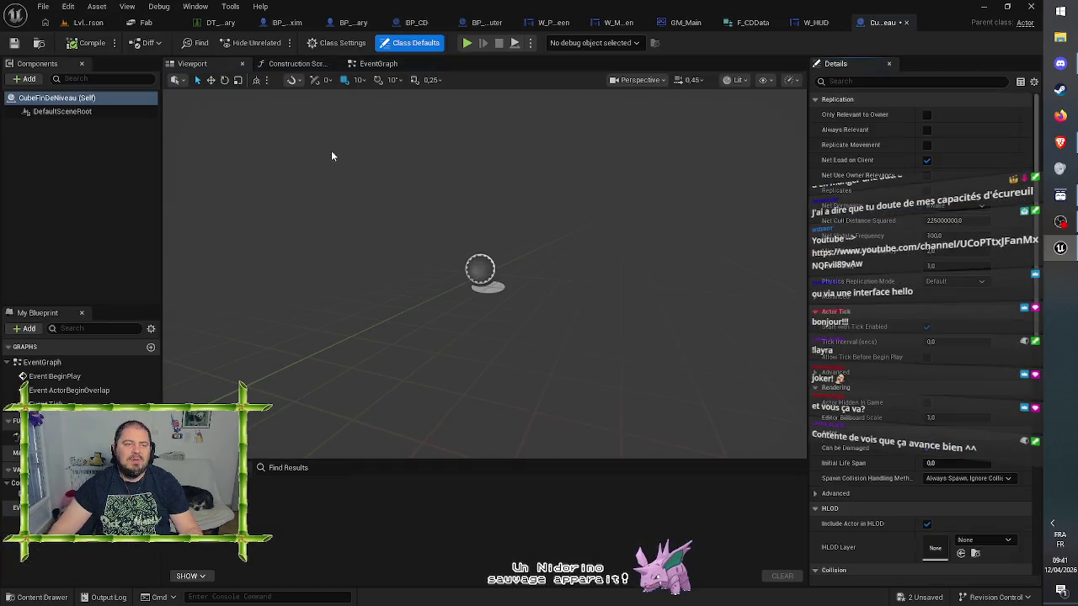
# Add a Cube component to CubeFinDeNiveau and orbit the preview to view it
pyautogui.click(28, 78)
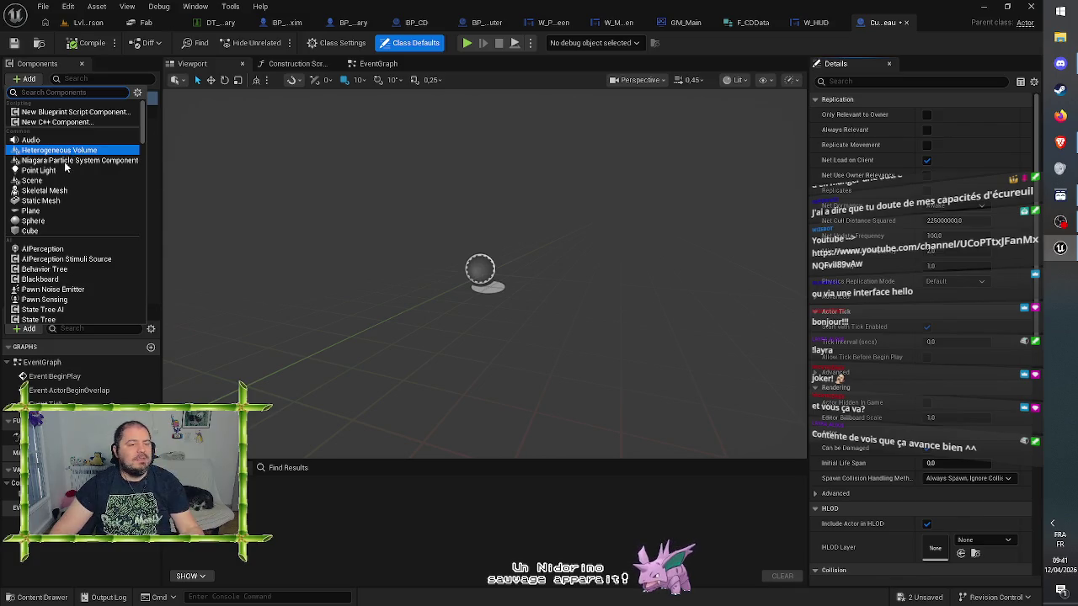
pyautogui.click(48, 230)
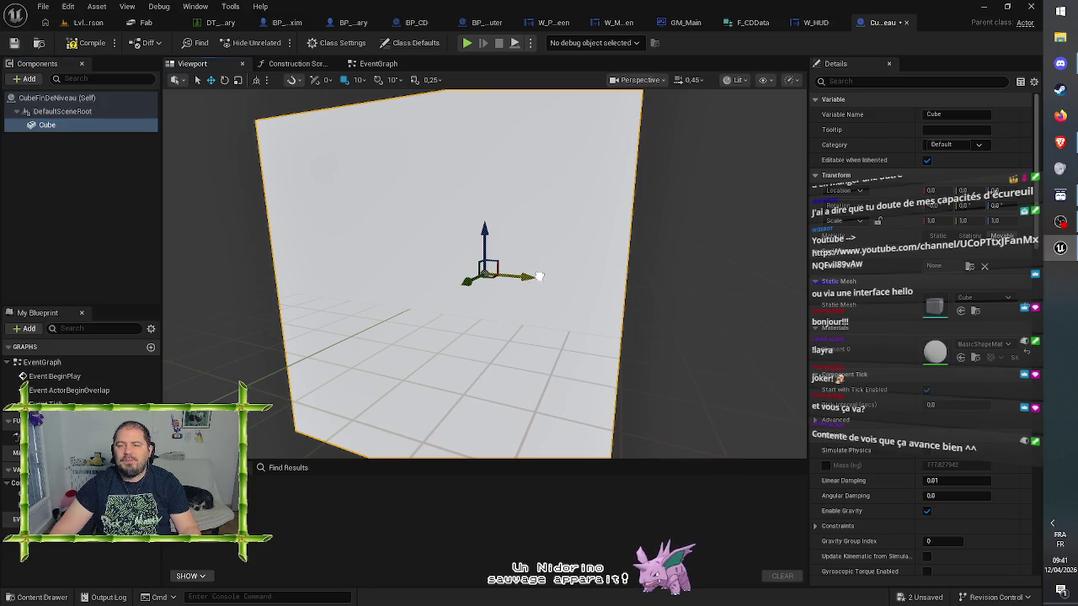
pyautogui.moveTo(539, 282); pyautogui.dragTo(590, 281)
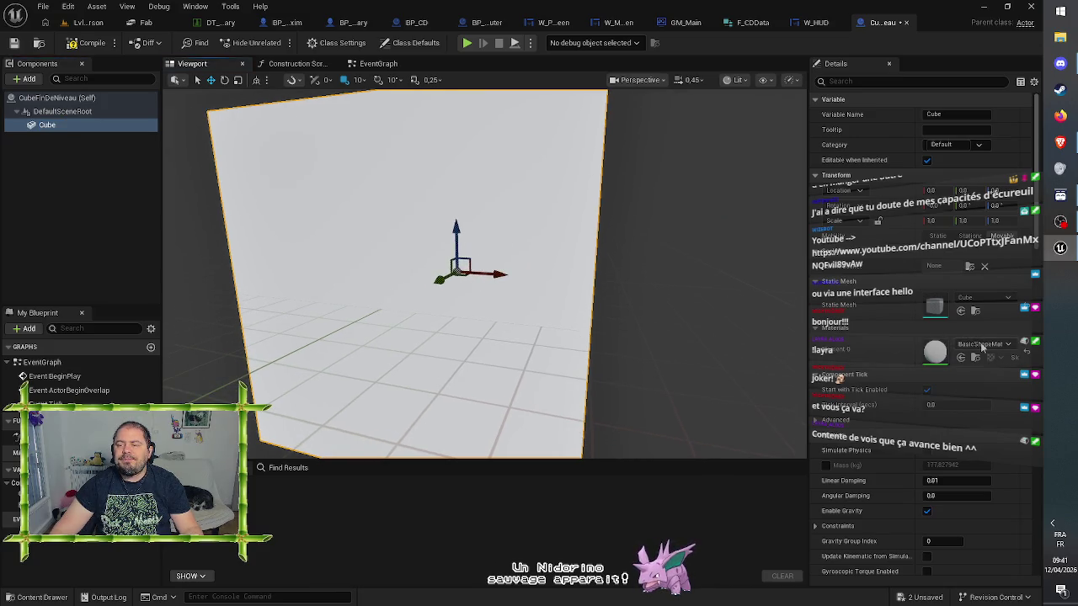
# Search the cube's materials for 'green', then close the picker, keeping BasicShapeMaterial
pyautogui.click(983, 348)
pyautogui.write('green')
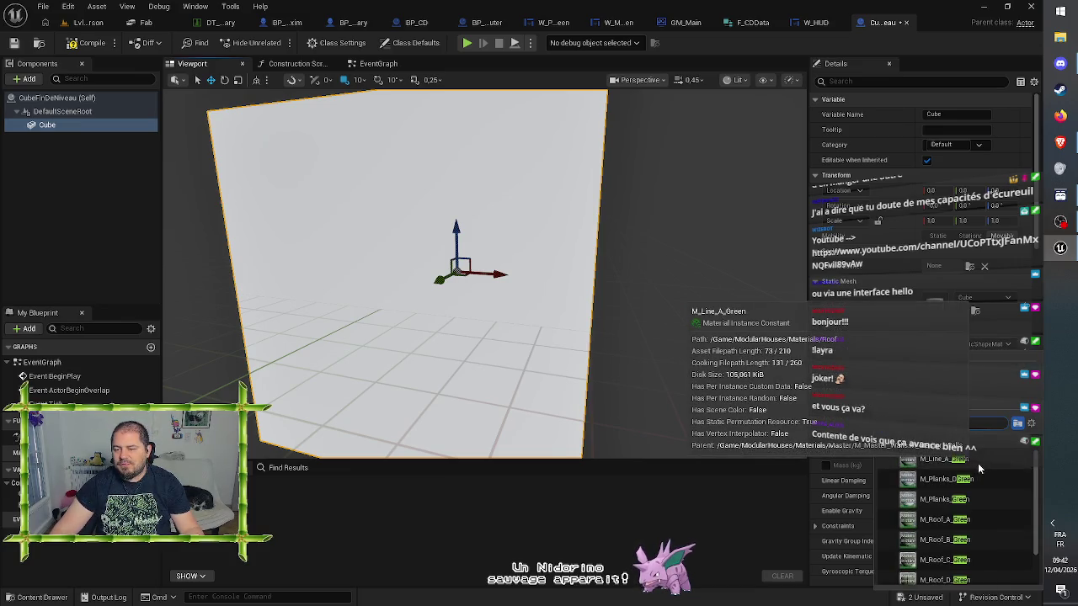
pyautogui.scroll(-1, 989, 501)
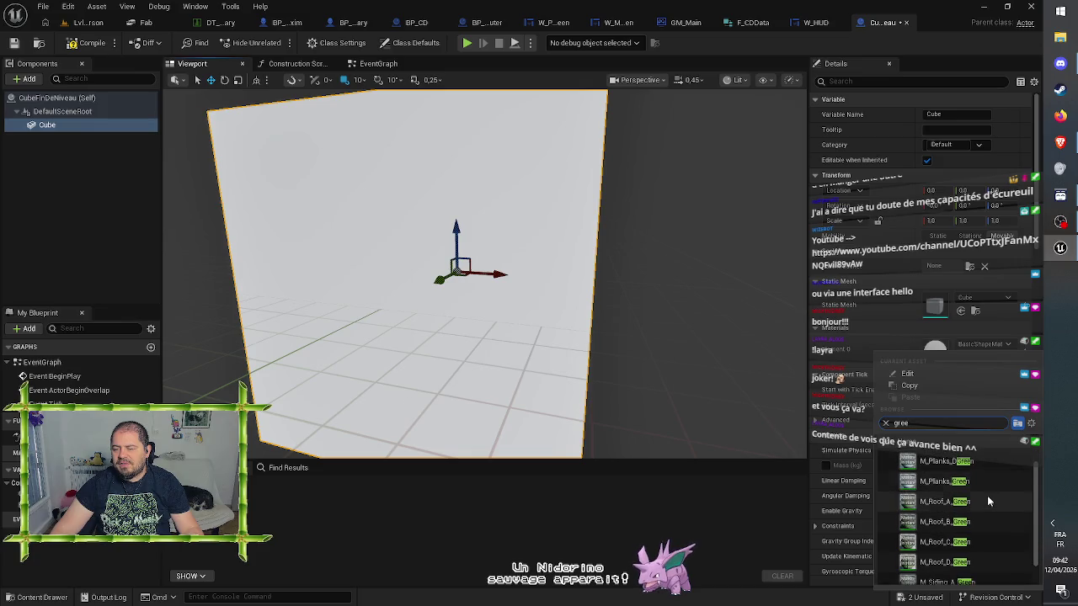
pyautogui.scroll(1, 987, 497)
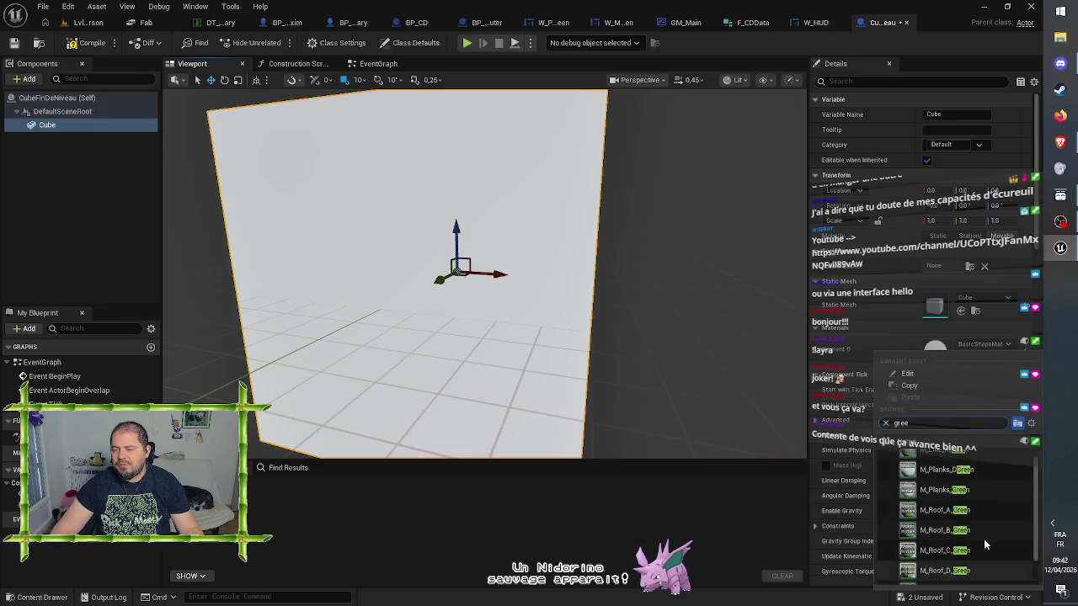
pyautogui.click(988, 335)
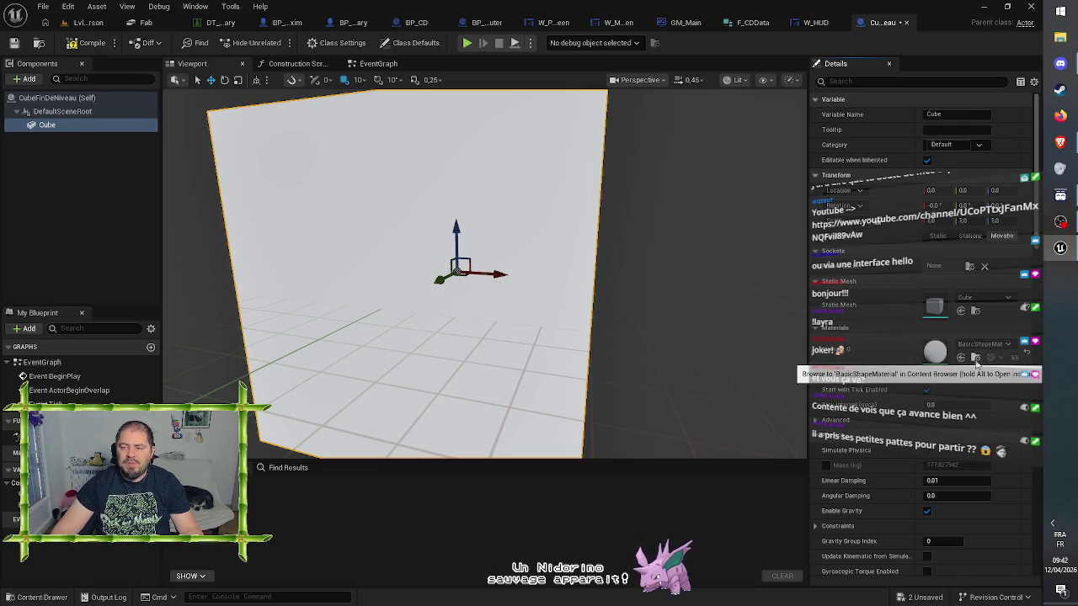
# Locate the cube's BasicShapeMaterial in the BasicShapes folder
pyautogui.click(978, 361)
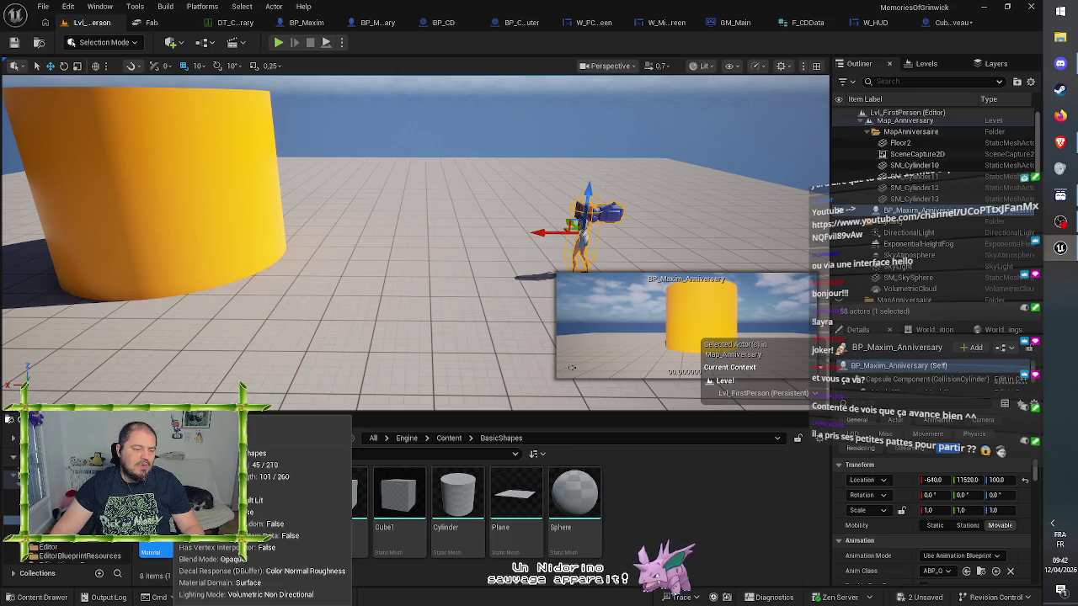
pyautogui.scroll(2, 15, 512)
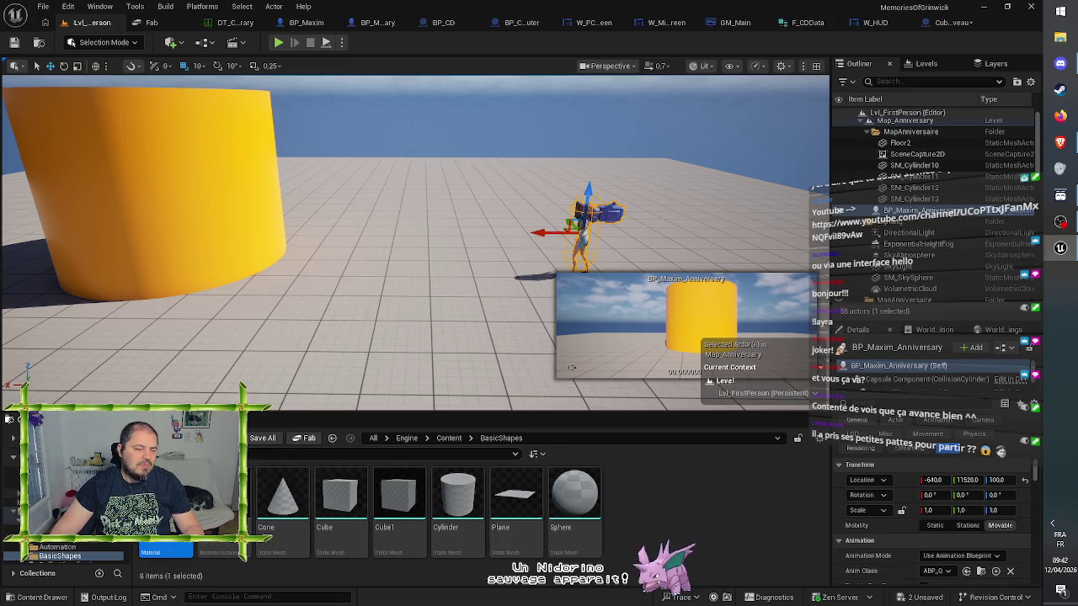
pyautogui.click(14, 513)
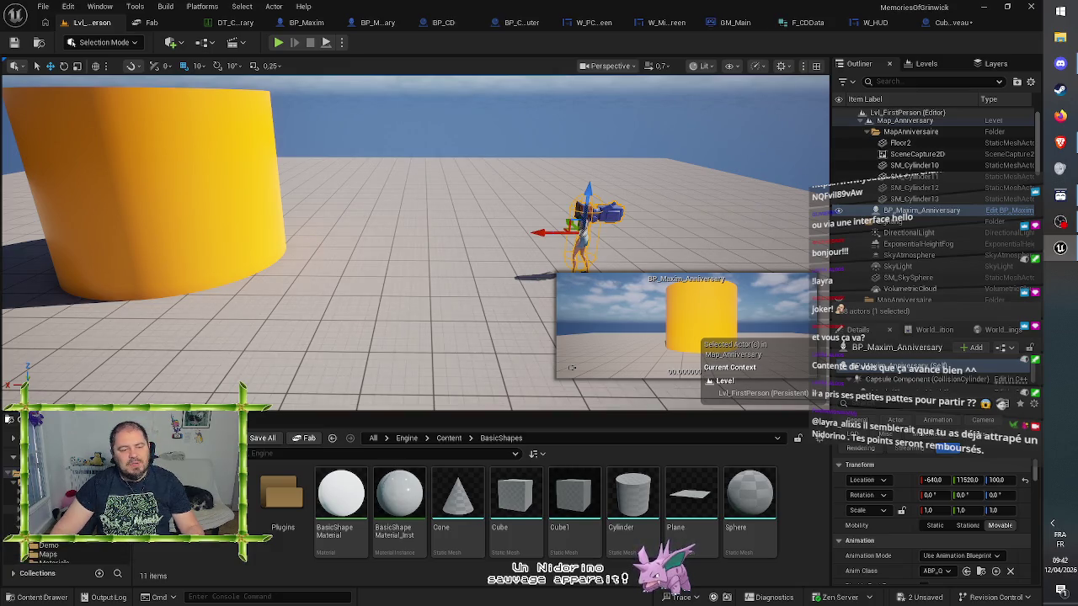
pyautogui.scroll(-3, 54, 556)
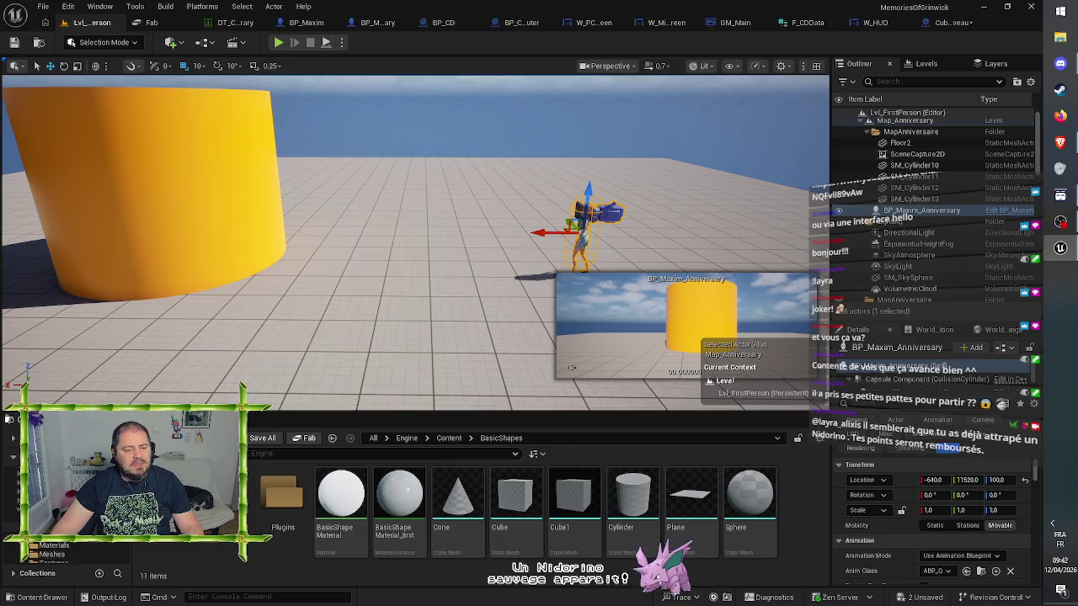
# Navigate the Content Browser to MemoriesOfGrinwick > Blueprint > Debug
pyautogui.click(59, 554)
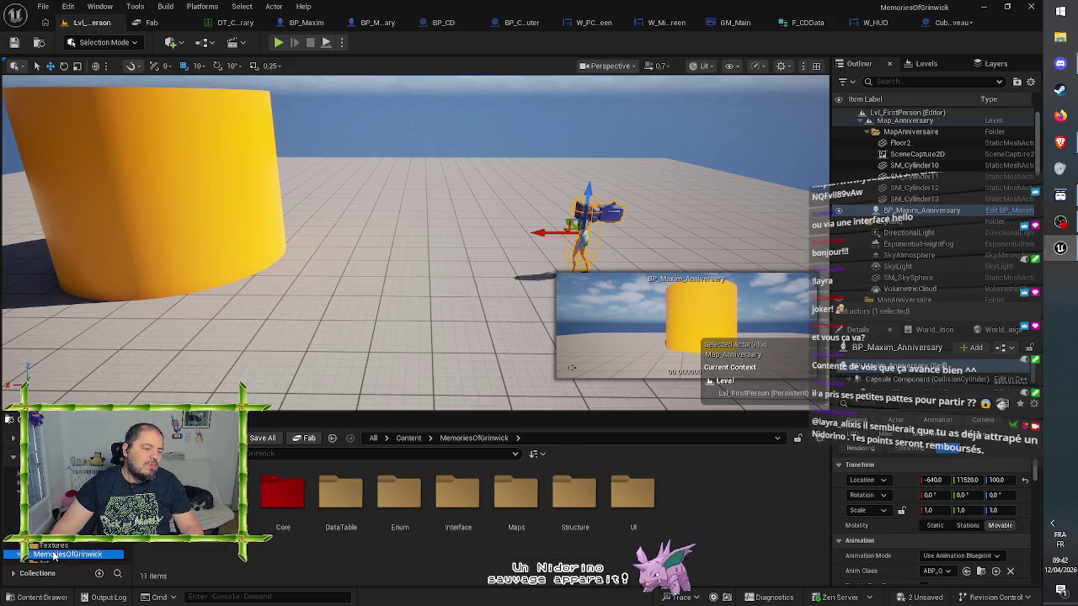
pyautogui.click(439, 574)
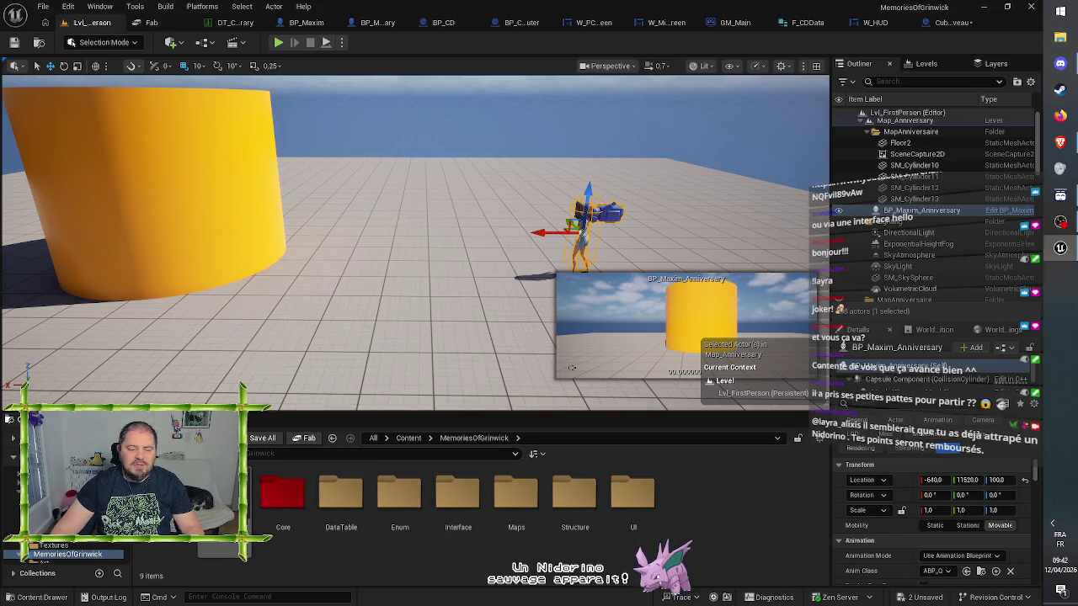
pyautogui.click(341, 501)
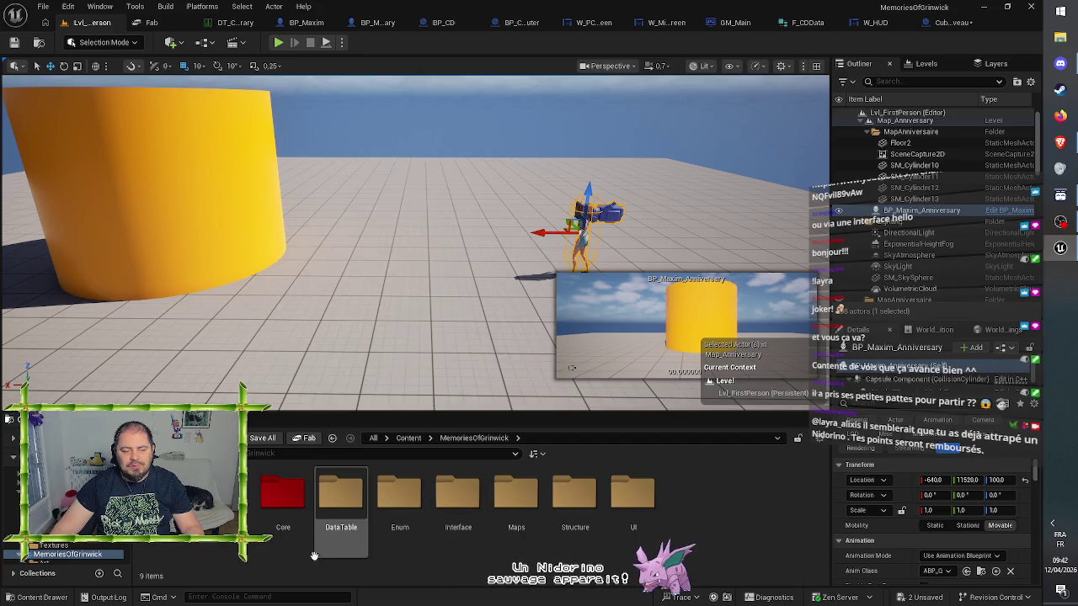
pyautogui.scroll(-2, 81, 548)
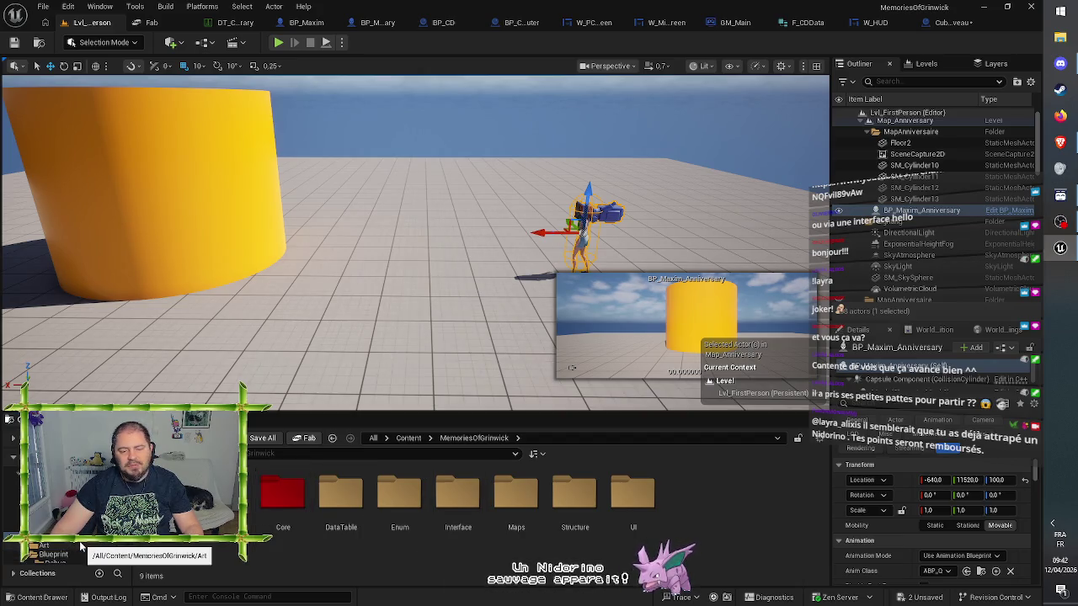
pyautogui.scroll(-1, 81, 548)
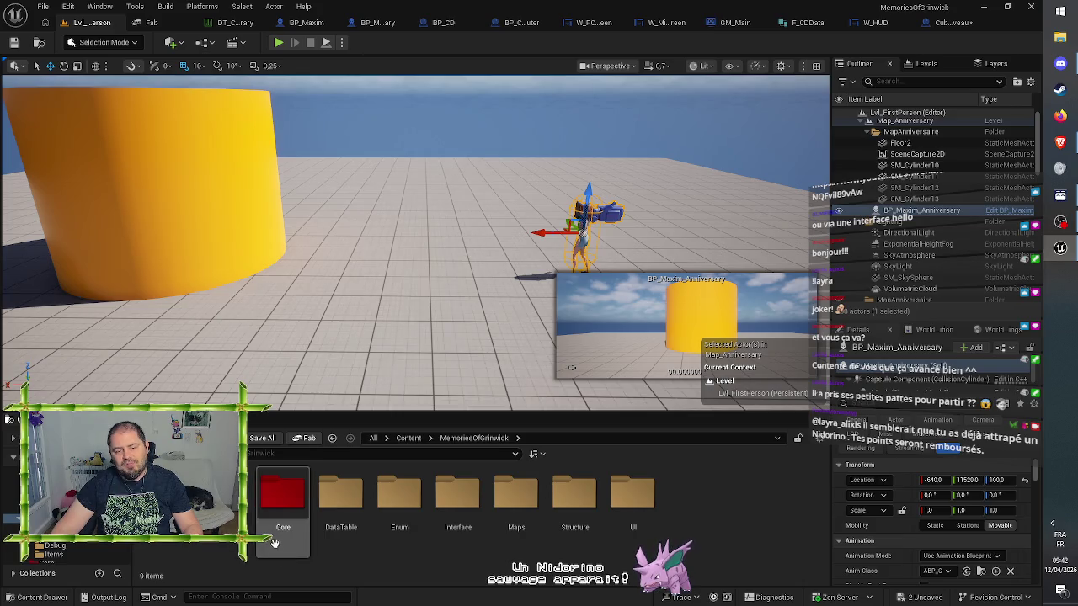
pyautogui.doubleClick(222, 501)
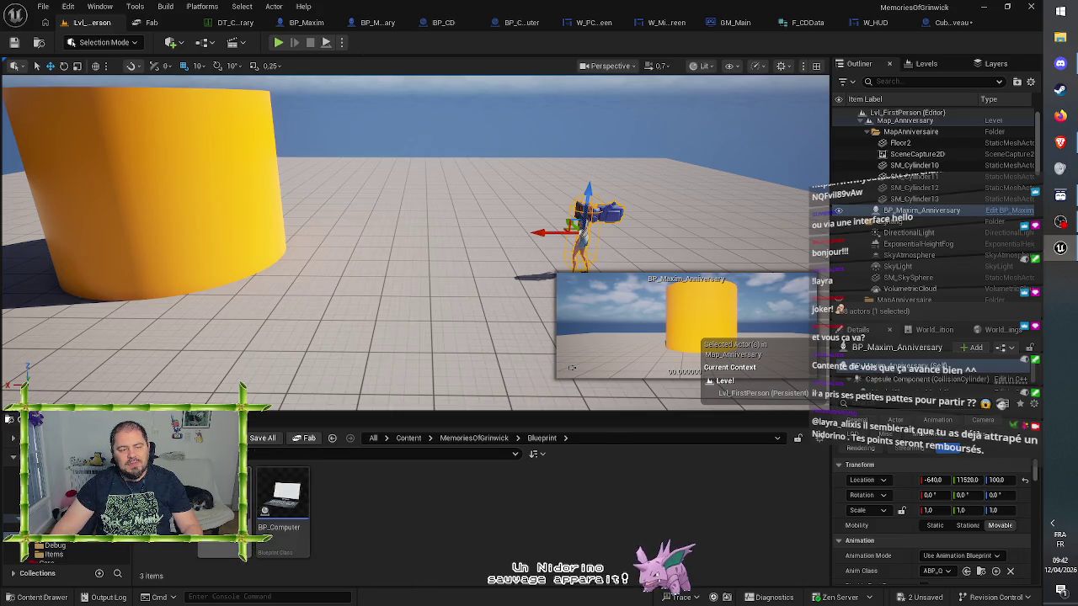
pyautogui.click(52, 546)
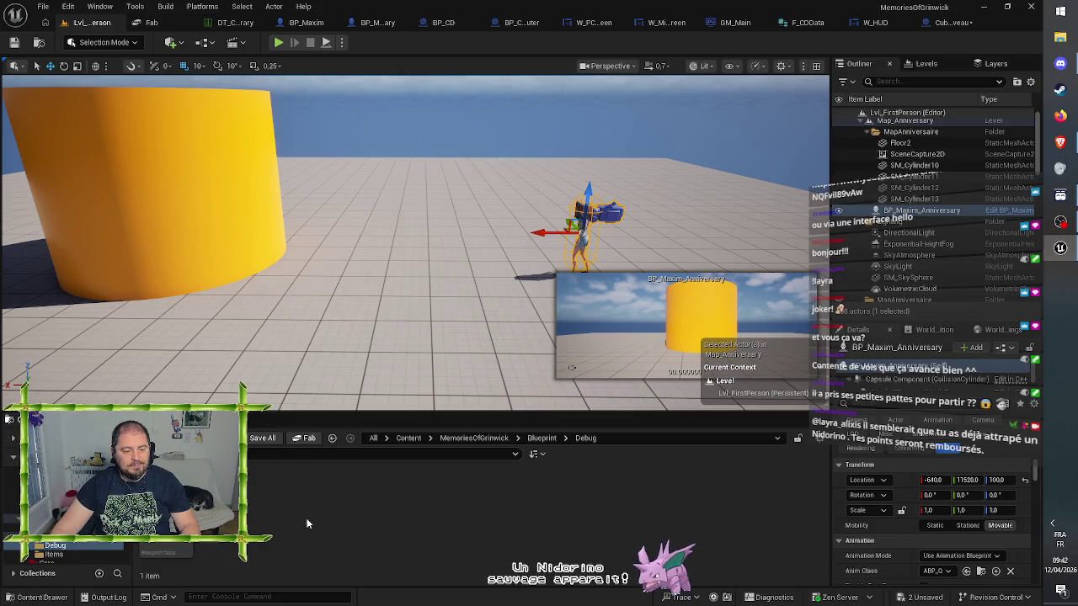
# Paste a copy of BasicShapeMaterial into Debug and open it in the Material Editor
pyautogui.hotkey('ctrl', 'v')
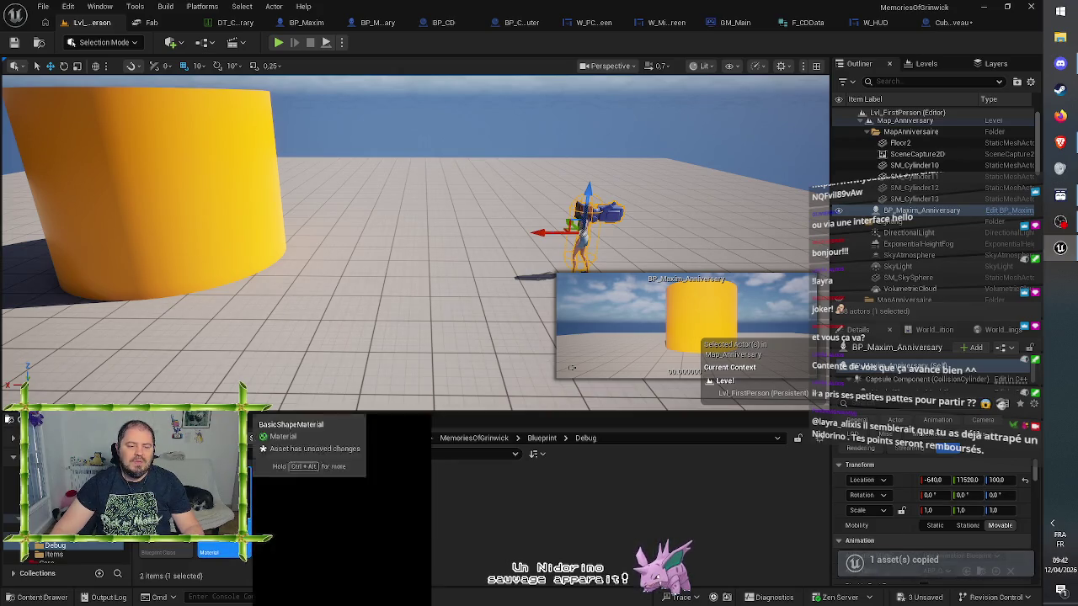
pyautogui.click(246, 518)
pyautogui.doubleClick(246, 518)
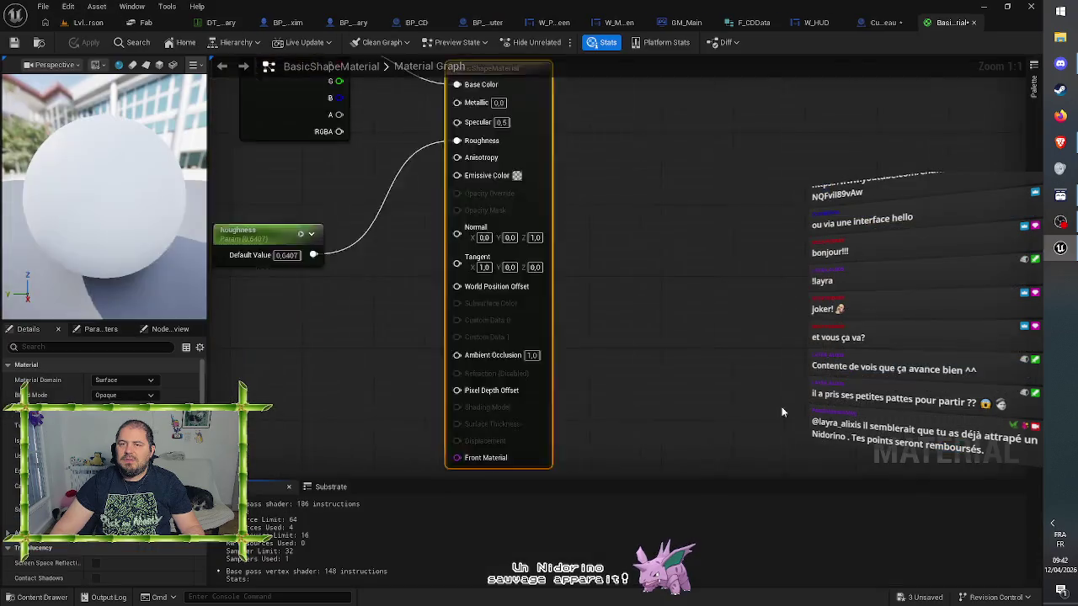
# Set the Color parameter to a saturated green, save the material and close its tab
pyautogui.doubleClick(429, 196)
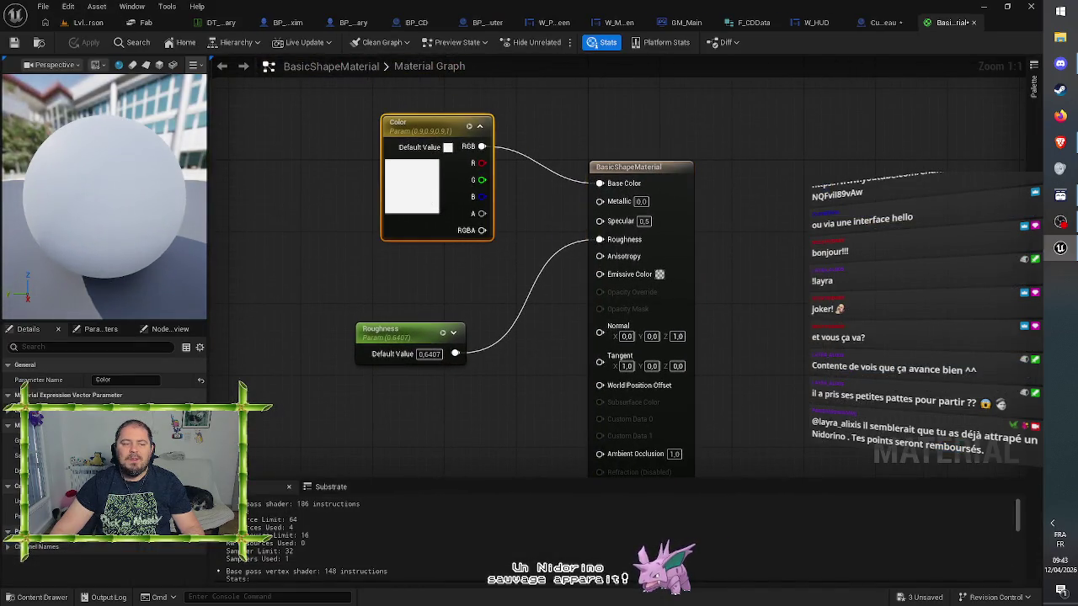
pyautogui.click(189, 393)
pyautogui.moveTo(188, 393); pyautogui.dragTo(169, 410)
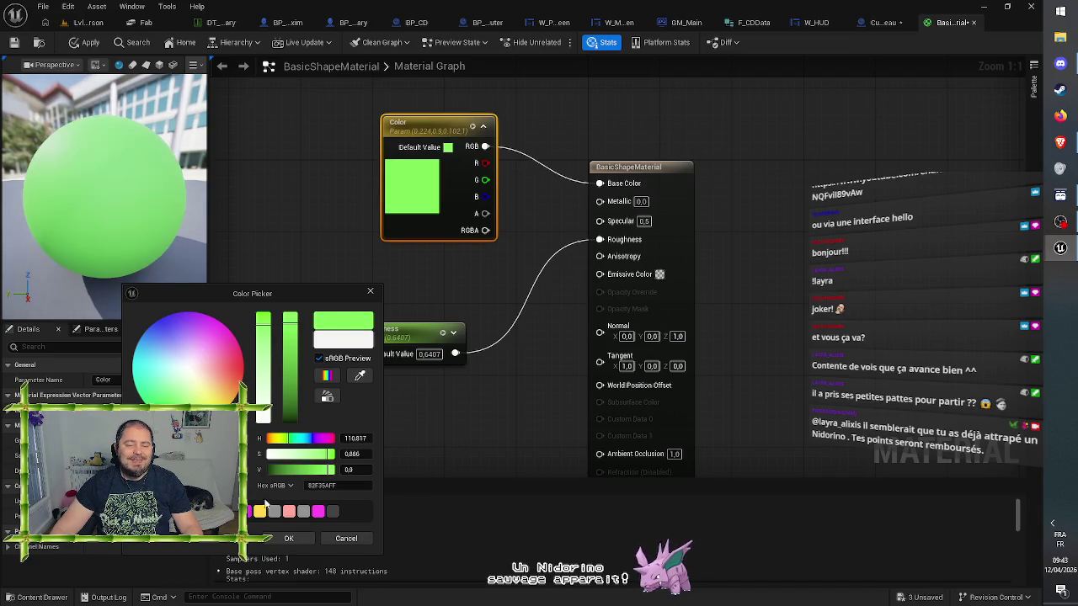
pyautogui.click(289, 538)
pyautogui.click(12, 42)
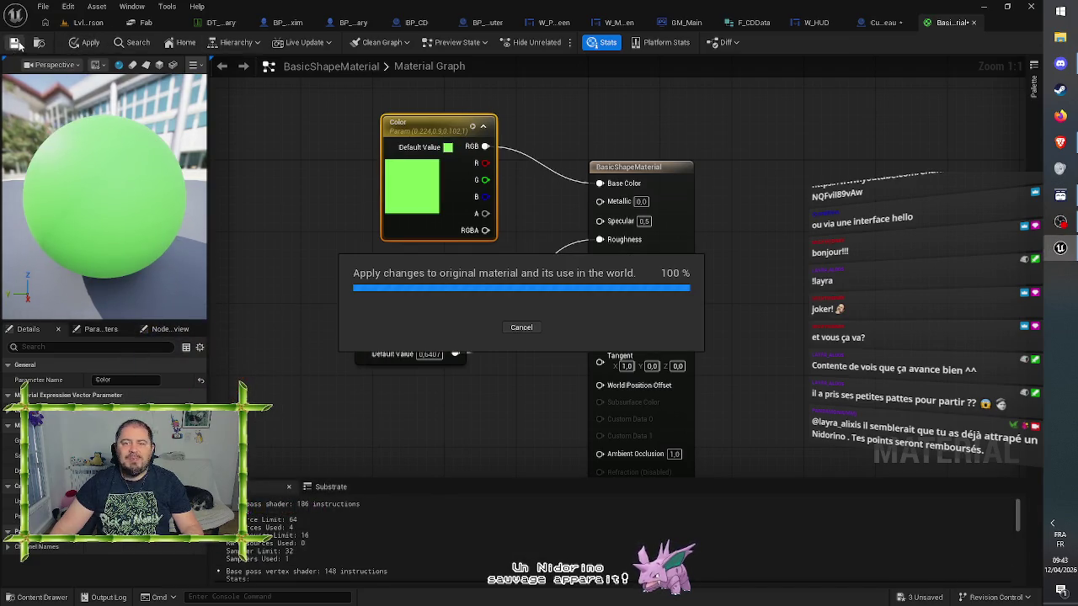
pyautogui.click(974, 22)
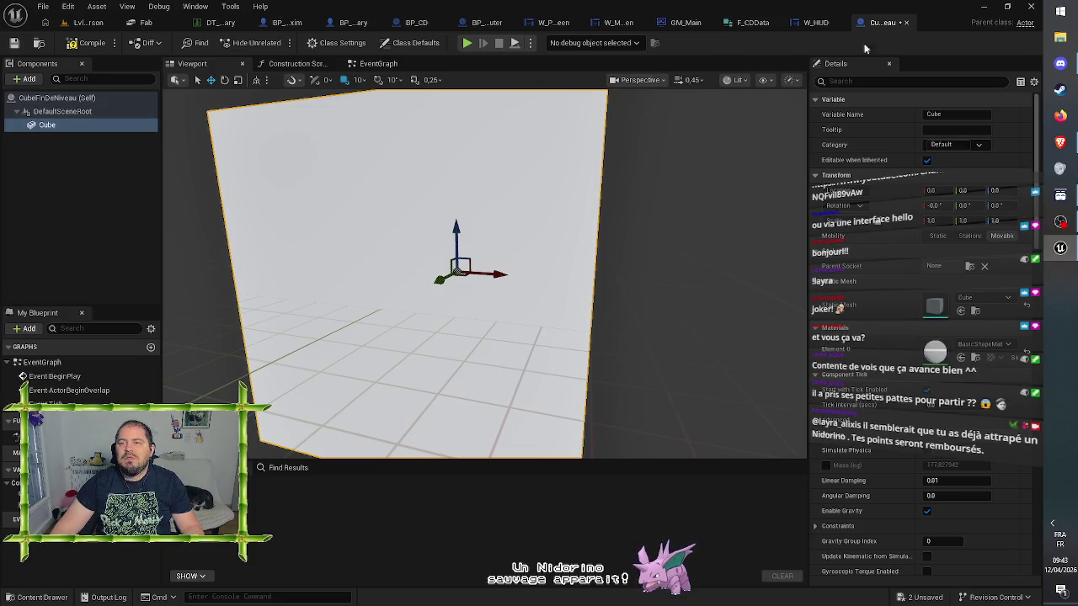
# Assign the green BasicShapeMaterial to the Cube's Element 0, then compile and save
pyautogui.click(982, 344)
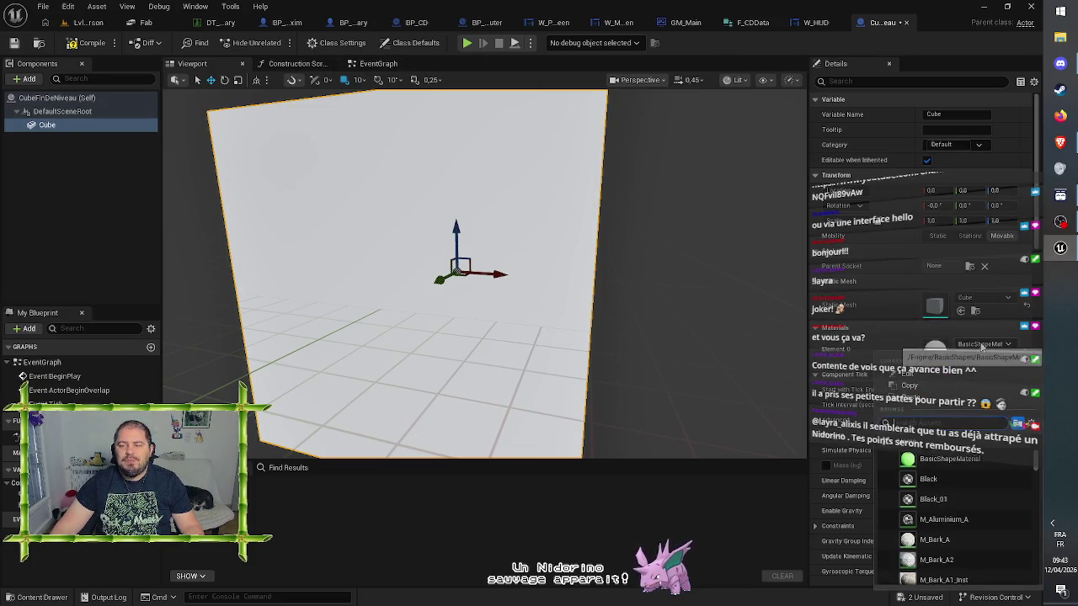
pyautogui.click(954, 458)
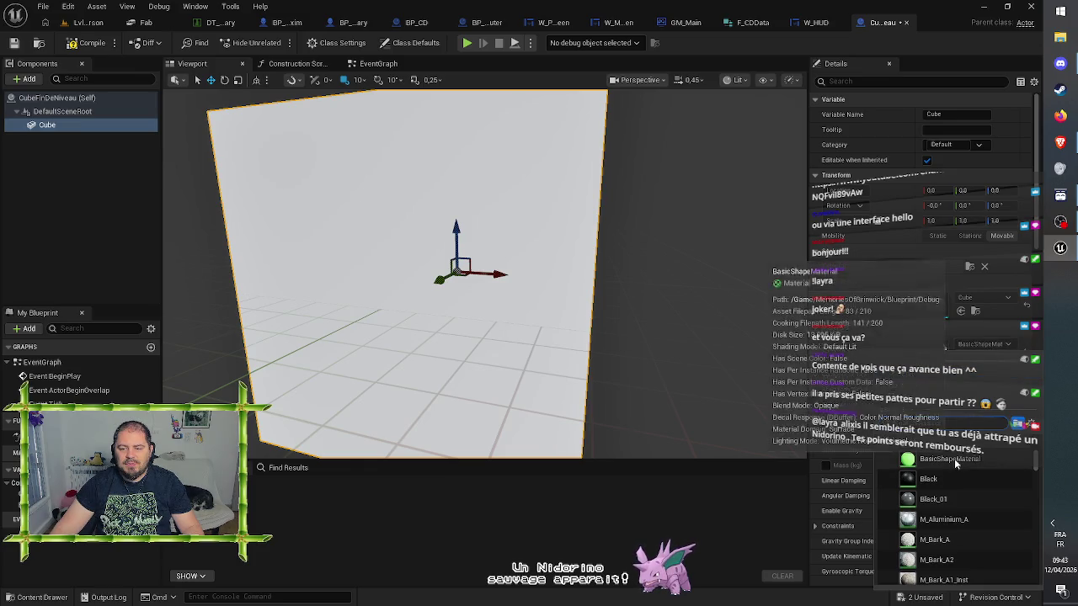
pyautogui.click(14, 43)
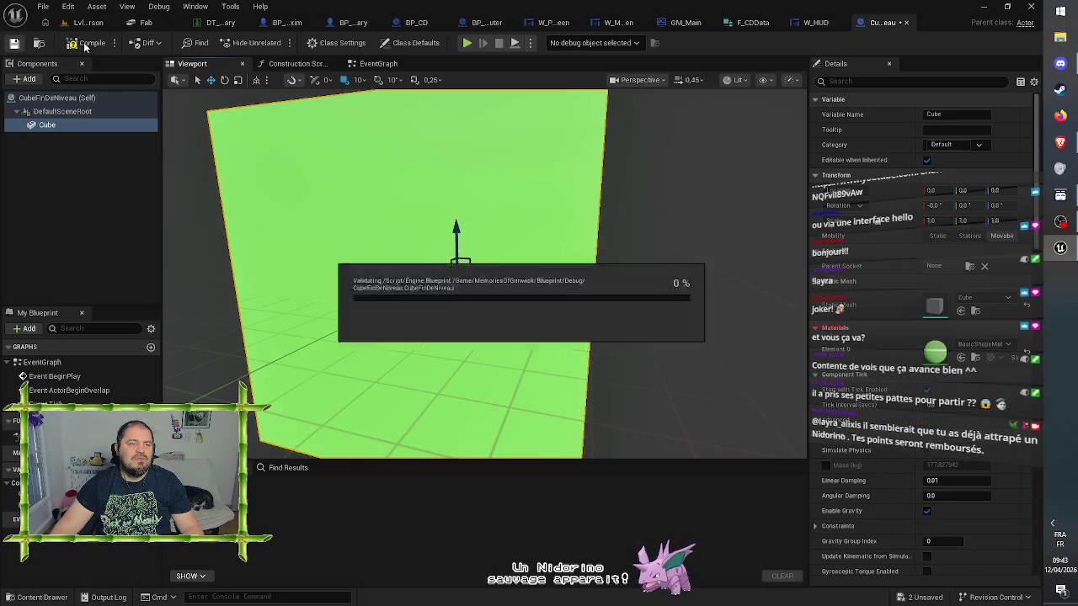
pyautogui.click(87, 43)
# Scroll through the Cube's Details properties and select the blueprint's root component
pyautogui.scroll(-15, 920, 375)
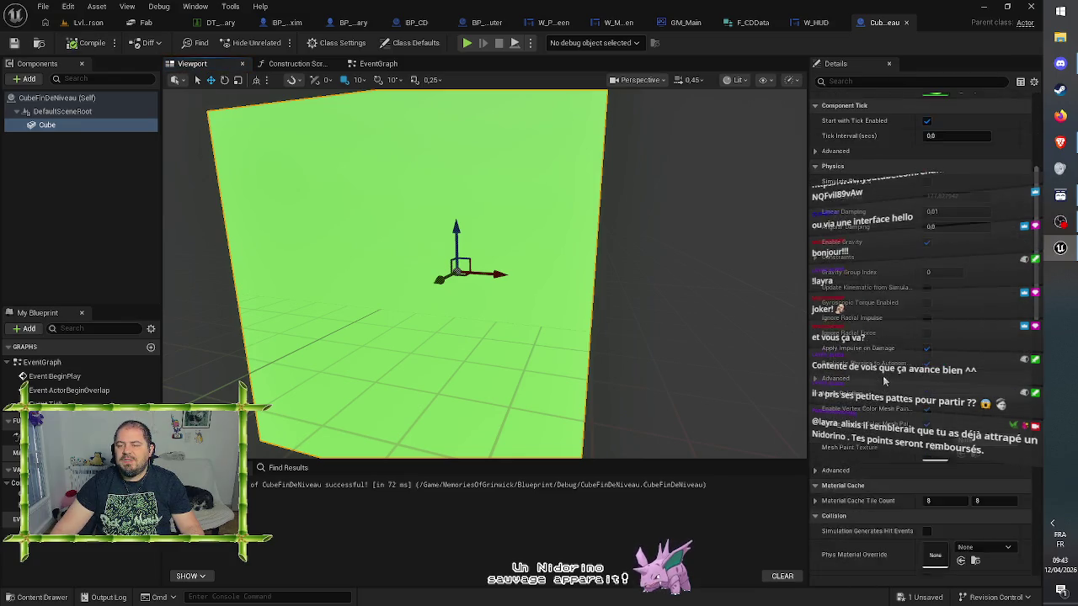
pyautogui.scroll(-3, 879, 404)
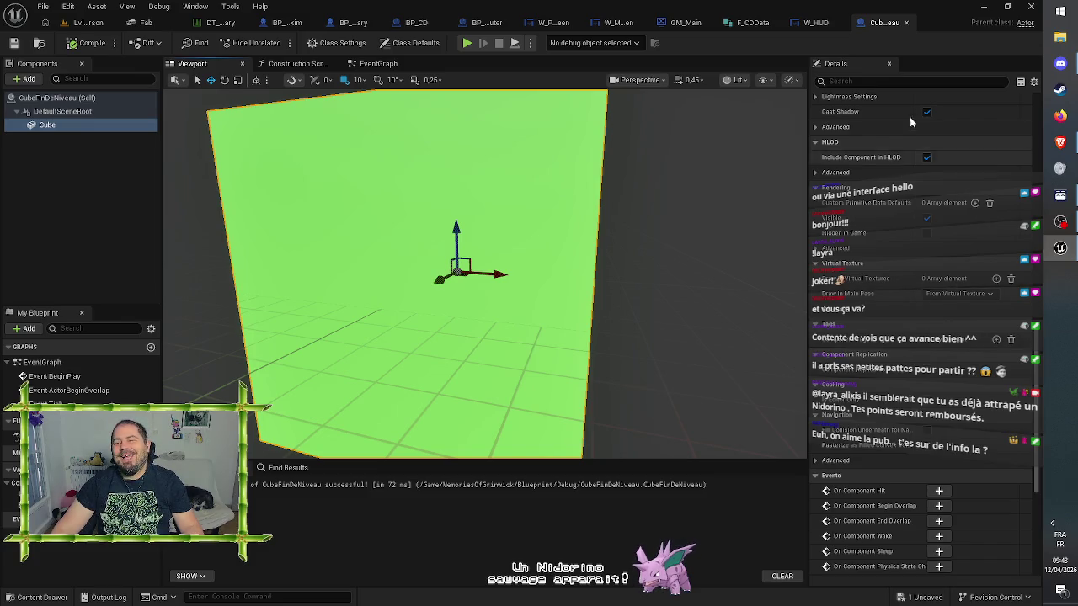
pyautogui.click(899, 80)
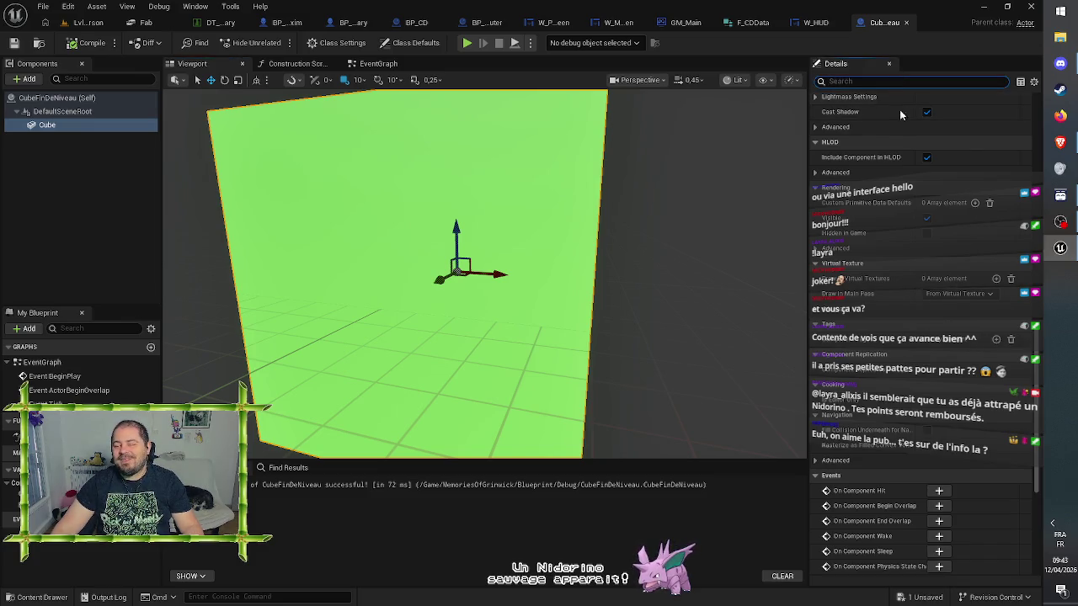
pyautogui.scroll(2, 902, 295)
pyautogui.scroll(2, 902, 295)
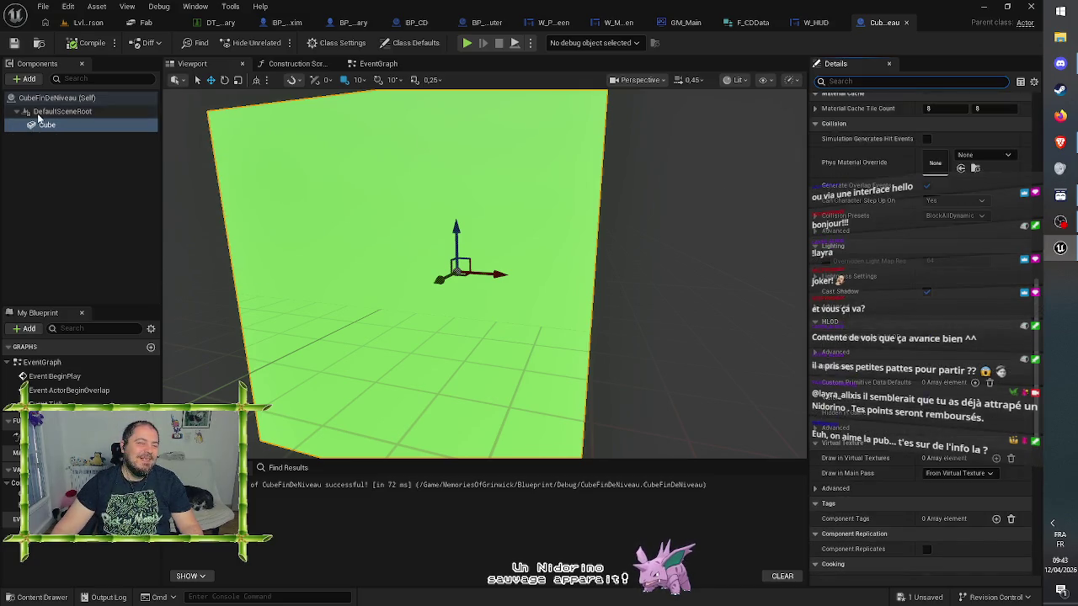
pyautogui.click(62, 111)
pyautogui.click(26, 79)
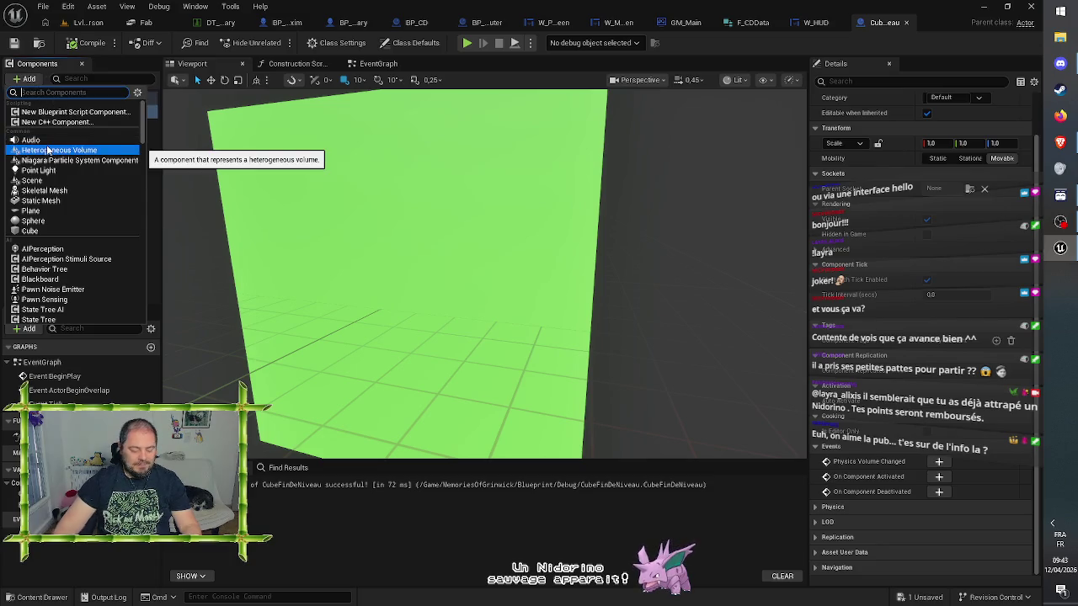
# Add a Box Collision component to CubeFinDeNiveau, keeping the default name Box
pyautogui.write('box')
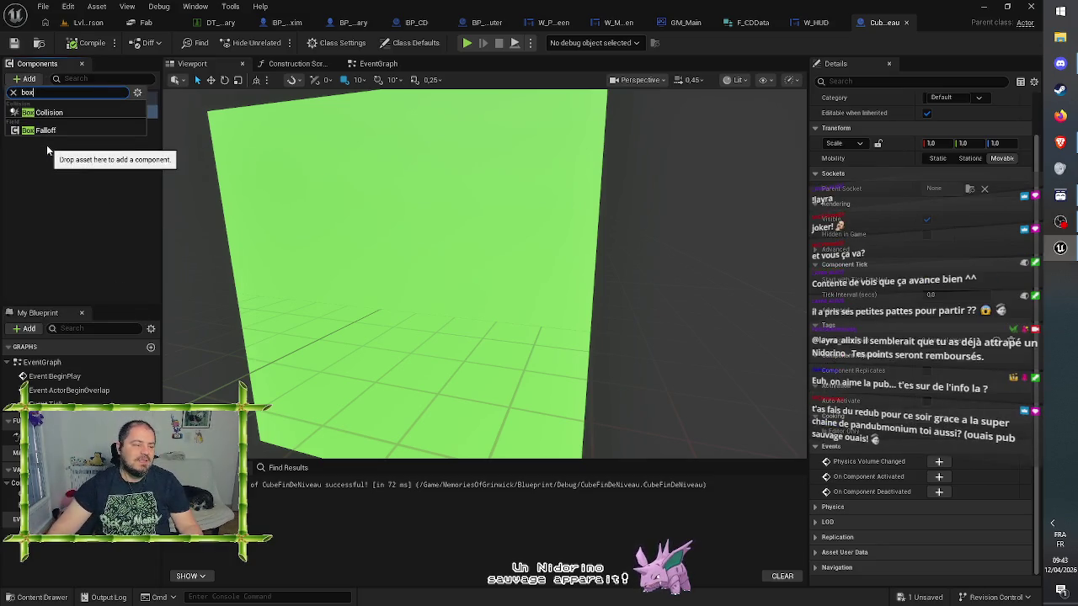
pyautogui.press('Escape')
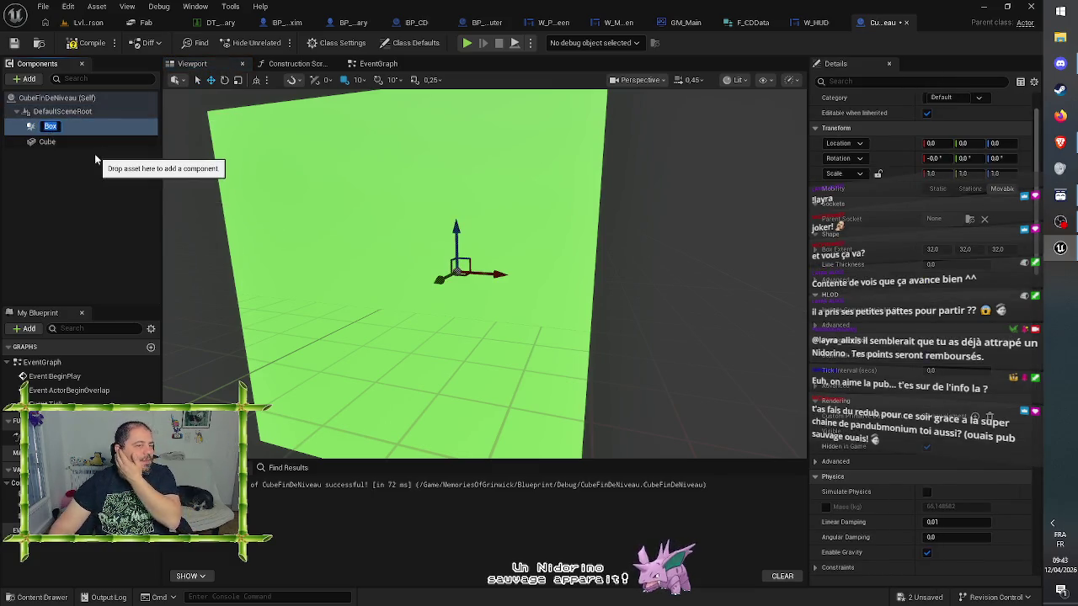
pyautogui.press('Return')
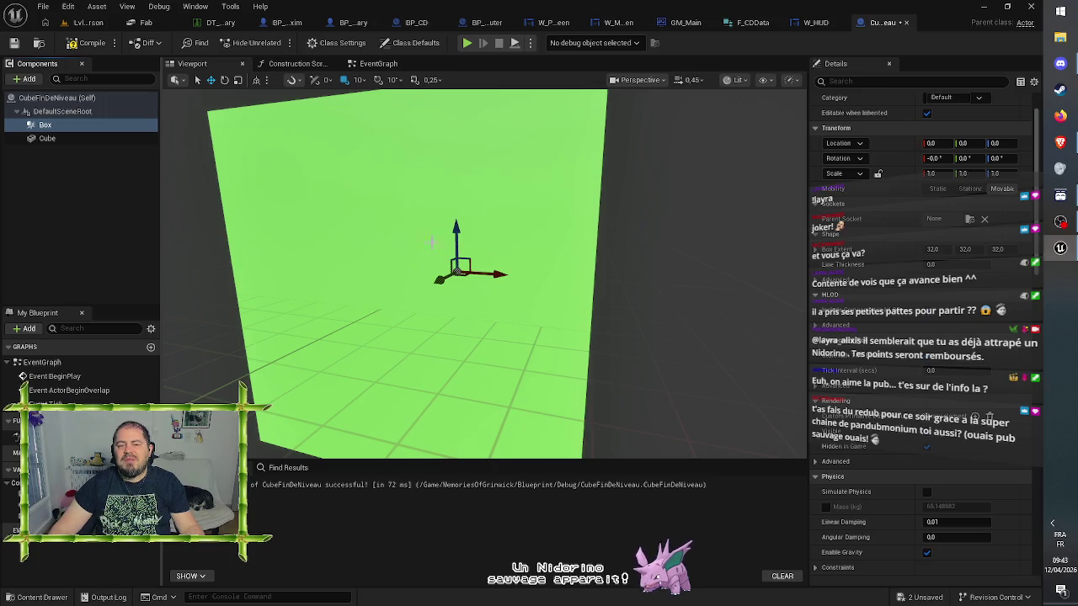
pyautogui.scroll(-6, 432, 242)
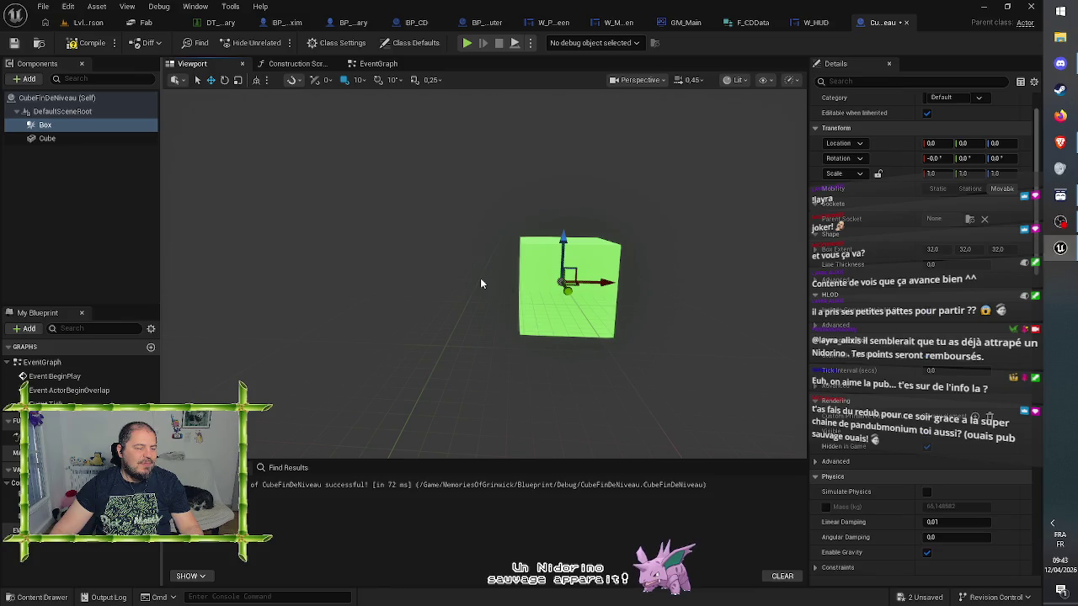
# Orbit the viewport around the green cube and select the Cube mesh component
pyautogui.moveTo(473, 273)
pyautogui.mouseDown()
pyautogui.moveTo(521, 273)
pyautogui.moveTo(514, 244)
pyautogui.moveTo(518, 269)
pyautogui.mouseUp()
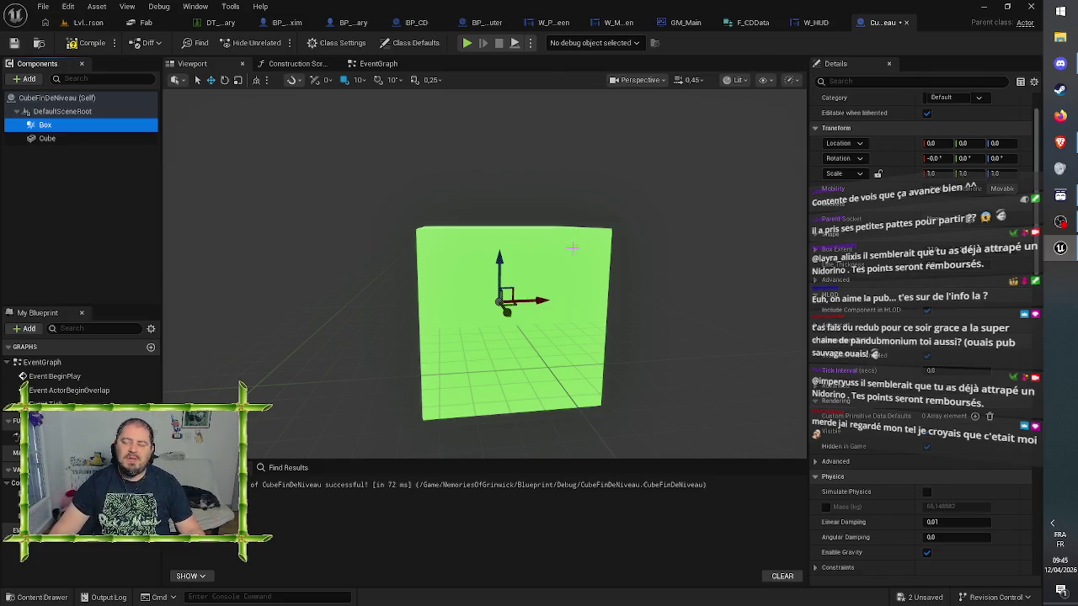
pyautogui.moveTo(548, 344)
pyautogui.mouseDown()
pyautogui.moveTo(536, 362)
pyautogui.moveTo(522, 352)
pyautogui.moveTo(516, 371)
pyautogui.moveTo(516, 337)
pyautogui.moveTo(516, 356)
pyautogui.mouseUp()
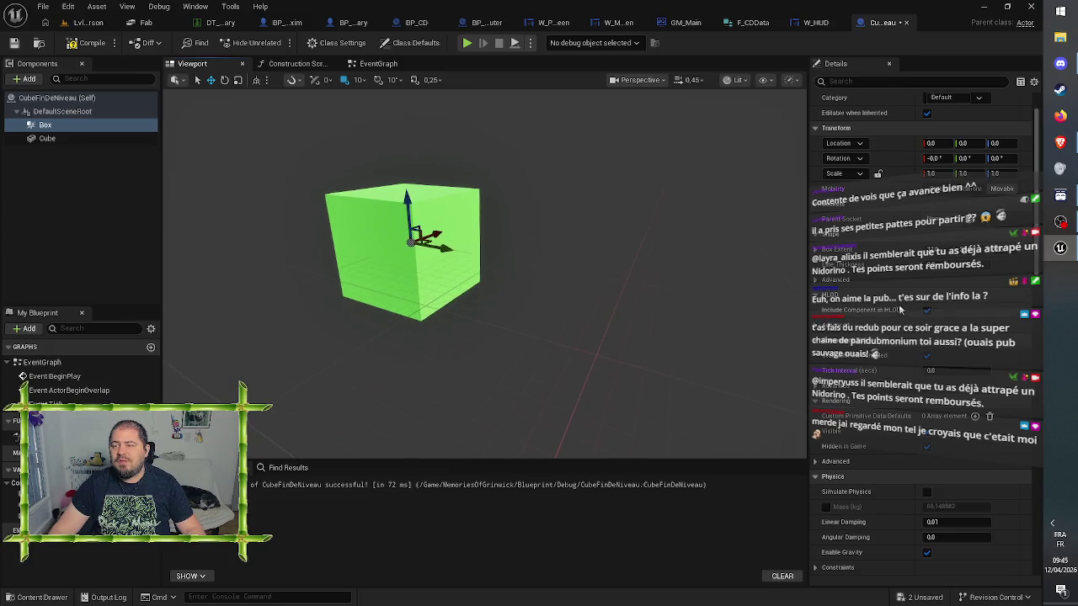
pyautogui.click(442, 278)
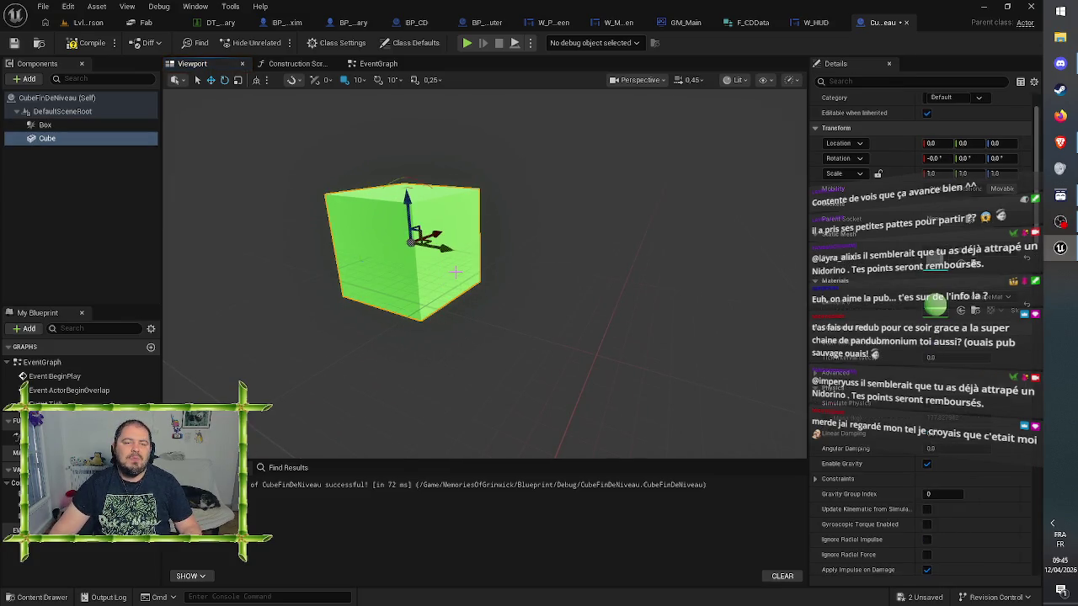
# Scale the Cube down uniformly inside the Box volume, then reselect Box
pyautogui.moveTo(425, 245)
pyautogui.mouseDown()
pyautogui.moveTo(396, 270)
pyautogui.moveTo(421, 240)
pyautogui.mouseUp()
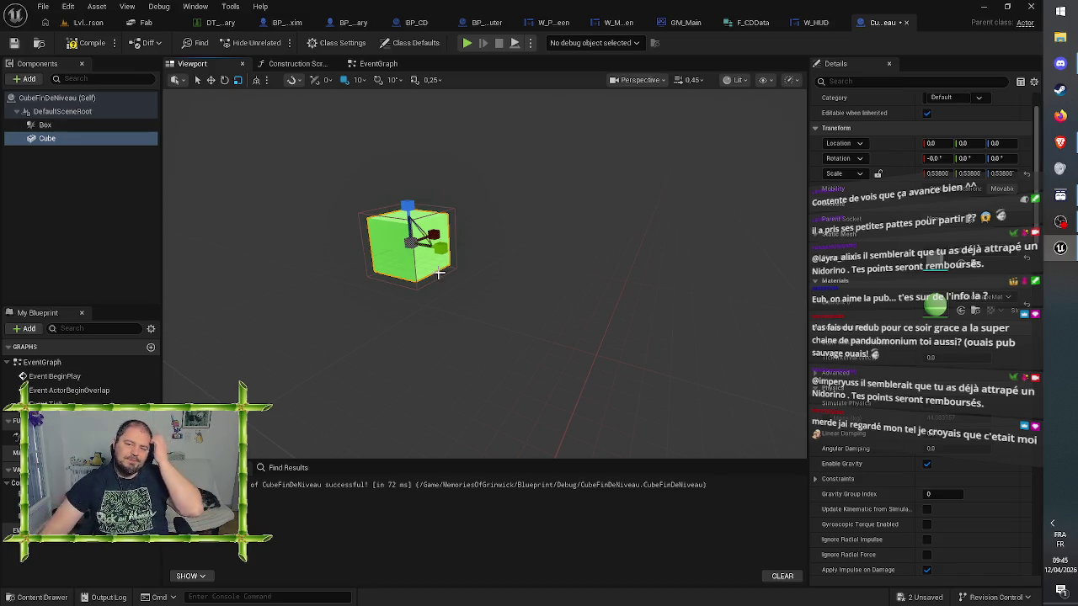
pyautogui.click(106, 127)
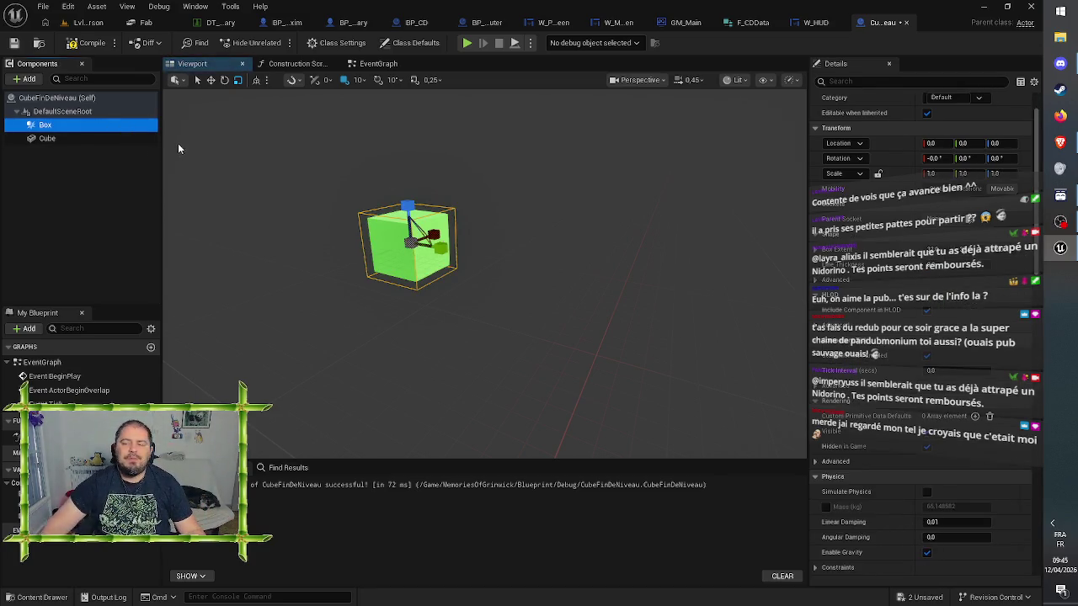
pyautogui.scroll(-6, 867, 421)
# Scroll Box's Details to Collision, then switch to the Fab darts kit listing
pyautogui.scroll(-5, 866, 421)
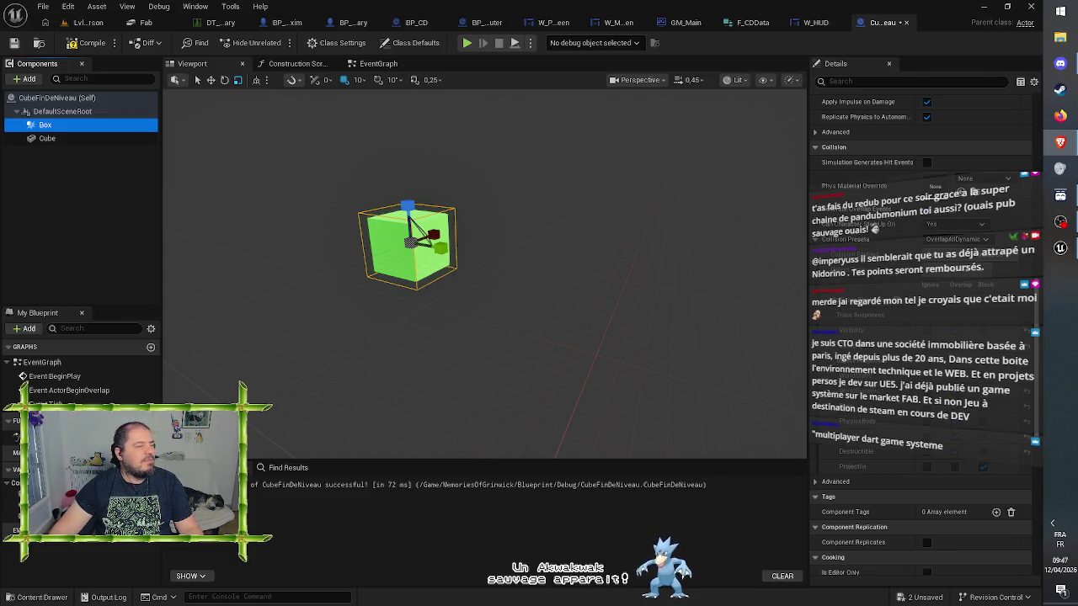
pyautogui.hotkey('alt', 'Tab')
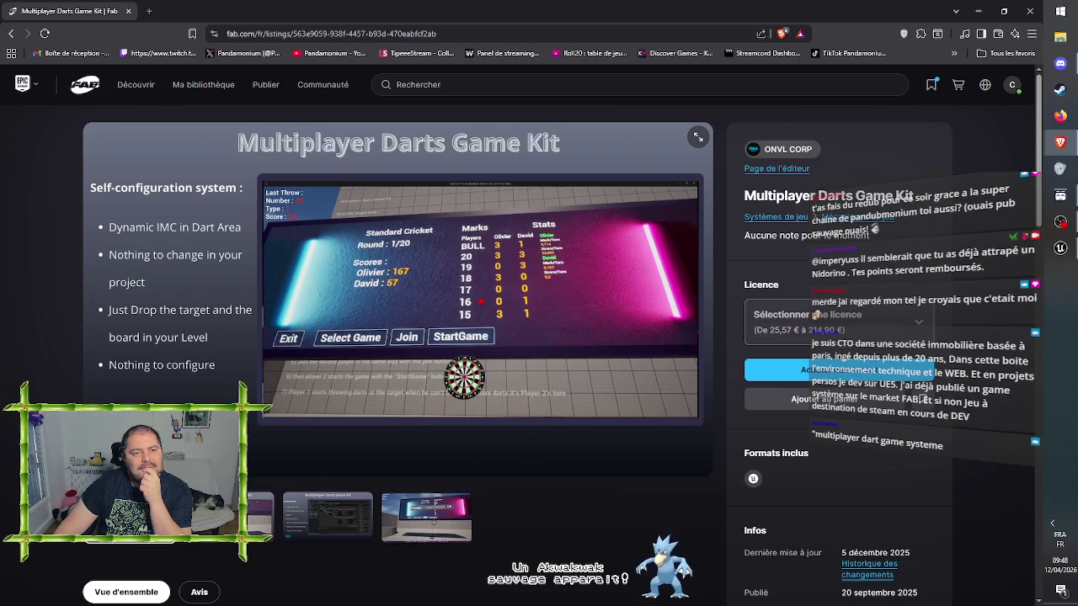
# Flip through the Darts Kit slides: NETWORK, GAMES MODES and gameplay screenshots
pyautogui.click(263, 516)
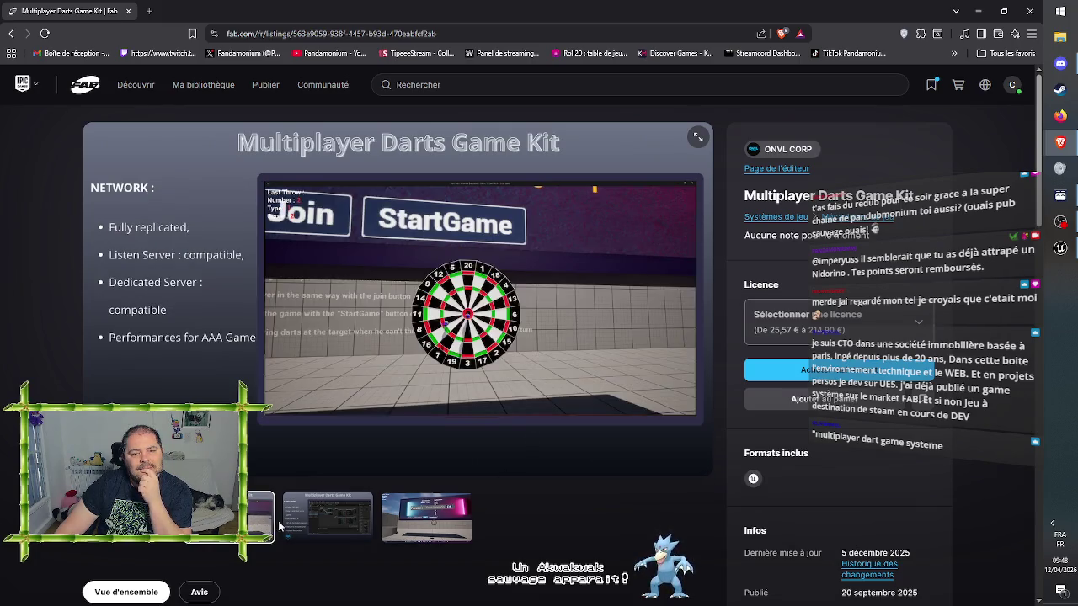
pyautogui.click(337, 519)
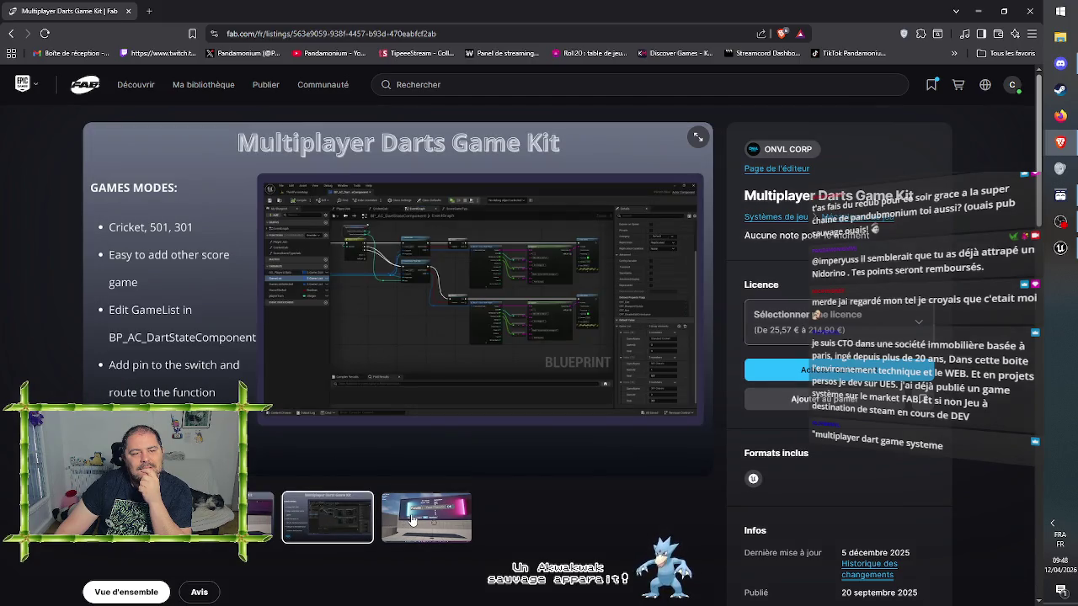
pyautogui.click(415, 516)
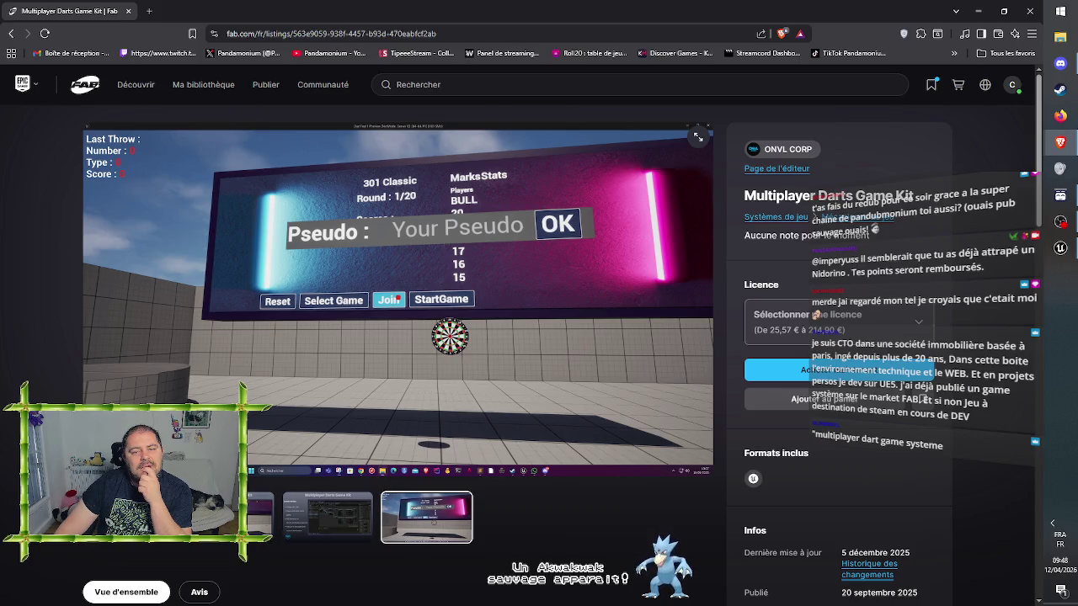
pyautogui.click(519, 509)
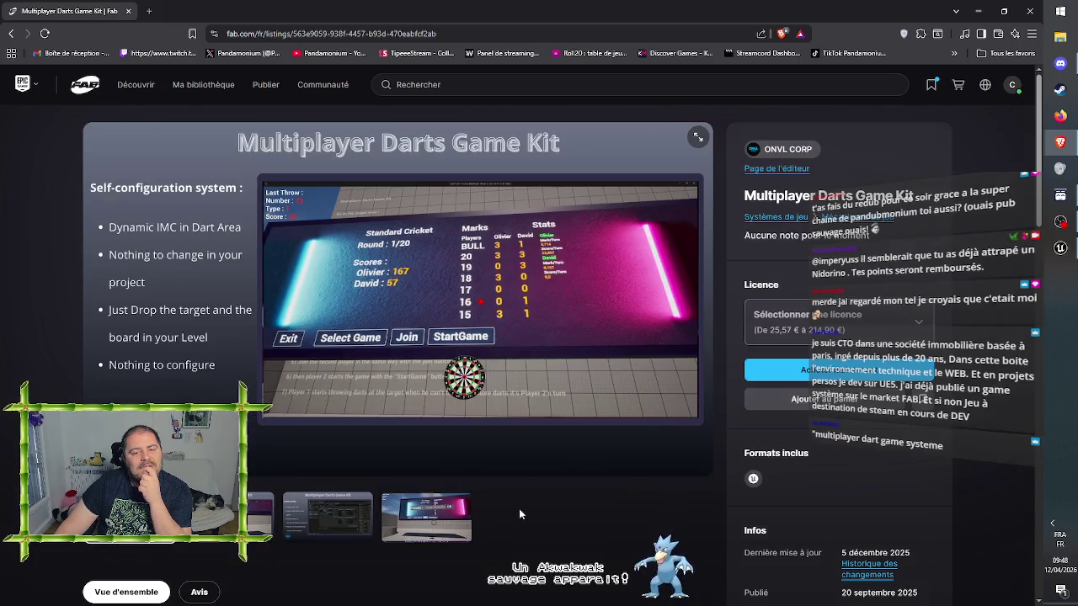
# Scroll through the rest of the Fab listing, then close it to return to Unreal
pyautogui.scroll(-2, 519, 509)
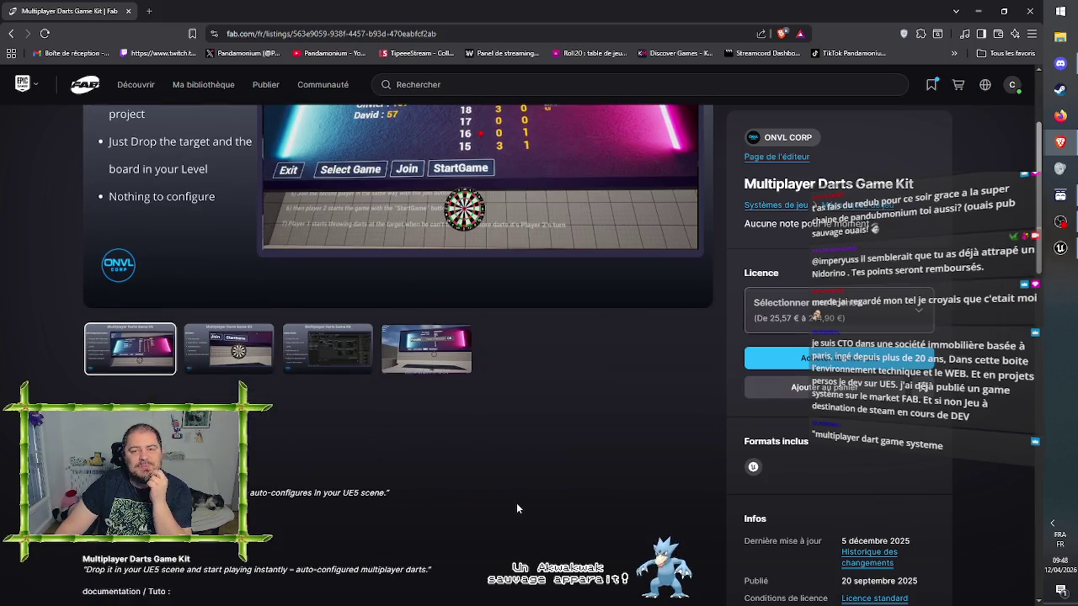
pyautogui.scroll(-1, 517, 502)
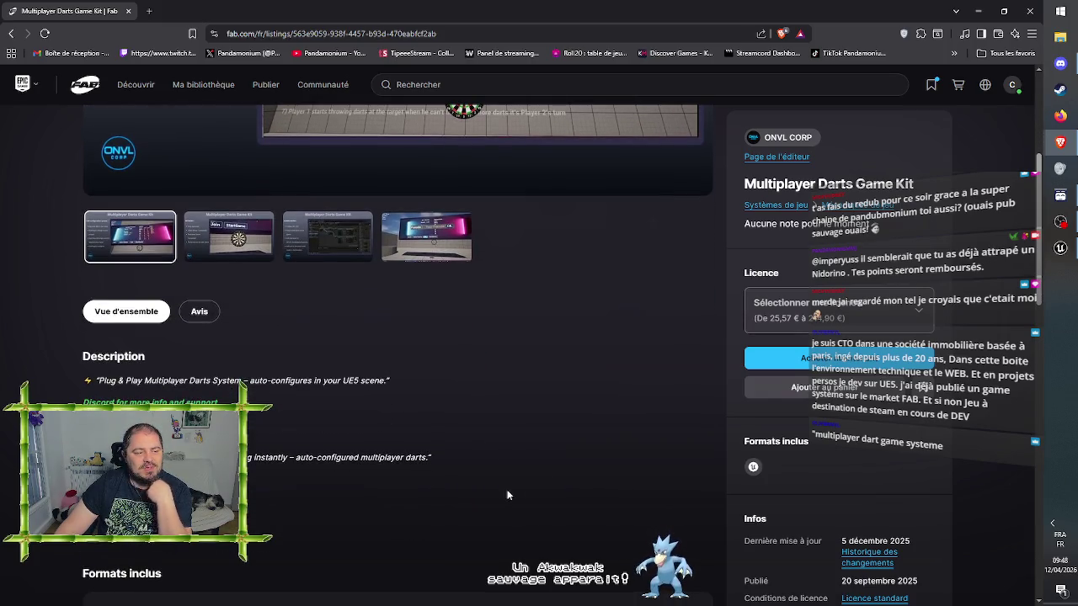
pyautogui.scroll(1, 485, 458)
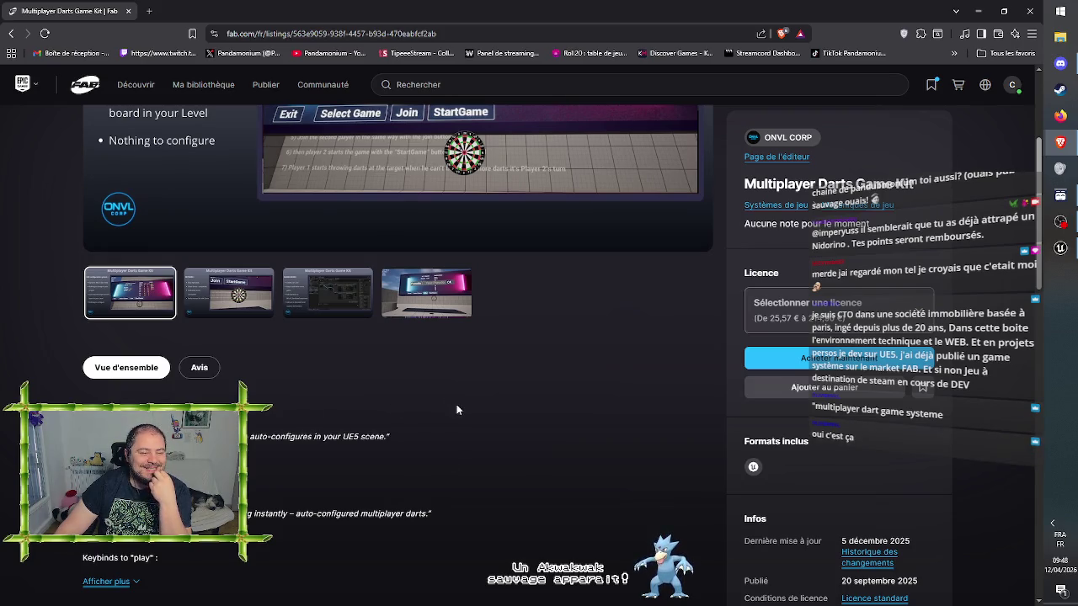
pyautogui.scroll(-1, 457, 410)
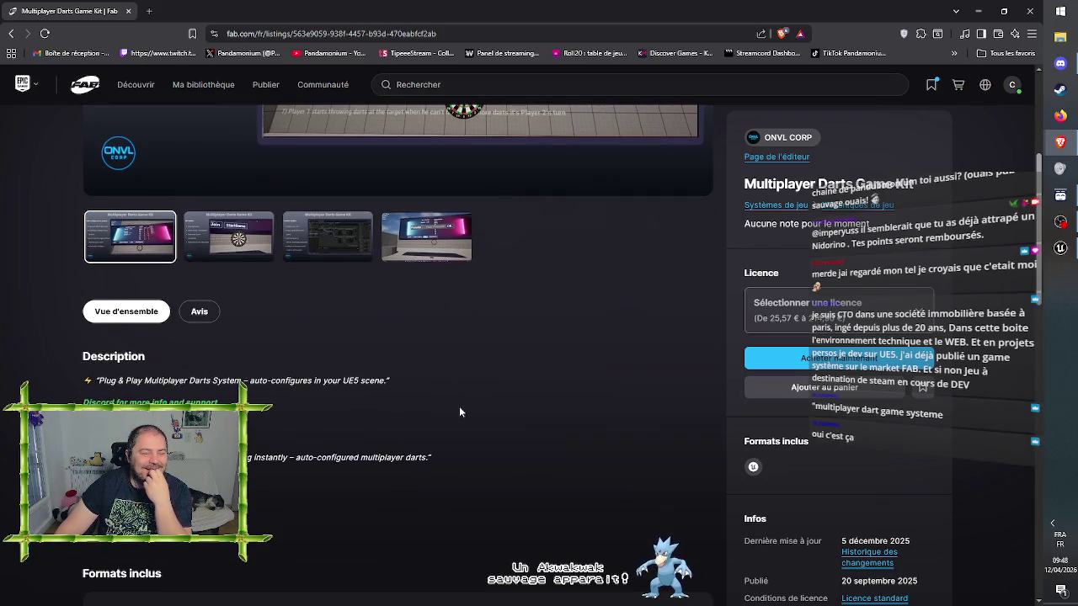
pyautogui.scroll(-1, 460, 411)
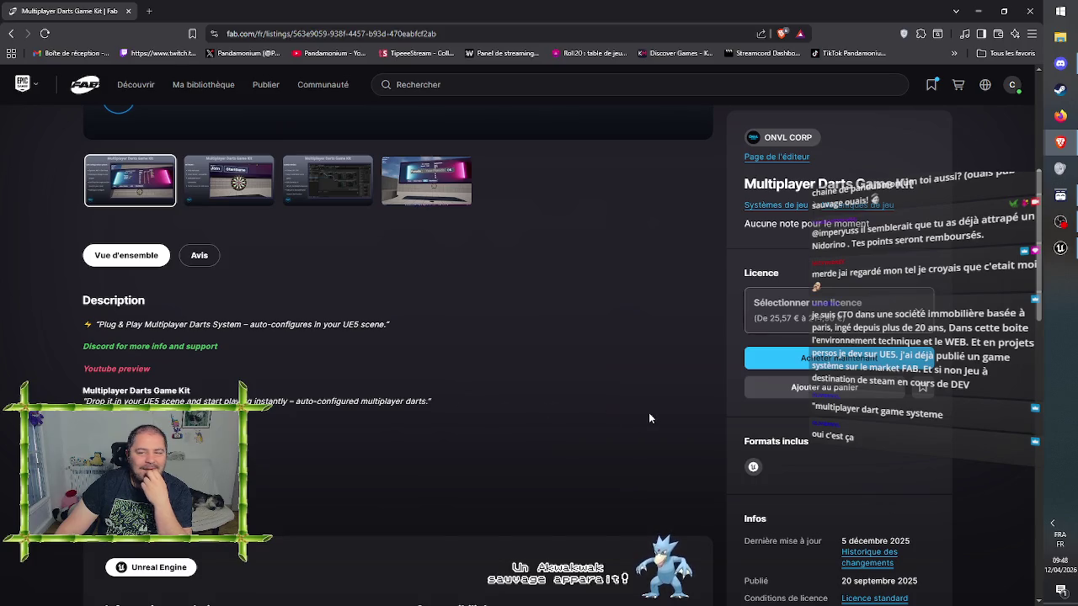
pyautogui.scroll(6, 610, 431)
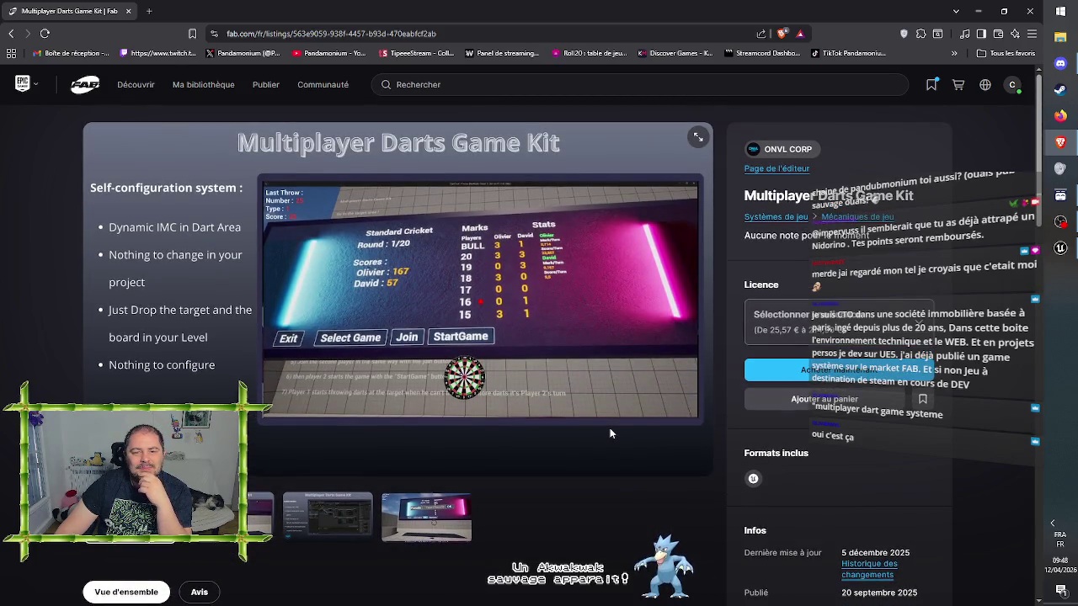
pyautogui.click(129, 11)
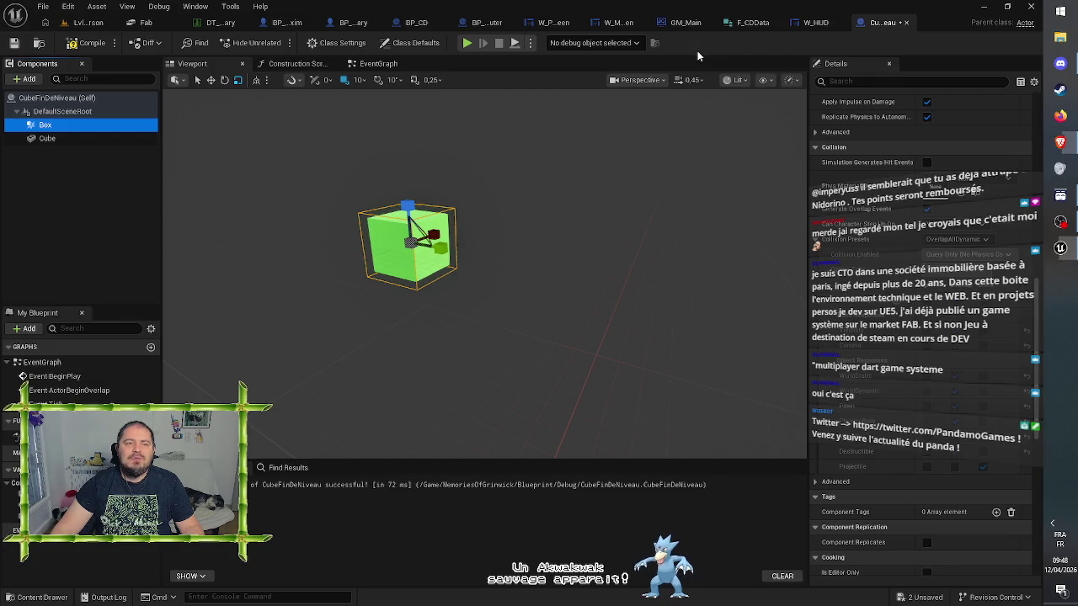
# Save and compile CubeFinDeNiveau, then scroll the Box component's Details down to Events
pyautogui.click(14, 43)
pyautogui.click(74, 44)
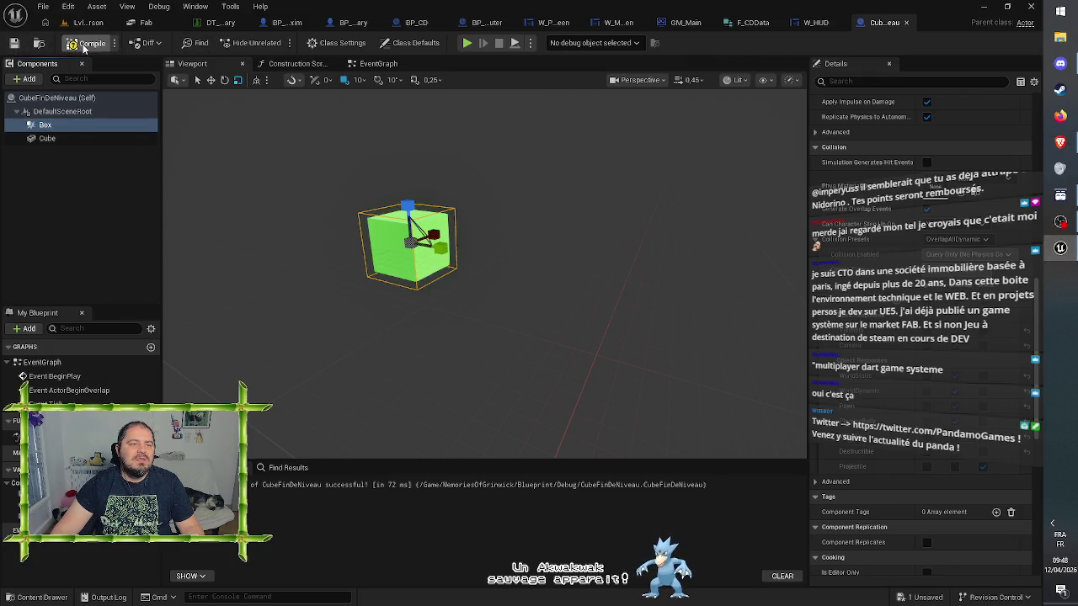
pyautogui.click(278, 247)
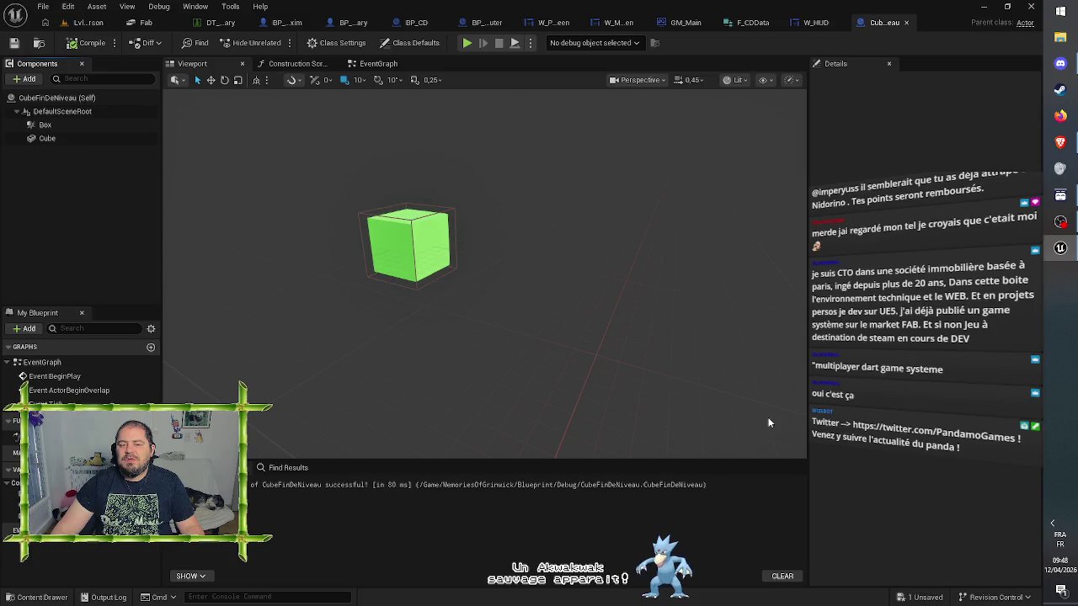
pyautogui.click(421, 278)
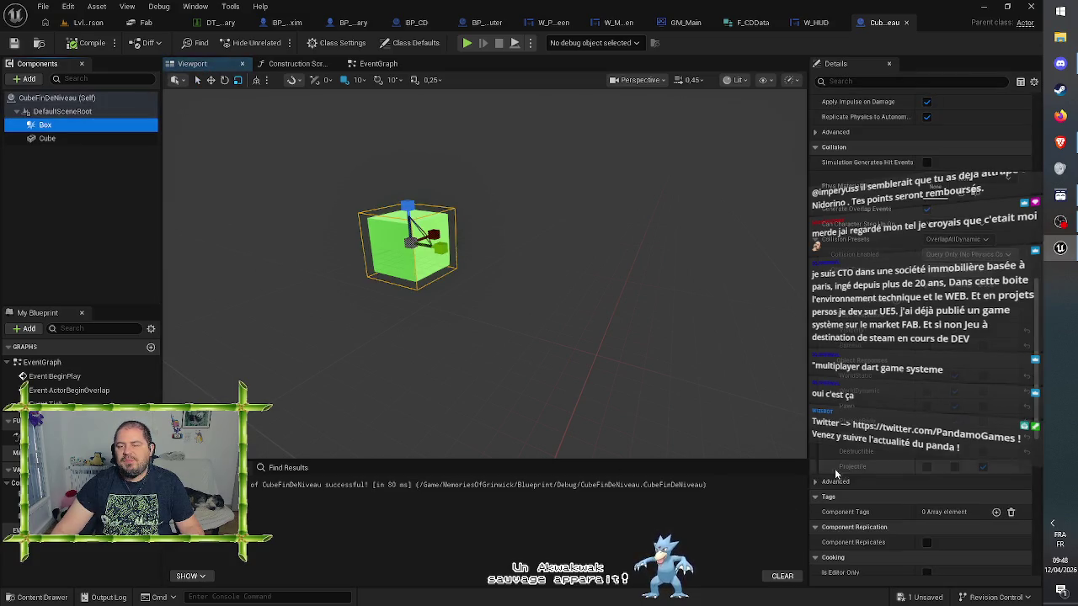
pyautogui.scroll(-10, 851, 472)
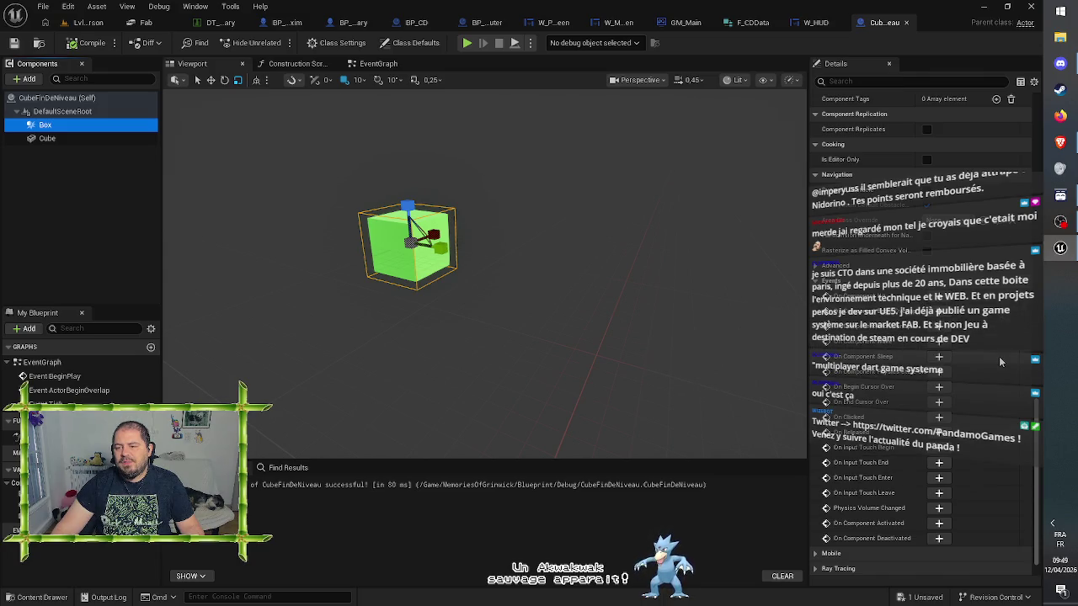
# Add Box's On Component Begin Overlap event, nudge the node into place, and save the blueprint
pyautogui.click(939, 326)
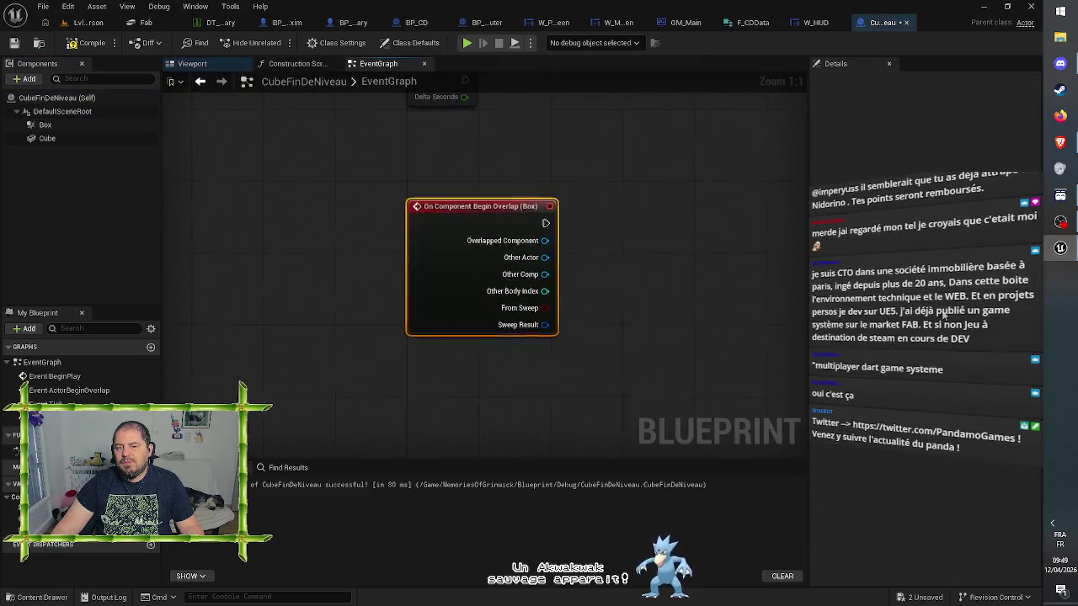
pyautogui.moveTo(741, 306)
pyautogui.mouseDown()
pyautogui.moveTo(674, 298)
pyautogui.moveTo(614, 308)
pyautogui.mouseUp()
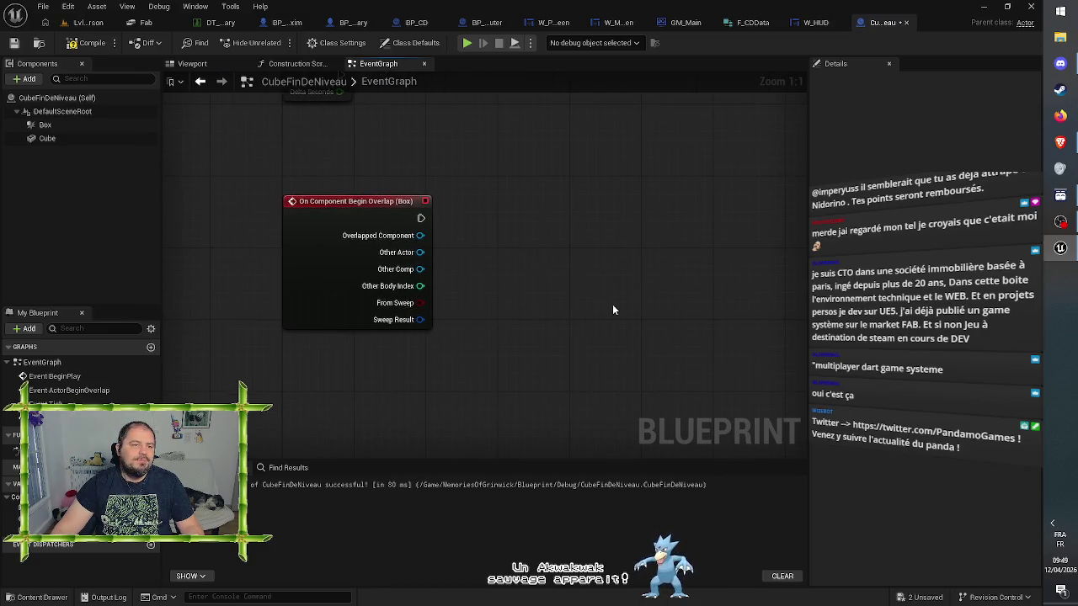
pyautogui.click(15, 43)
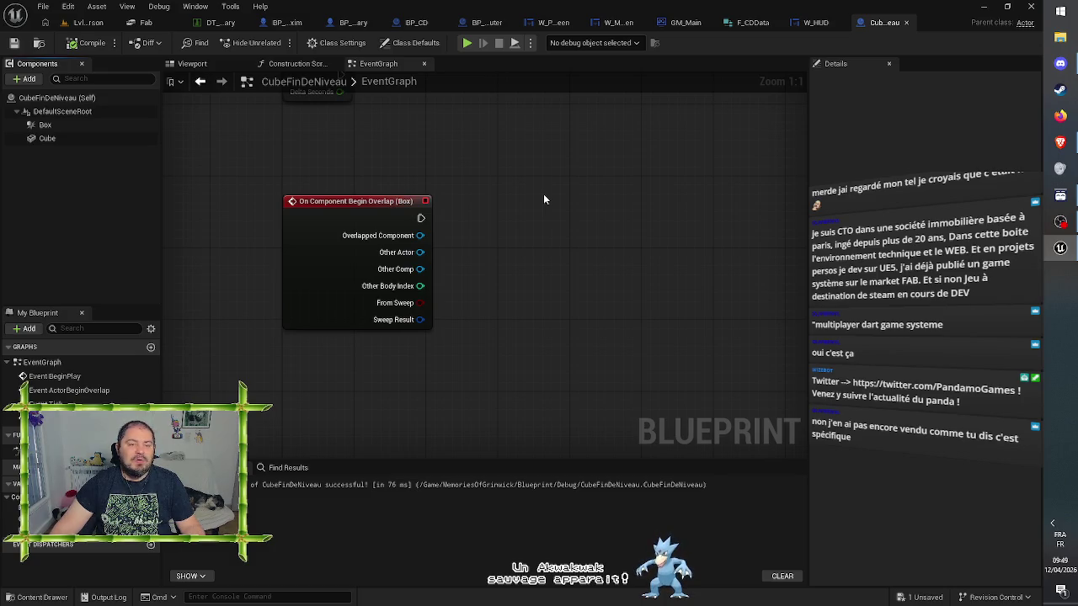
pyautogui.moveTo(348, 211); pyautogui.dragTo(344, 192)
pyautogui.click(602, 202)
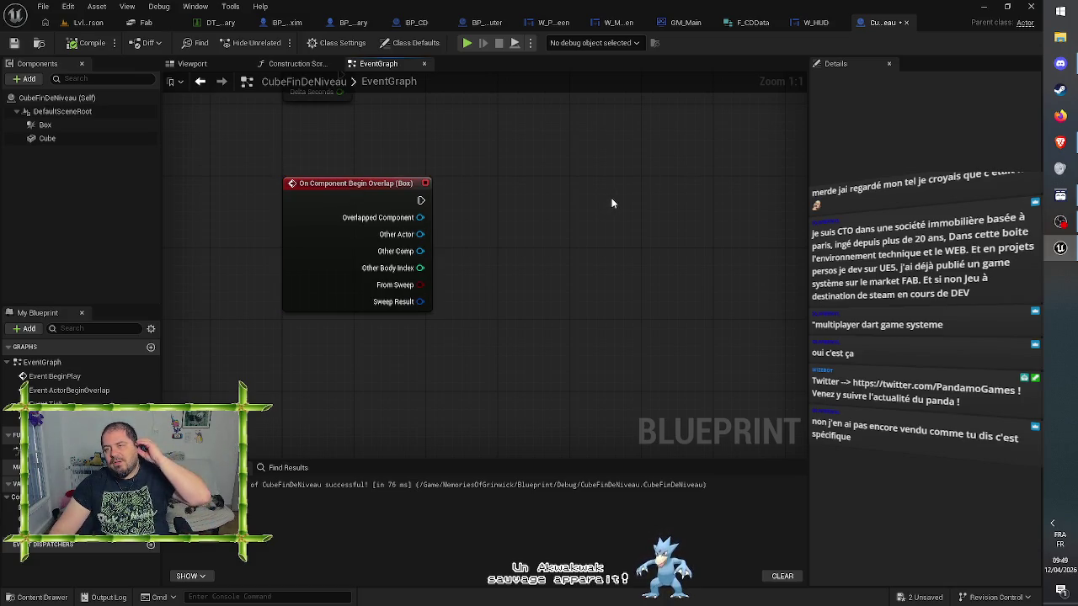
pyautogui.click(13, 42)
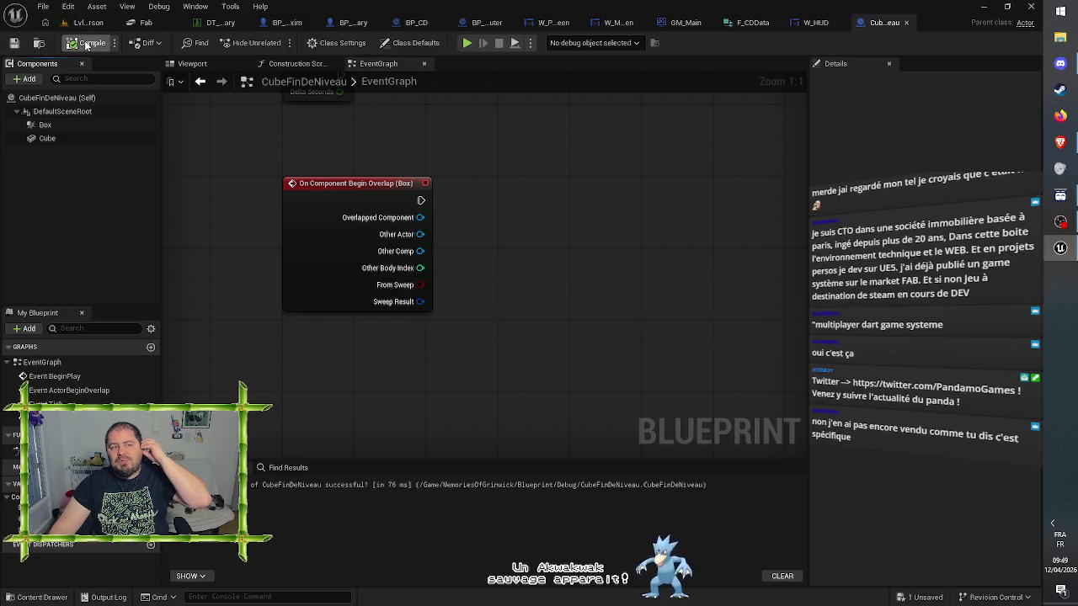
pyautogui.click(689, 236)
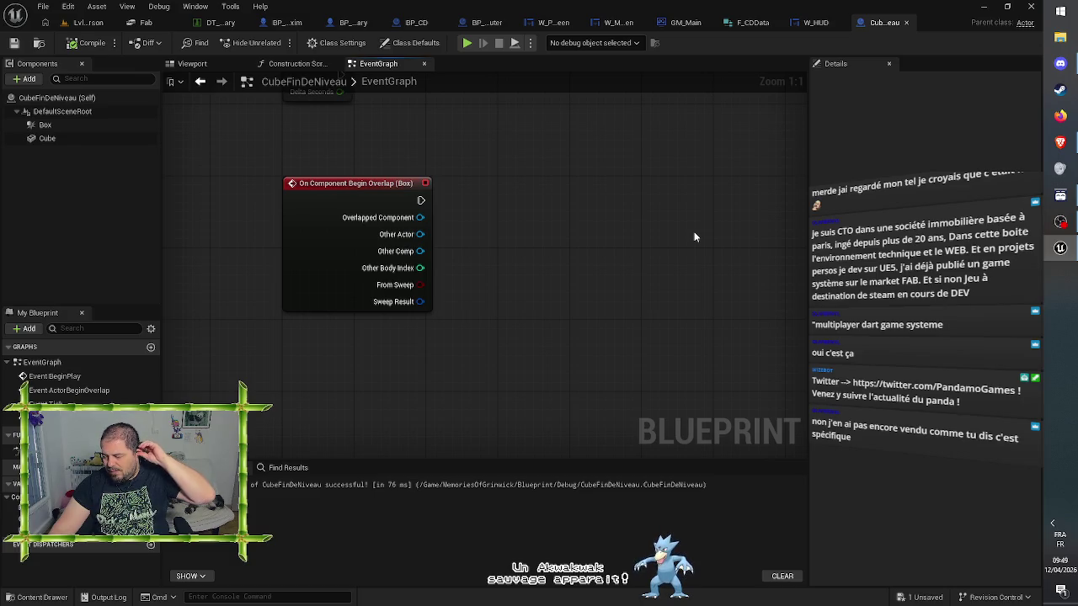
pyautogui.click(1060, 90)
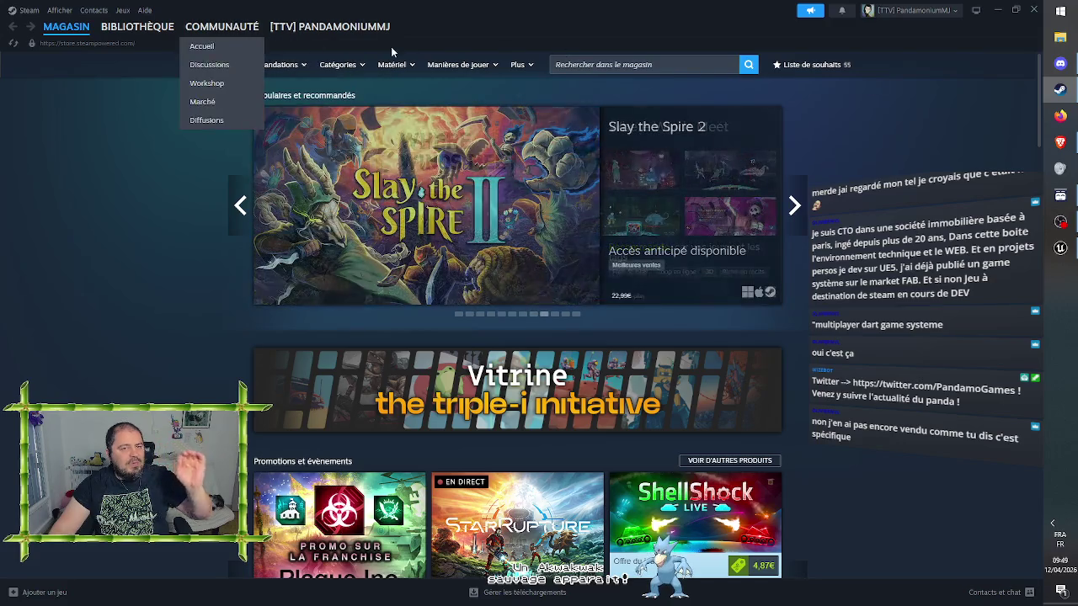
# Search the Steam store for 'super battle' and open the Super Battle Golf page
pyautogui.click(688, 64)
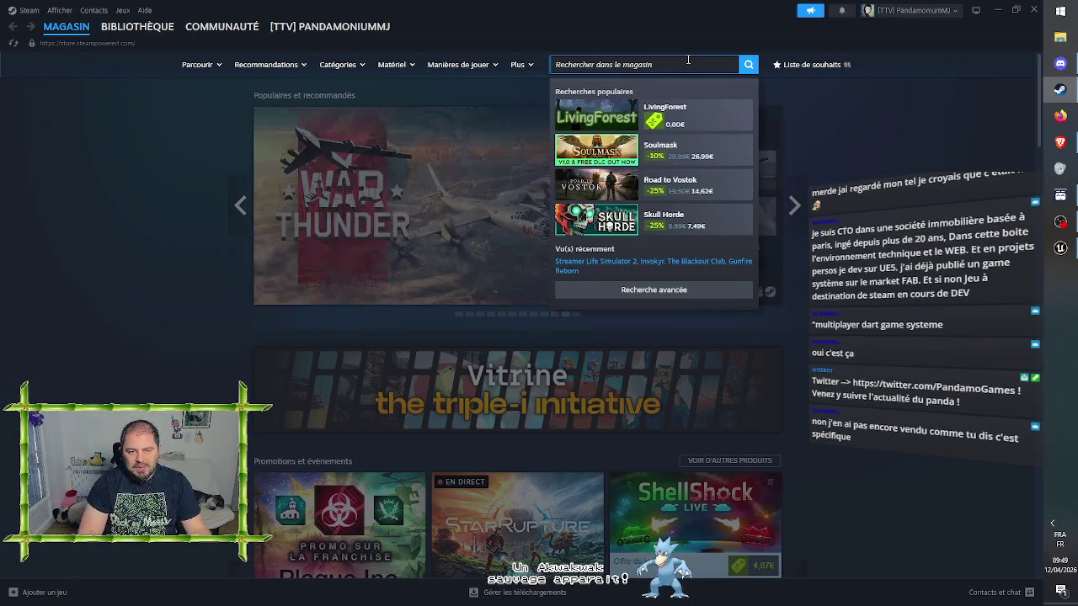
pyautogui.write('super b')
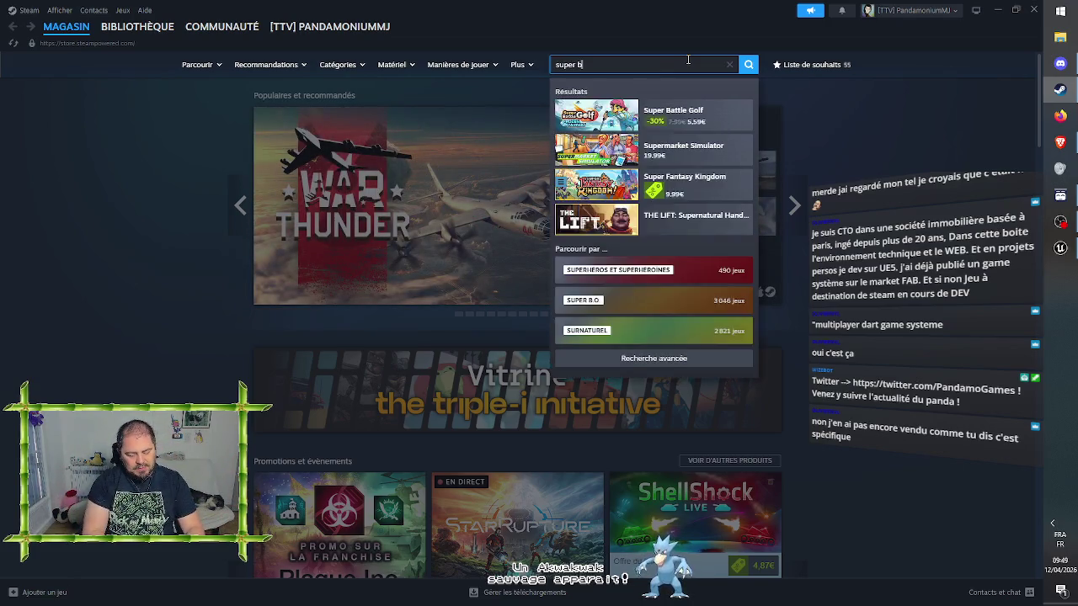
pyautogui.write('attle')
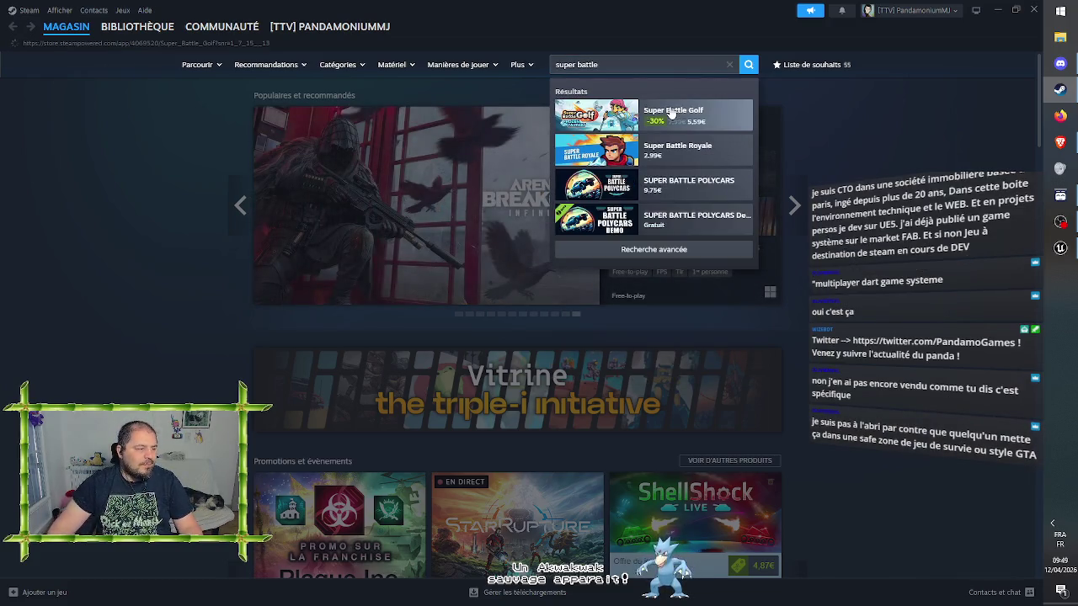
pyautogui.click(672, 113)
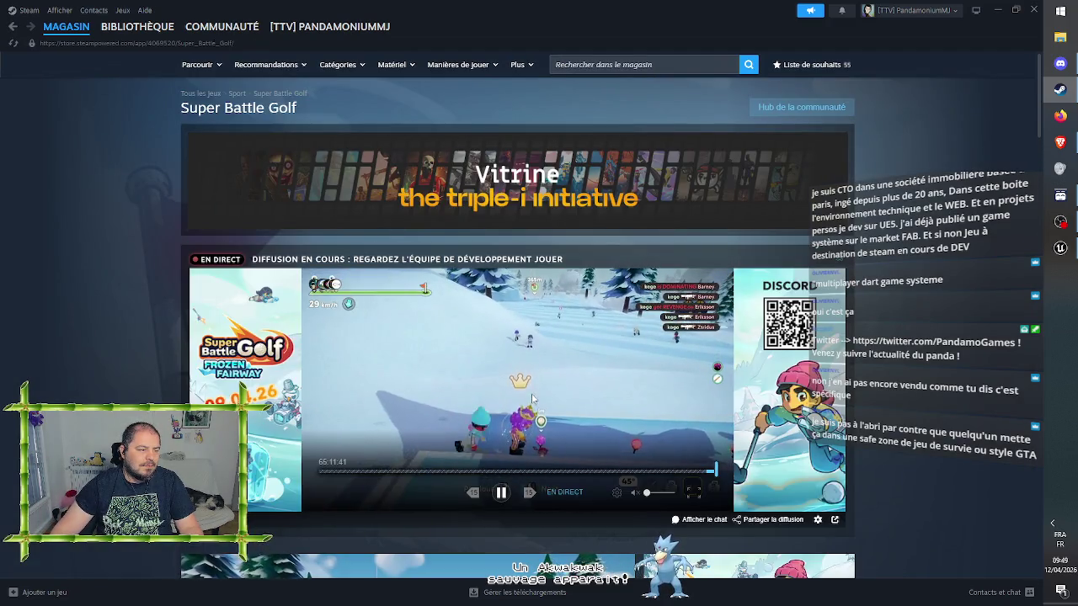
# Scroll through the Super Battle Golf store page, then minimize the Steam window
pyautogui.scroll(-2, 119, 358)
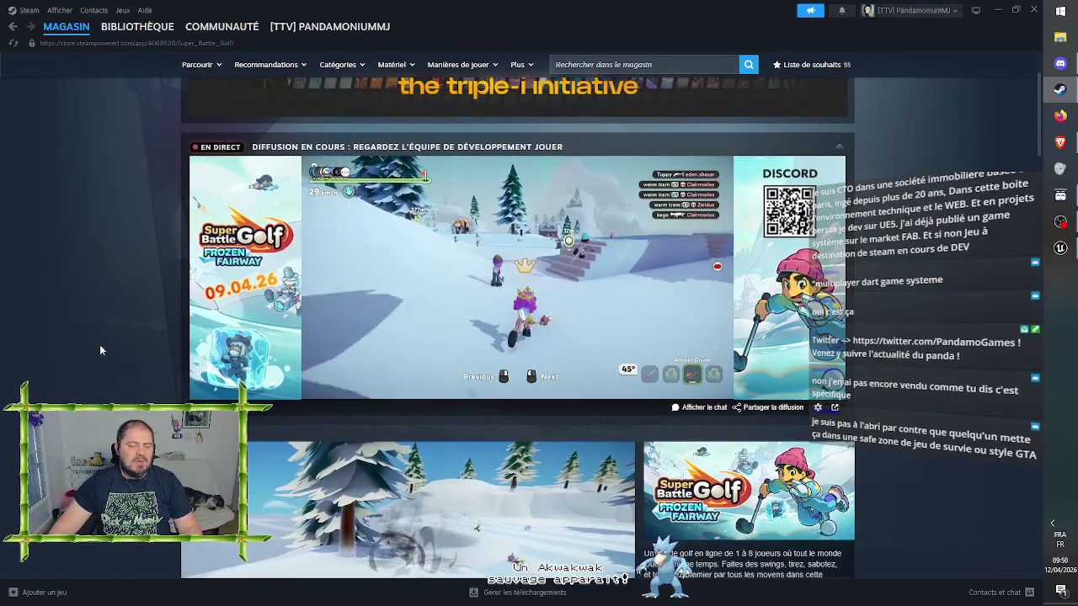
pyautogui.scroll(-1, 100, 351)
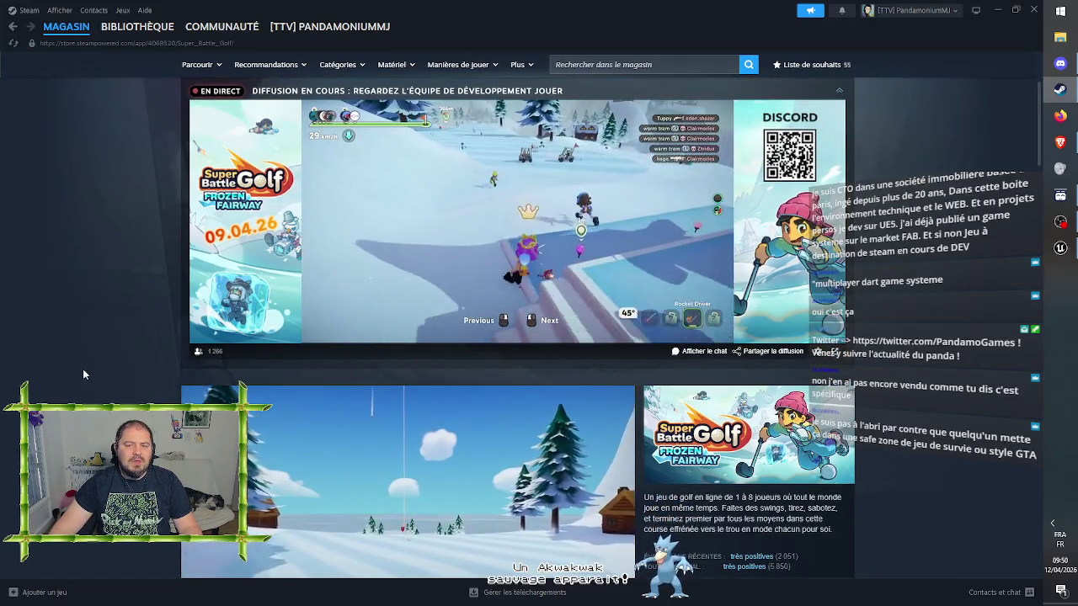
pyautogui.moveTo(385, 311)
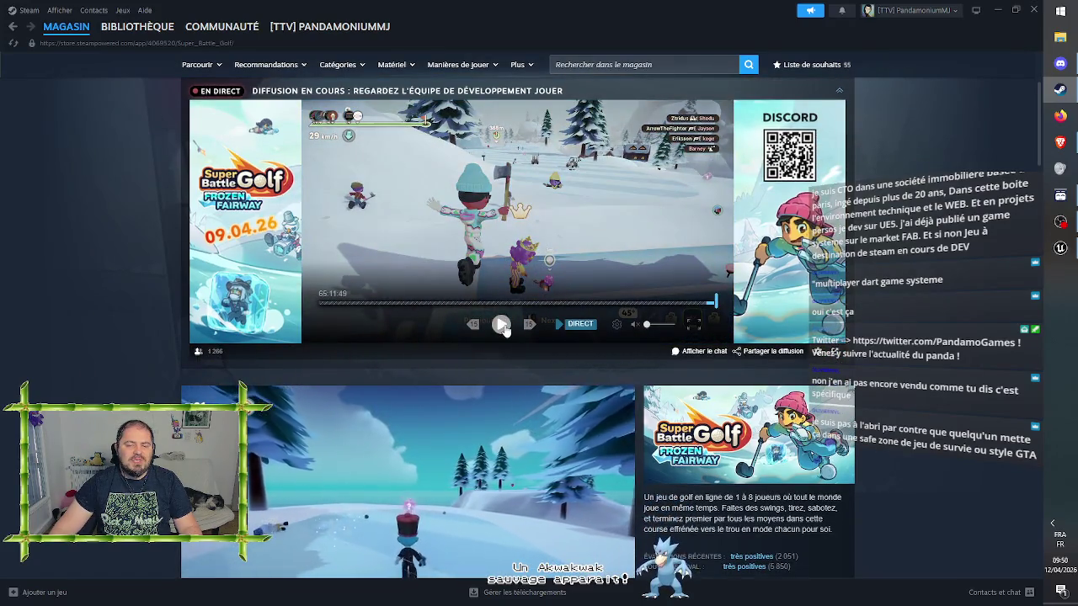
pyautogui.scroll(-5, 892, 313)
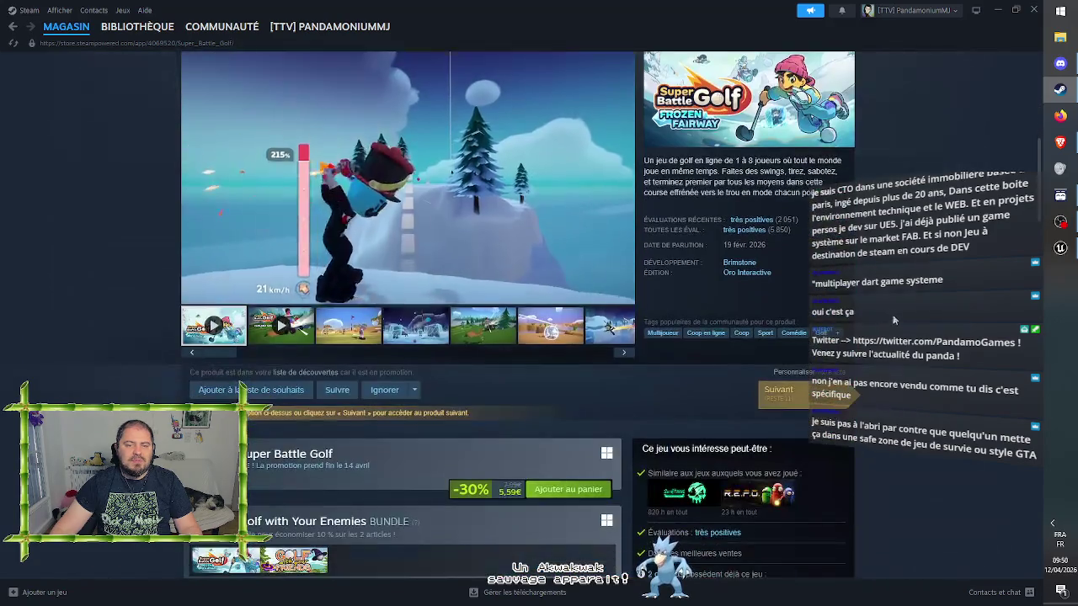
pyautogui.moveTo(325, 224)
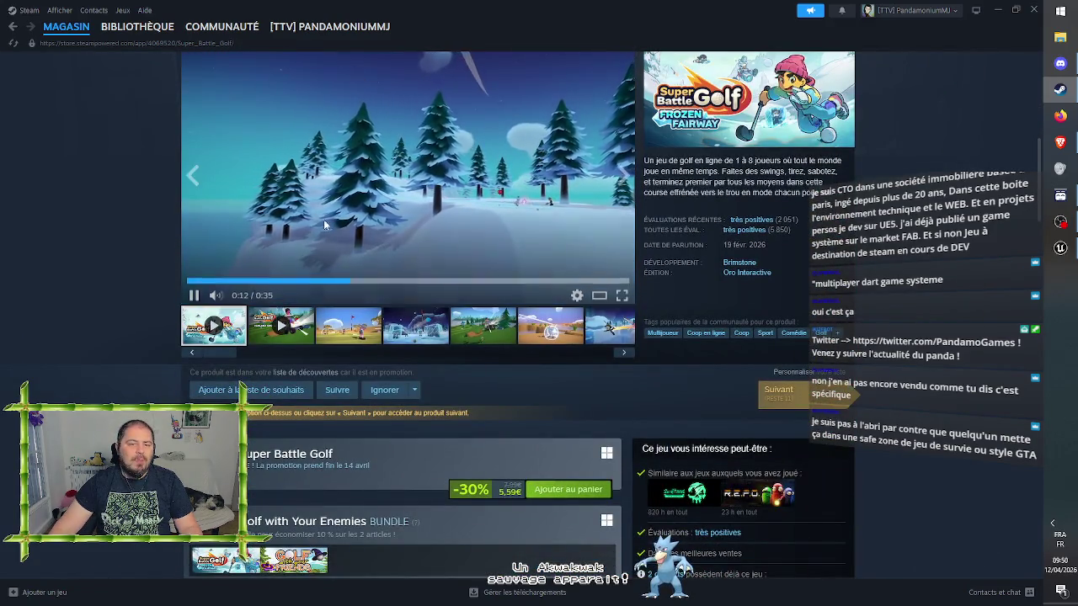
pyautogui.scroll(1, 104, 253)
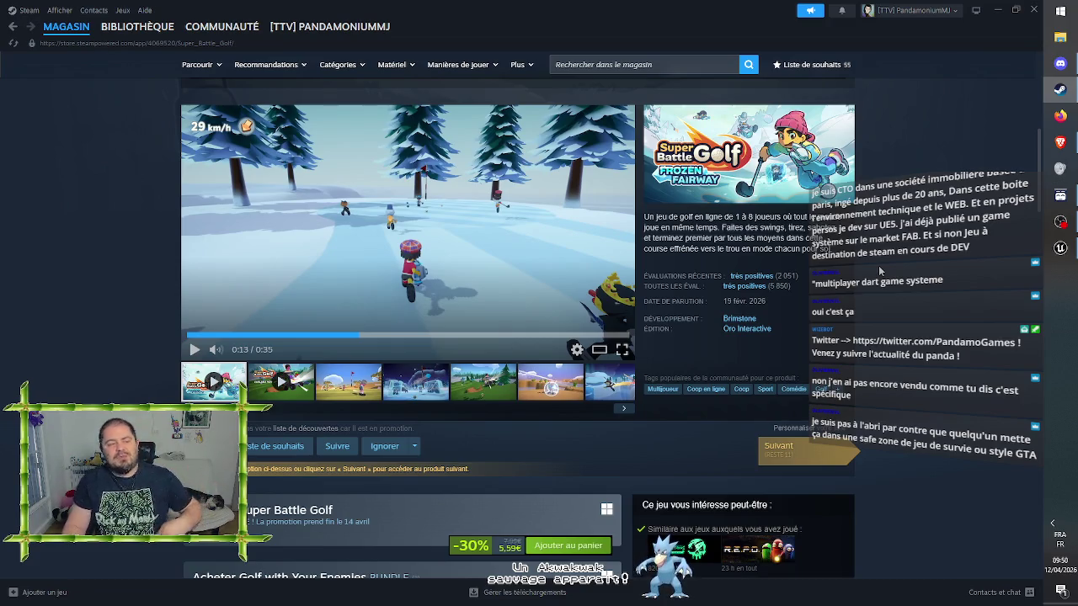
pyautogui.scroll(-3, 959, 357)
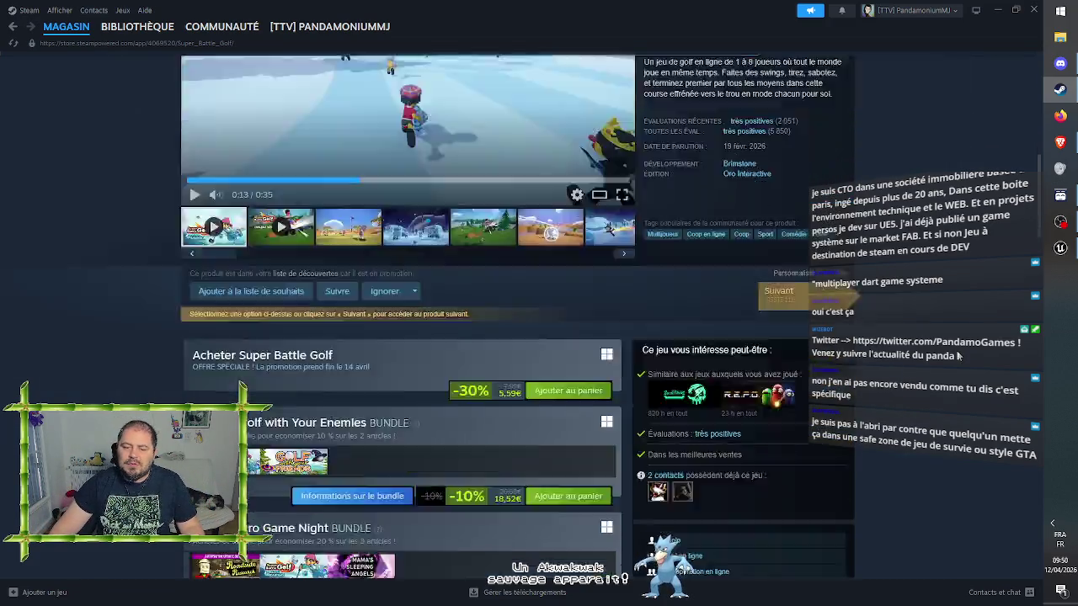
pyautogui.scroll(3, 530, 267)
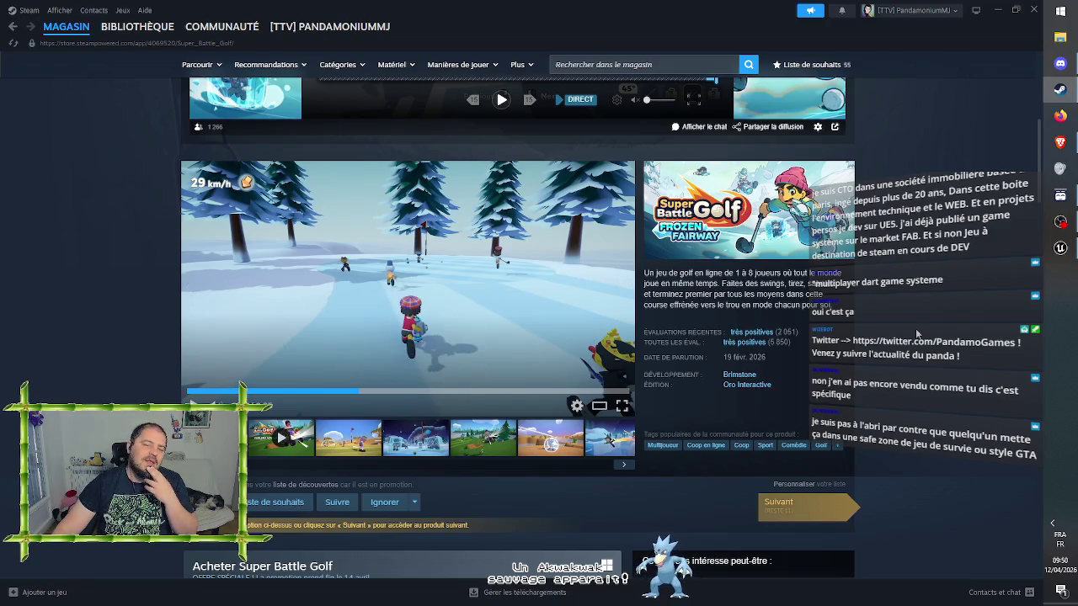
pyautogui.moveTo(126, 27)
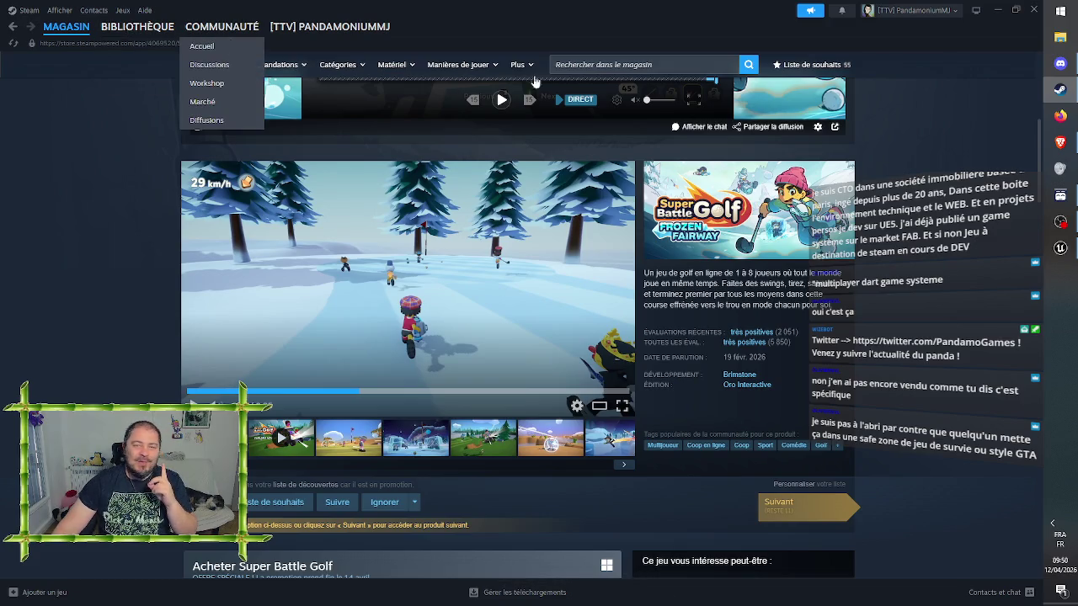
pyautogui.click(997, 9)
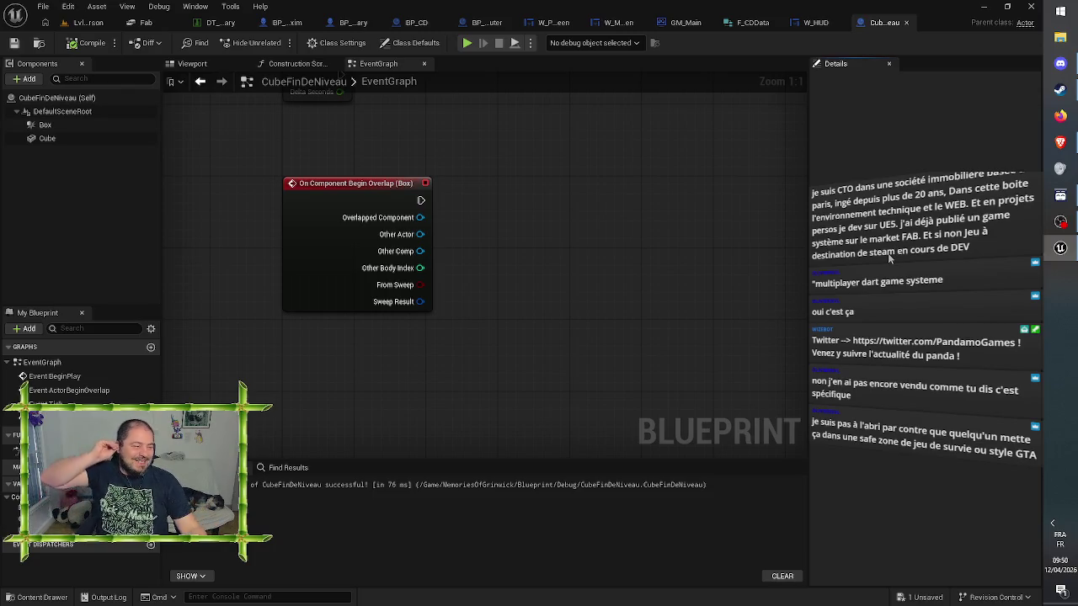
# Focus the CubeFinDeNiveau event graph in the blueprint editor
pyautogui.click(651, 213)
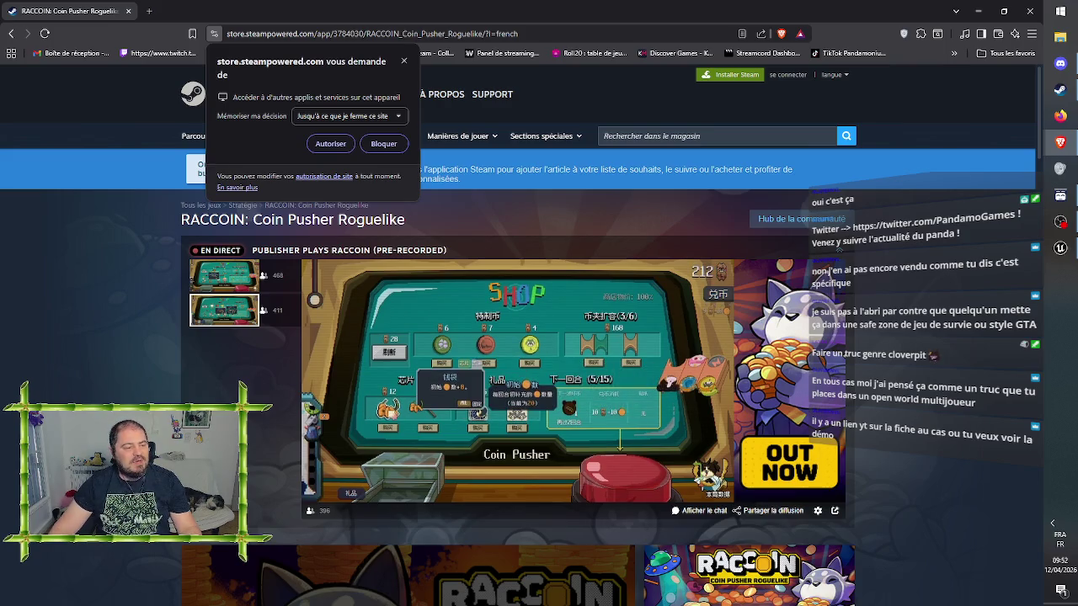
# Block the site's app-open request and browse RACCOIN's trailer and gameplay screenshots
pyautogui.click(386, 143)
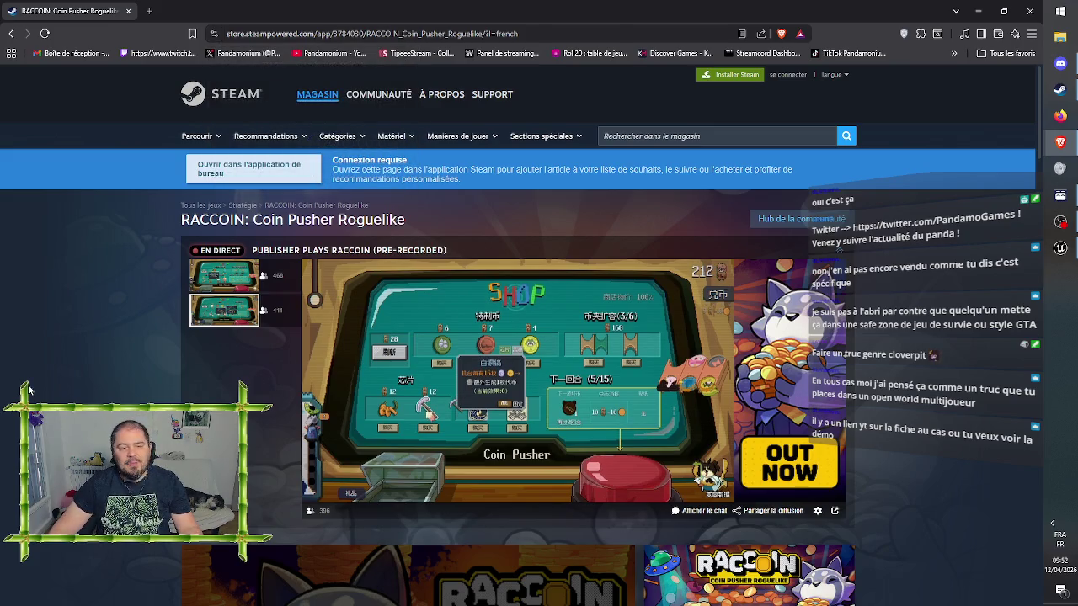
pyautogui.scroll(-3, 91, 322)
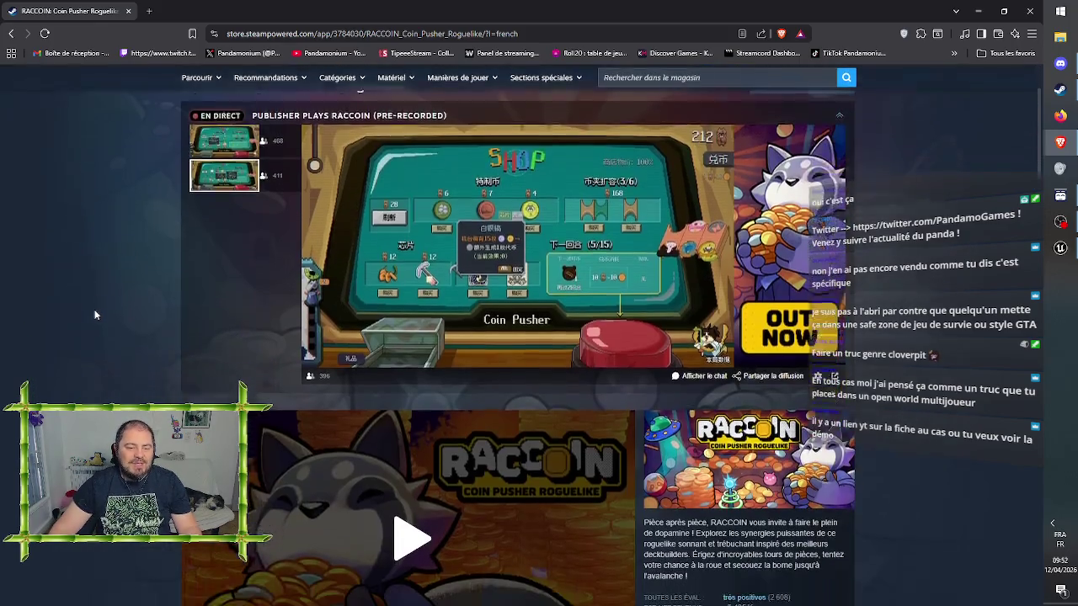
pyautogui.scroll(-2, 91, 324)
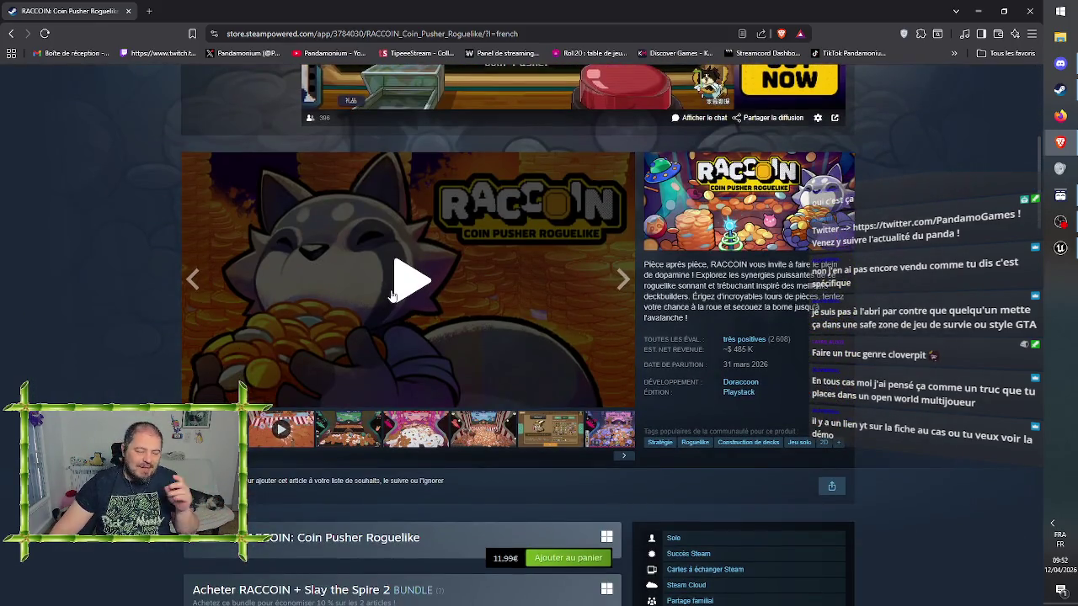
pyautogui.click(352, 444)
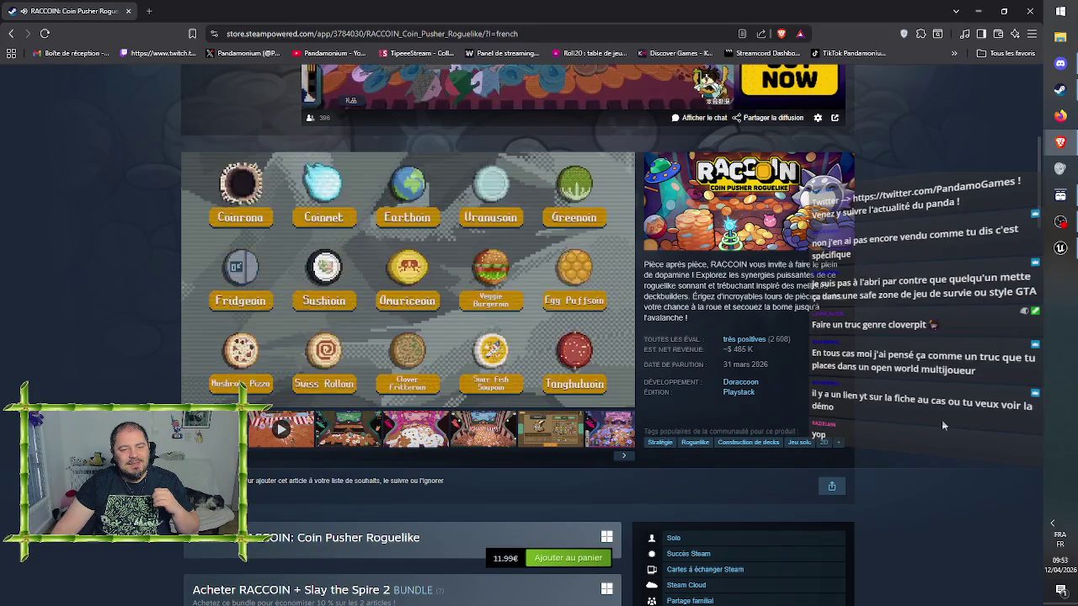
pyautogui.click(297, 390)
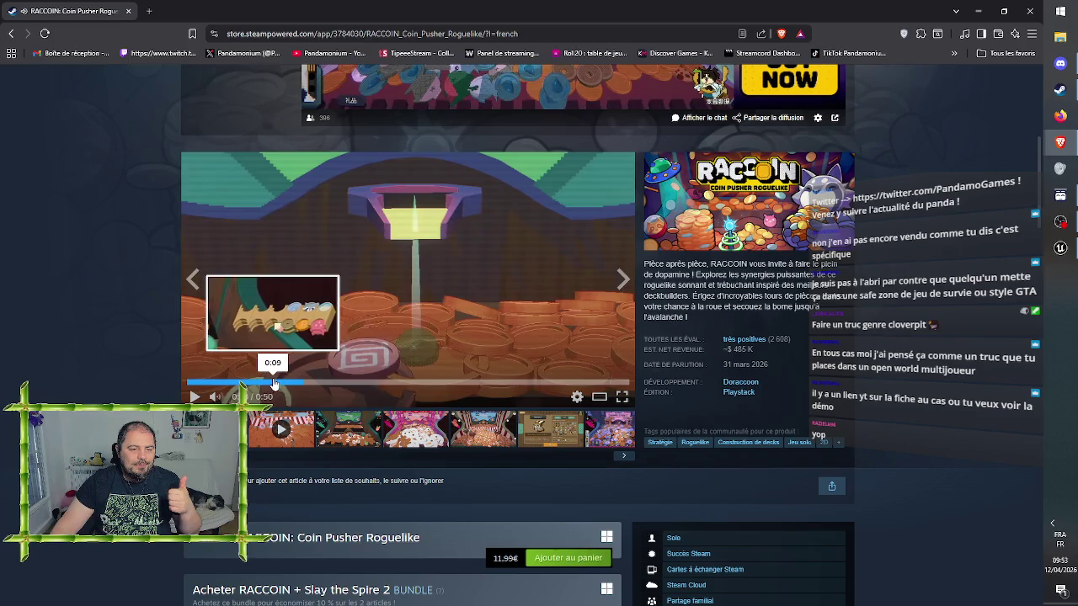
pyautogui.click(271, 385)
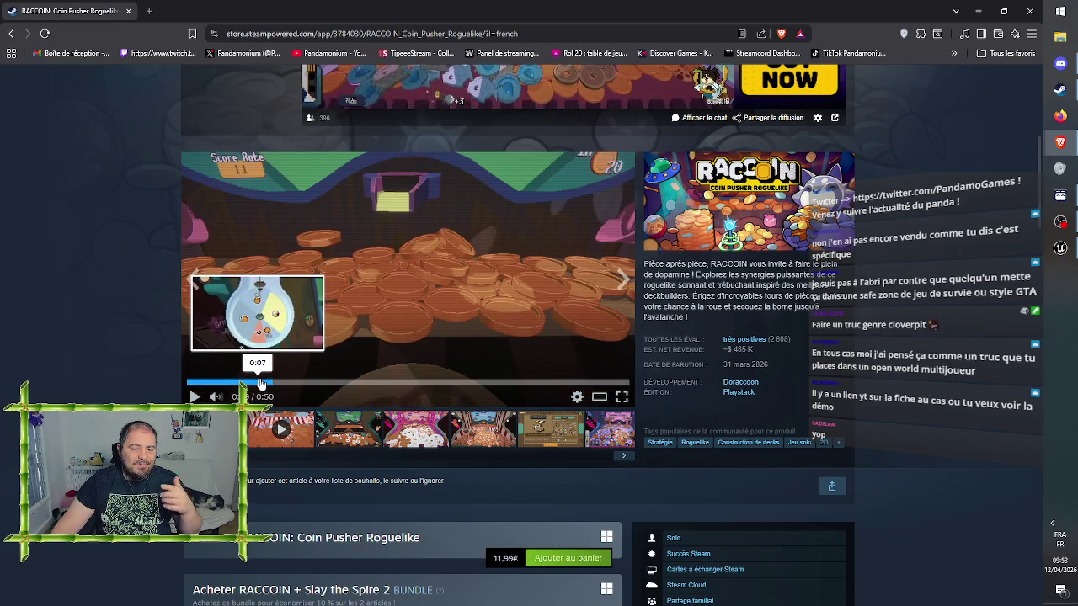
pyautogui.click(348, 428)
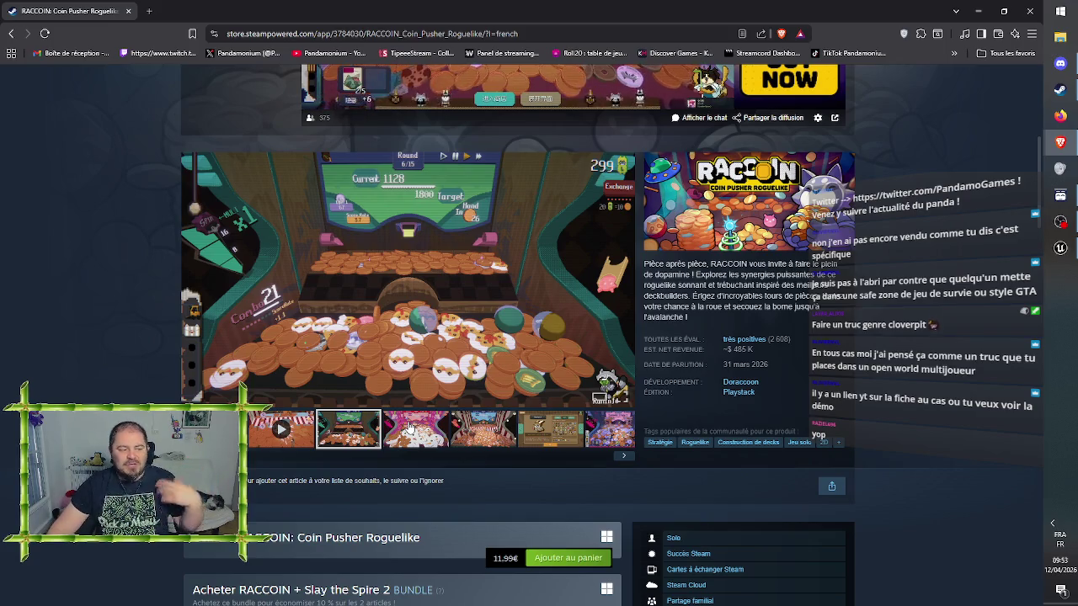
# Close the pop-out stream mini-player, then close the browser to return to Unreal
pyautogui.scroll(-1, 877, 372)
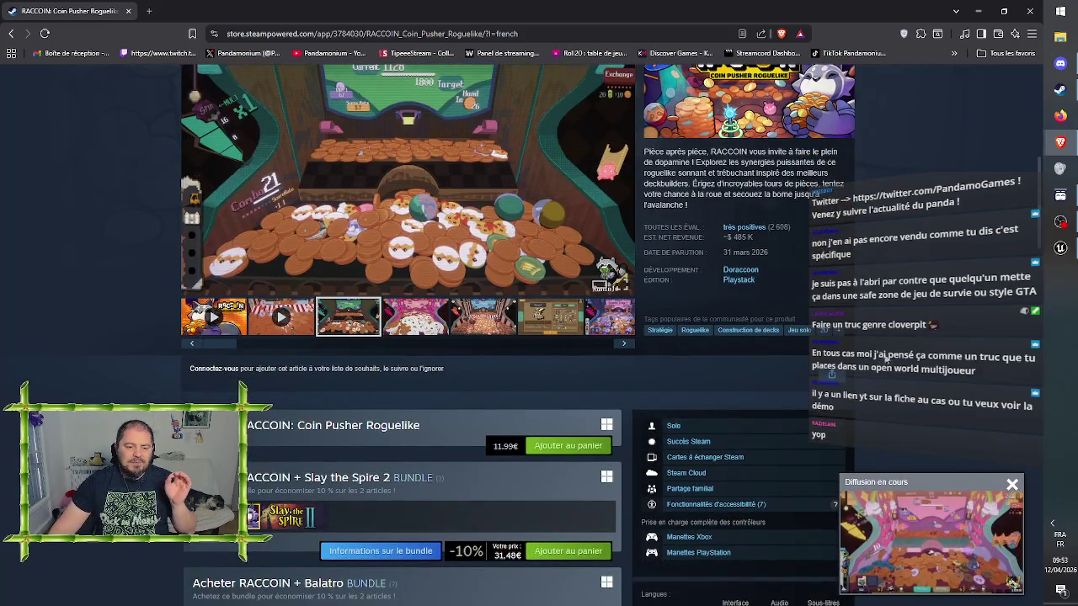
pyautogui.click(1012, 484)
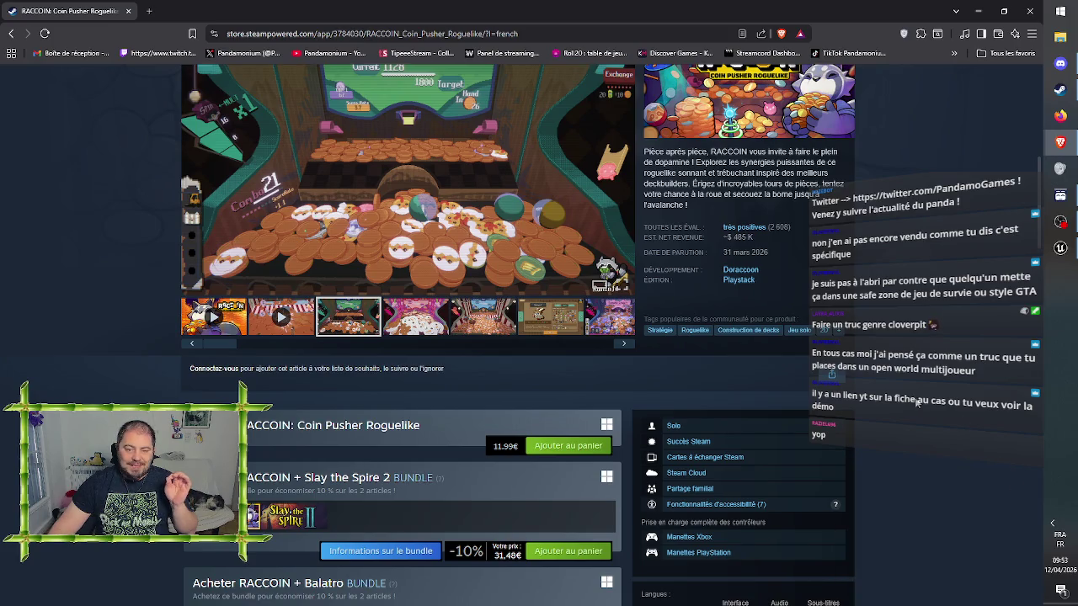
pyautogui.scroll(1, 912, 401)
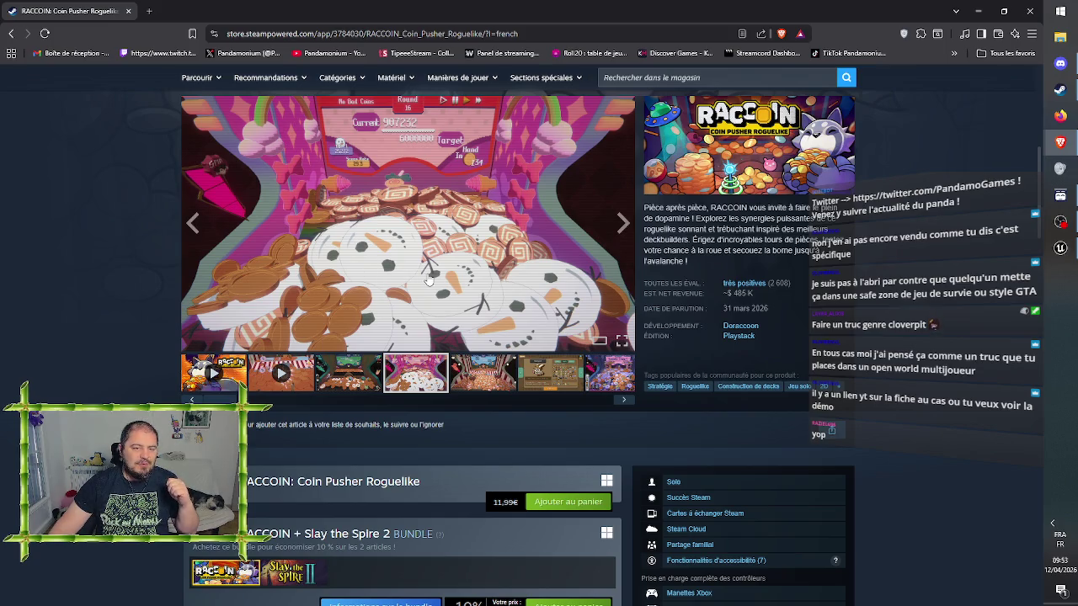
pyautogui.click(1030, 11)
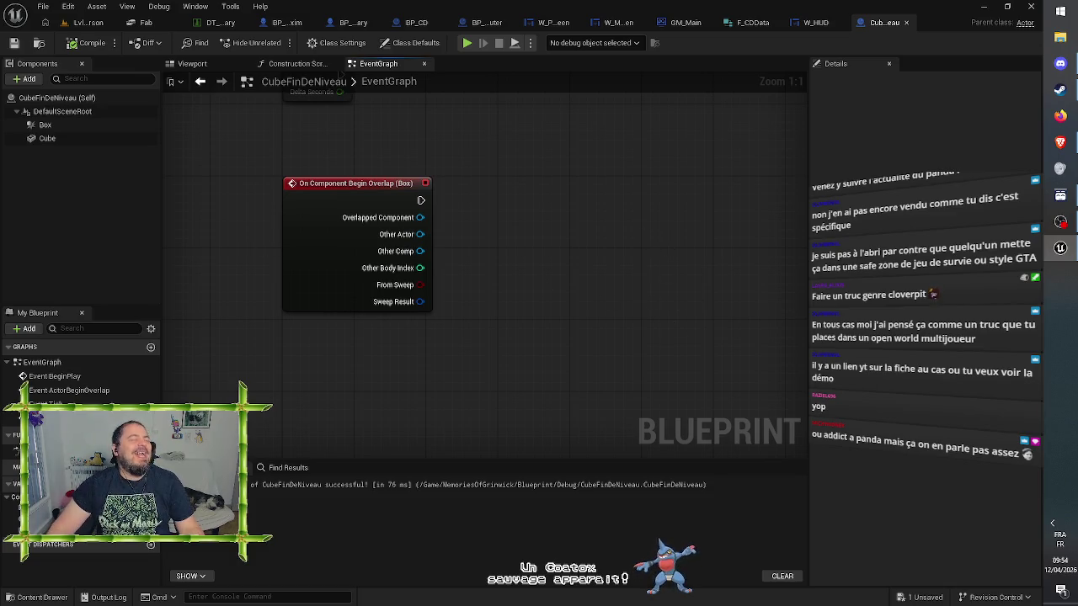
# Switch the editor to the Lvl_FirstPerson level tab
pyautogui.click(87, 24)
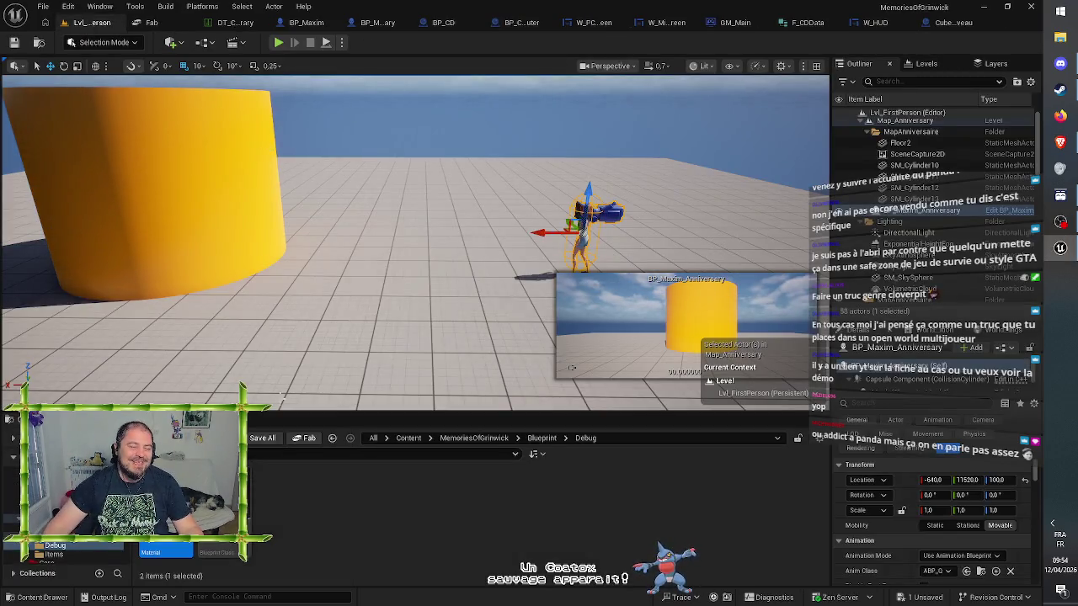
# Place a CubeFinDeNiveau cube near the character at -240, 11440, 80 and save the level
pyautogui.moveTo(216, 522)
pyautogui.mouseDown()
pyautogui.moveTo(396, 276)
pyautogui.moveTo(392, 238)
pyautogui.mouseUp()
pyautogui.scroll(5, 391, 245)
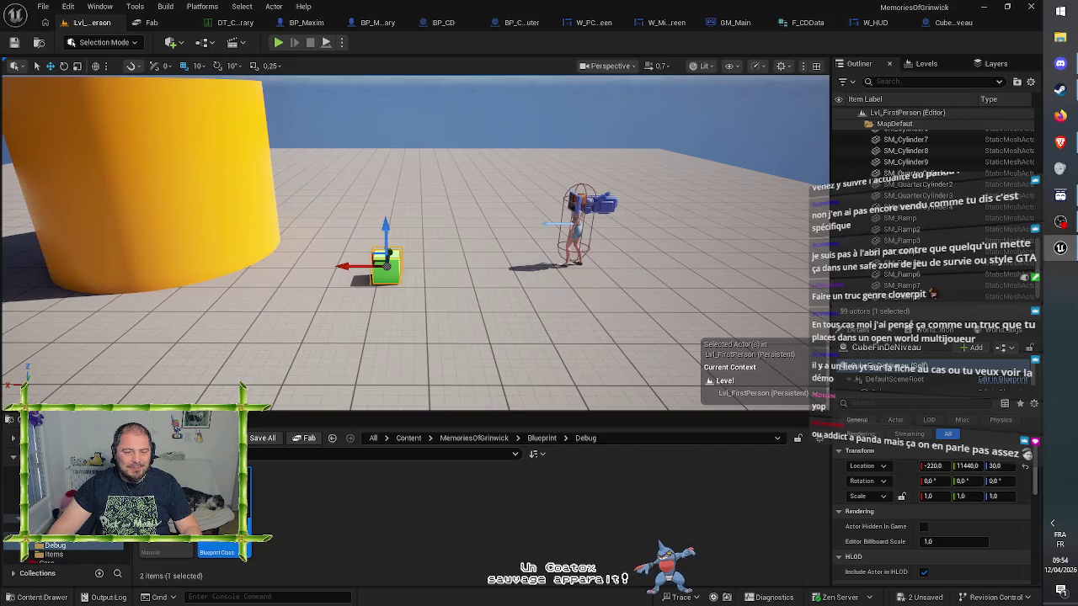
pyautogui.moveTo(368, 239); pyautogui.dragTo(368, 199)
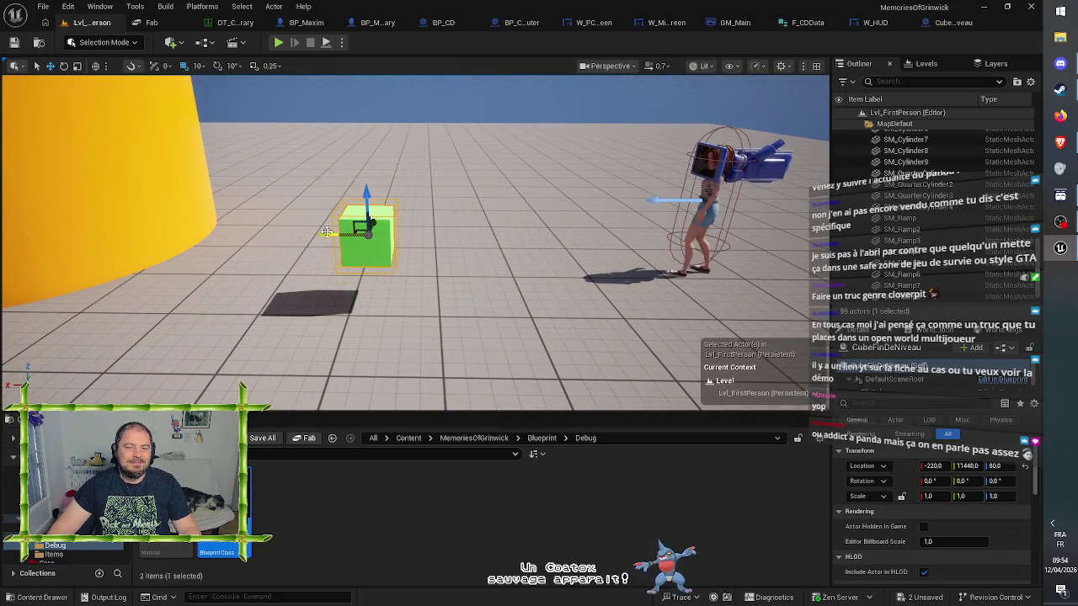
pyautogui.moveTo(324, 235); pyautogui.dragTo(343, 236)
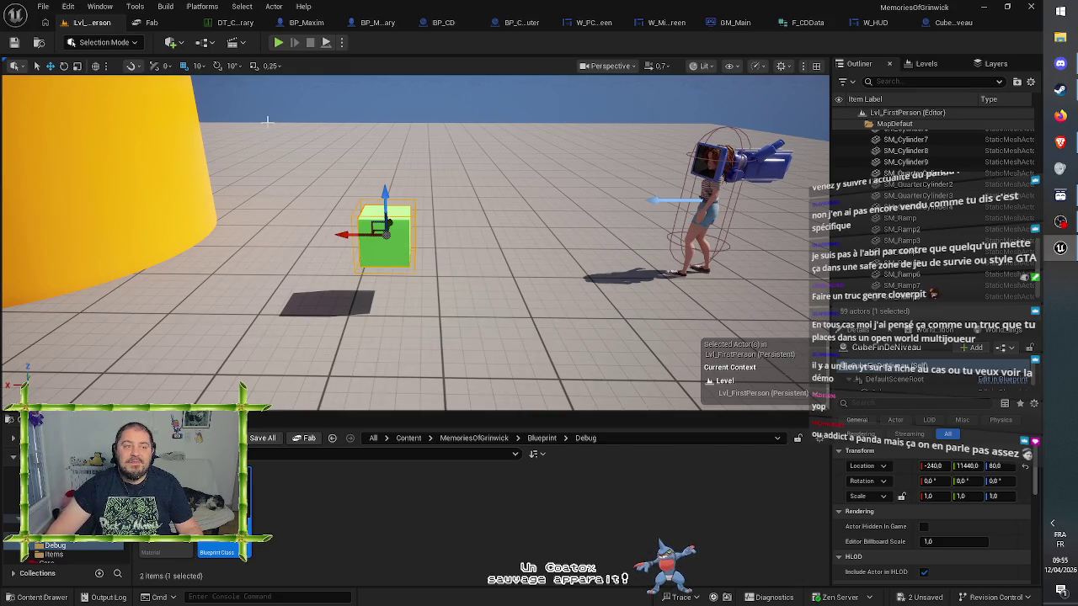
pyautogui.click(14, 42)
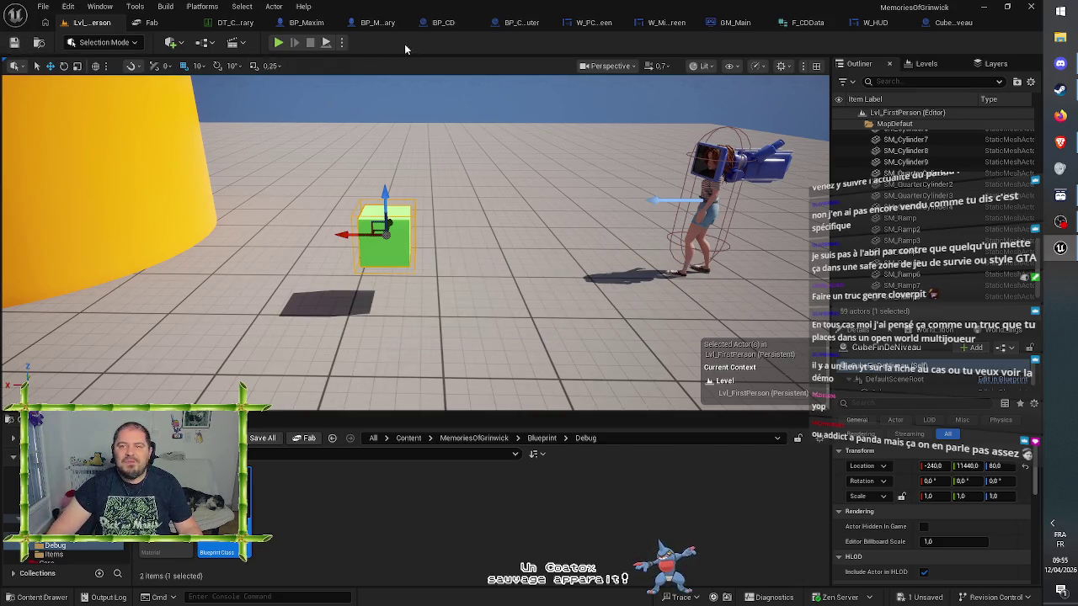
pyautogui.click(954, 25)
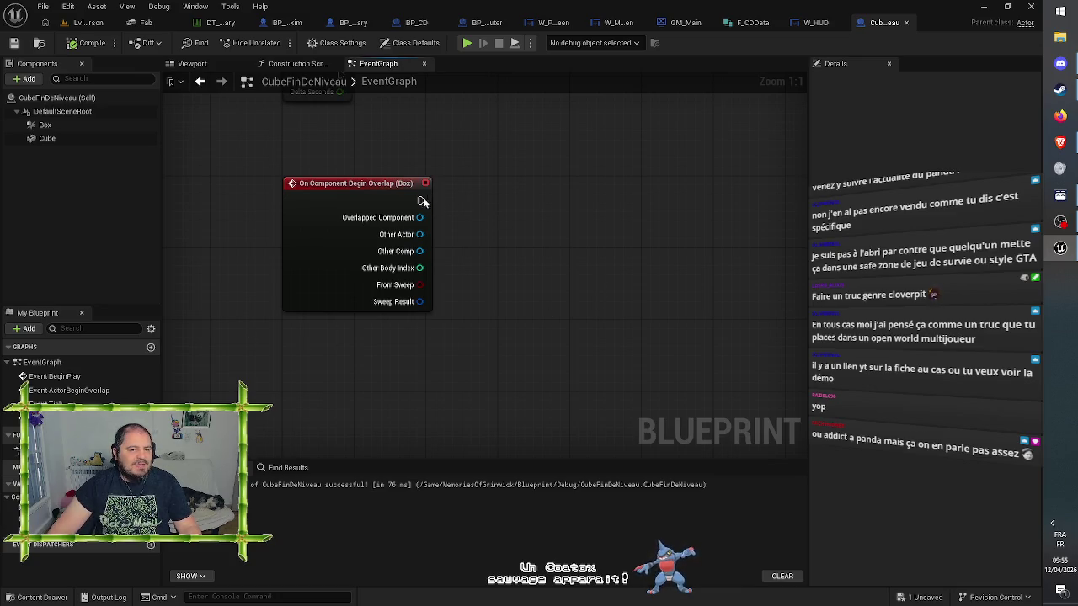
# Connect Event BeginPlay to a Get Actor Of Class node with Actor Class BP_Maxim
pyautogui.moveTo(506, 172)
pyautogui.mouseDown()
pyautogui.moveTo(501, 435)
pyautogui.moveTo(513, 331)
pyautogui.moveTo(454, 511)
pyautogui.mouseUp()
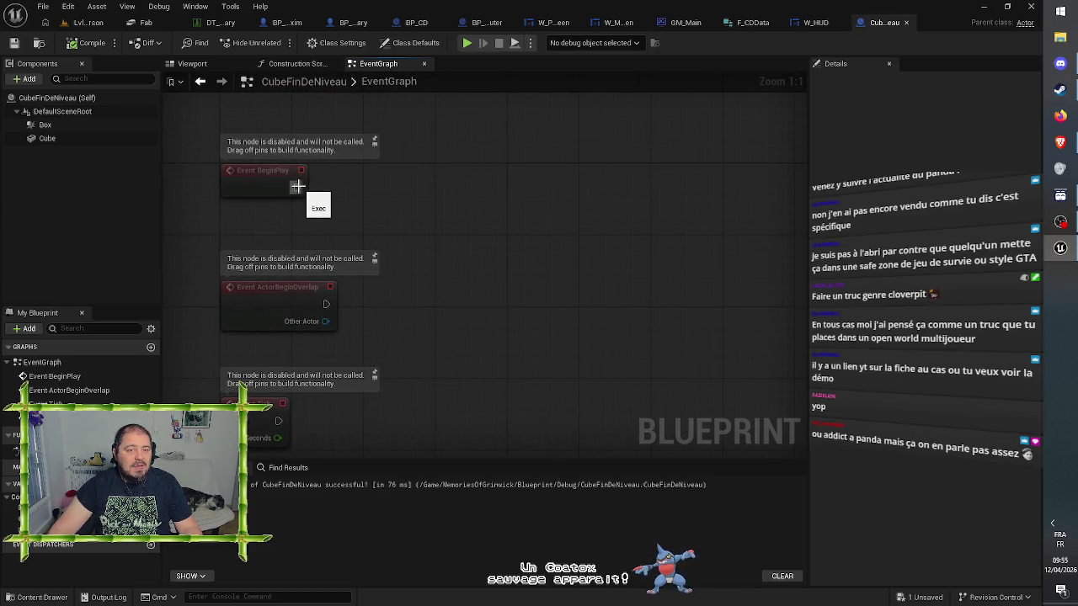
pyautogui.moveTo(297, 186); pyautogui.dragTo(405, 182)
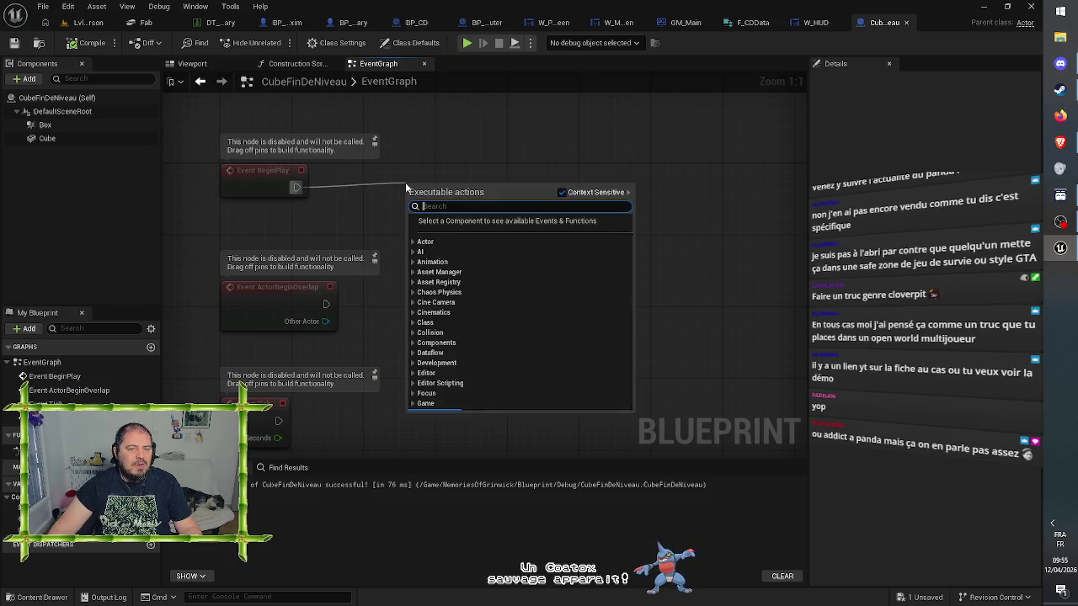
pyautogui.write('get actor')
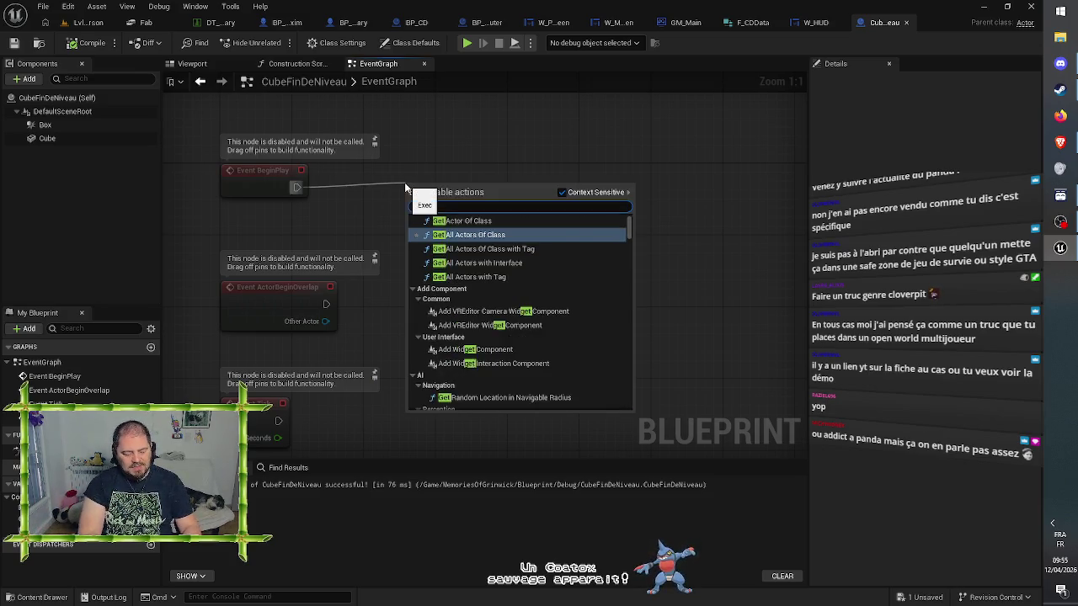
pyautogui.click(461, 221)
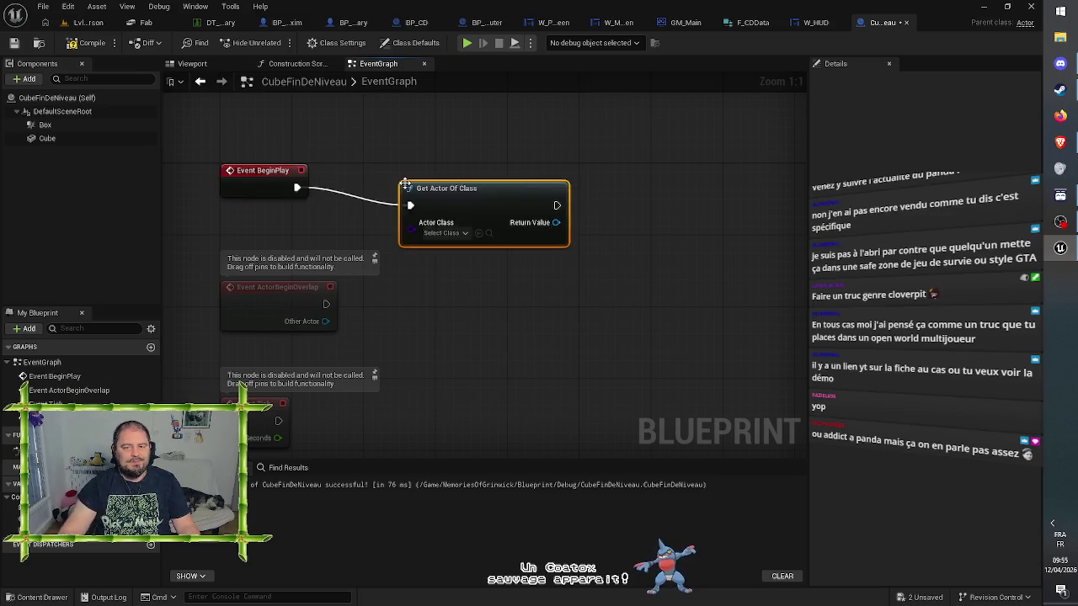
pyautogui.click(460, 234)
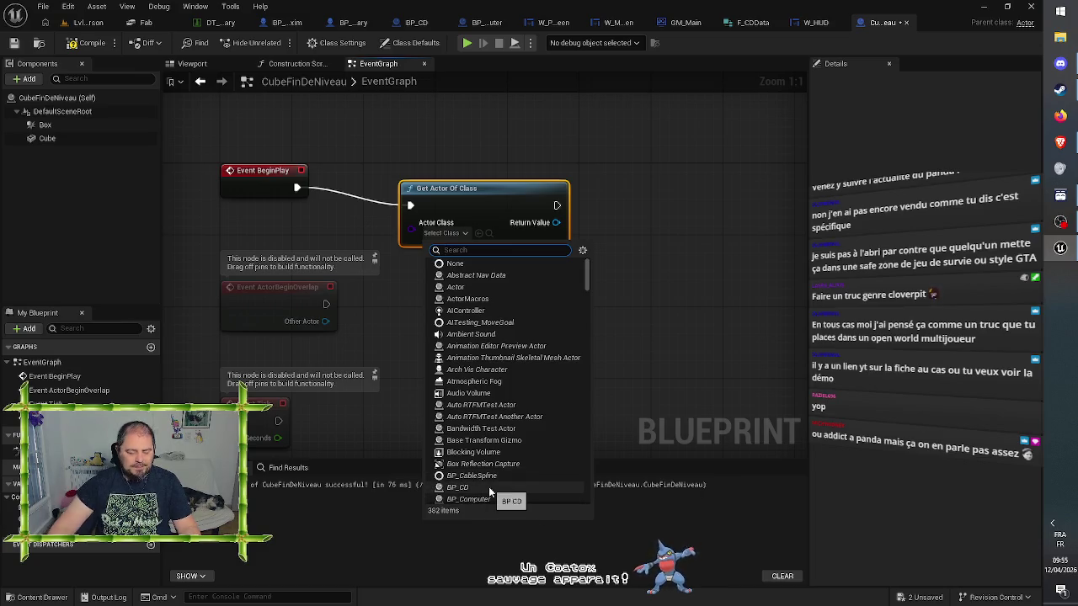
pyautogui.write('bp_max')
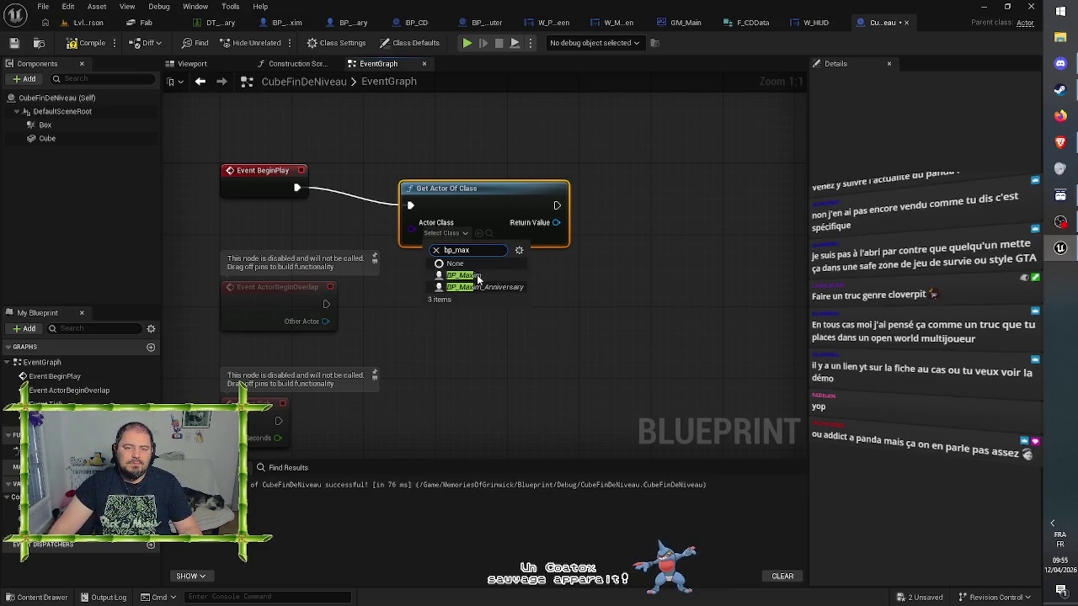
pyautogui.click(474, 275)
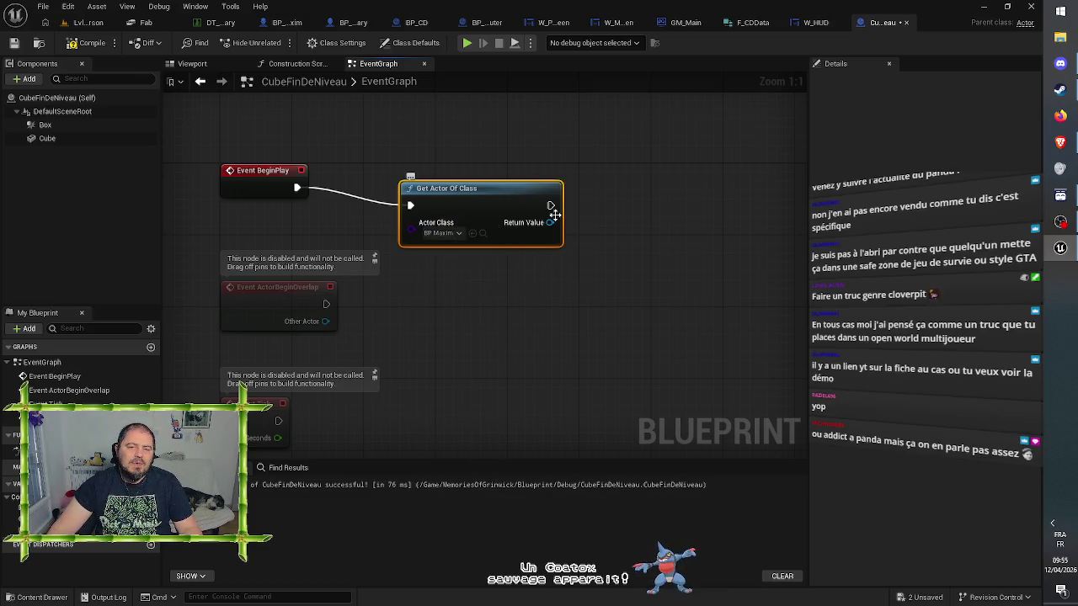
pyautogui.moveTo(549, 222)
pyautogui.mouseDown()
pyautogui.moveTo(574, 236)
pyautogui.moveTo(512, 276)
pyautogui.mouseUp()
pyautogui.write('c')
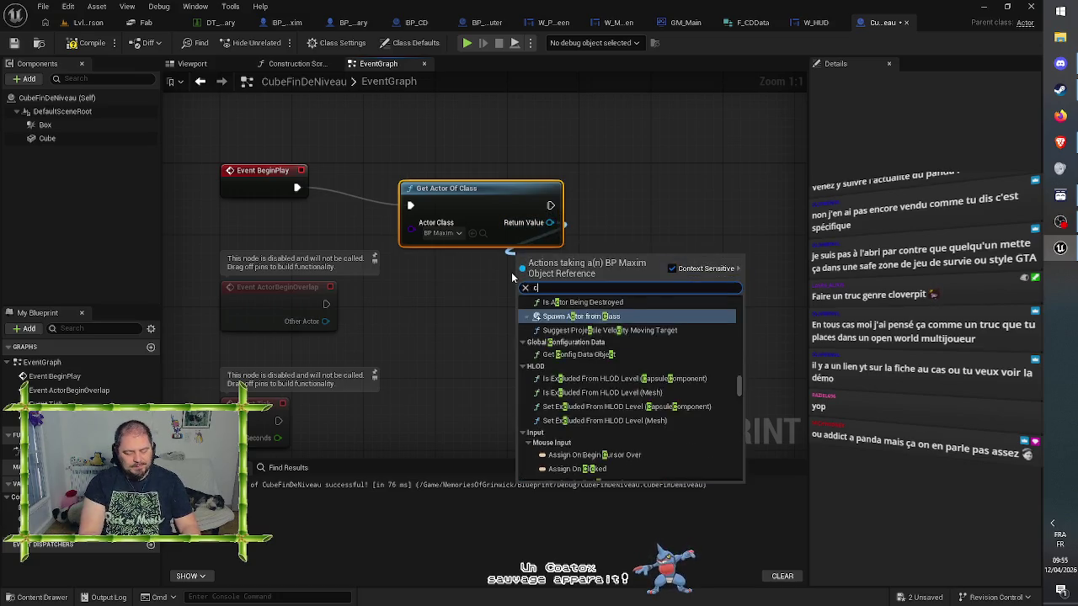
pyautogui.write('ast to bp')
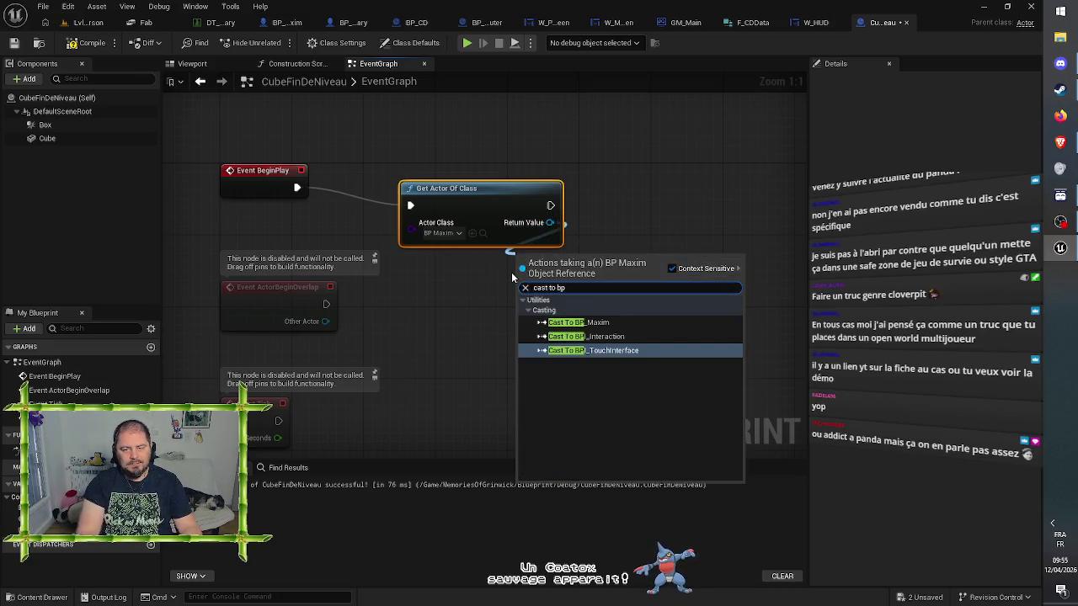
# Add a Cast To BP_Maxim node and promote its output to a Main Player variable
pyautogui.click(590, 323)
pyautogui.rightClick(566, 271)
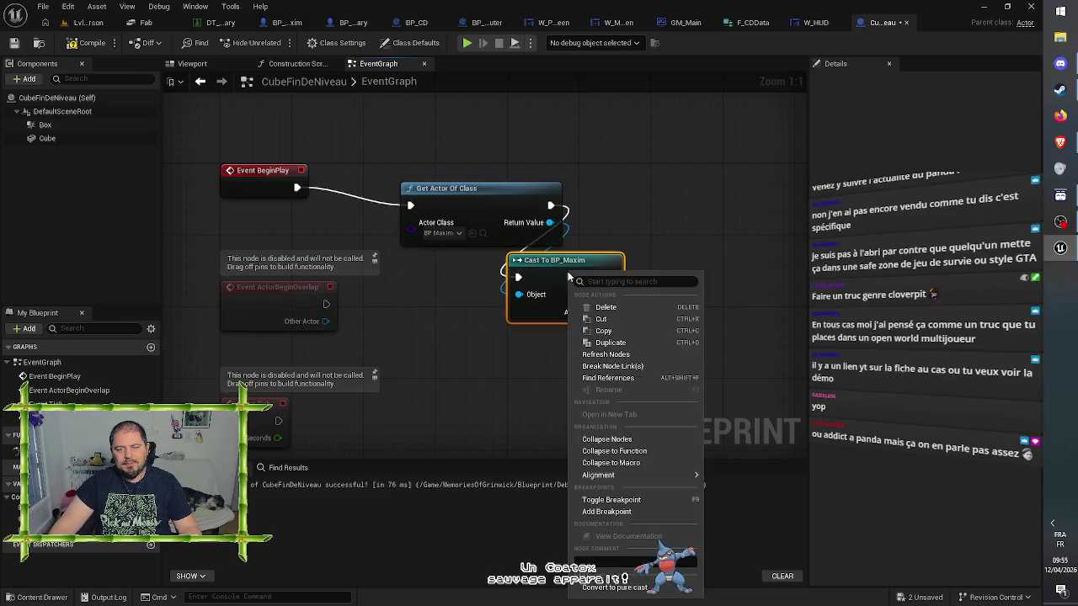
pyautogui.press('Escape')
pyautogui.moveTo(611, 277)
pyautogui.mouseDown()
pyautogui.moveTo(696, 225)
pyautogui.moveTo(549, 223)
pyautogui.mouseUp()
pyautogui.rightClick(612, 278)
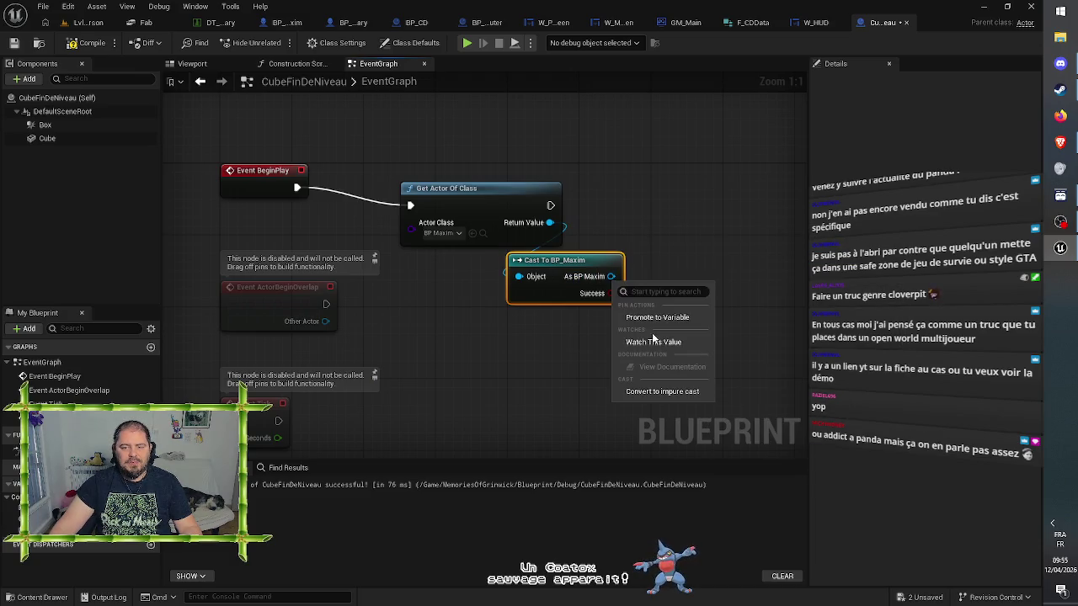
pyautogui.click(659, 317)
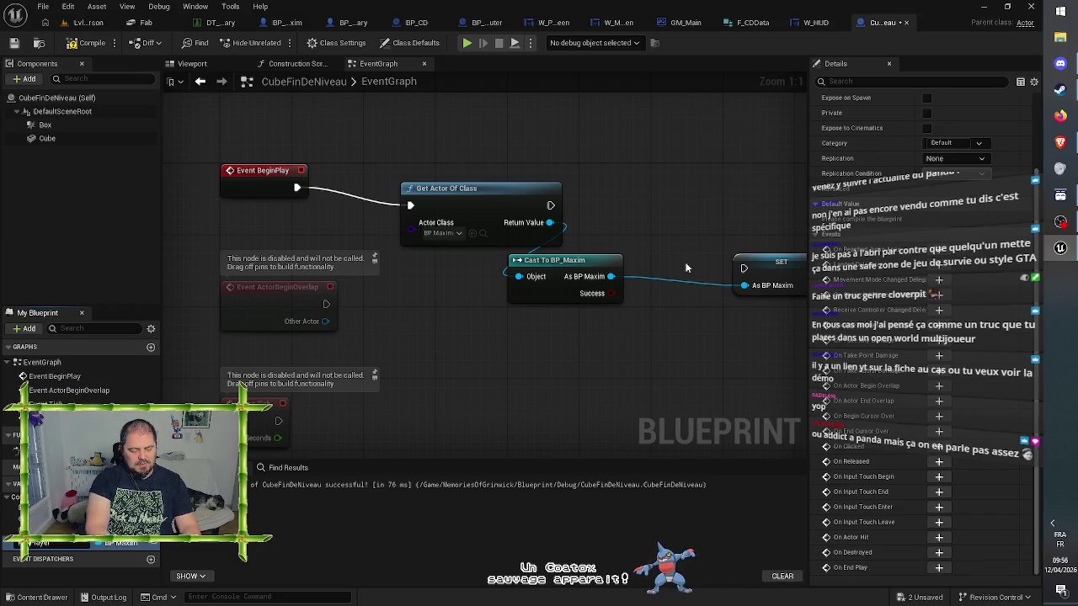
pyautogui.press('Return')
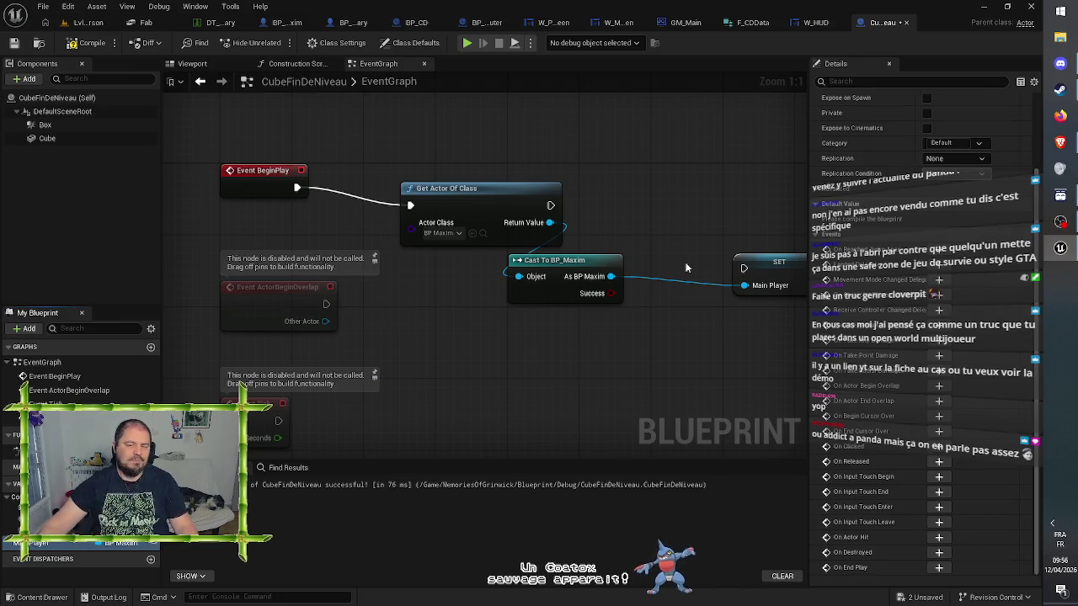
# Run the Main Player SET after Get Actor Of Class, align the nodes, and compile
pyautogui.moveTo(745, 268); pyautogui.dragTo(550, 207)
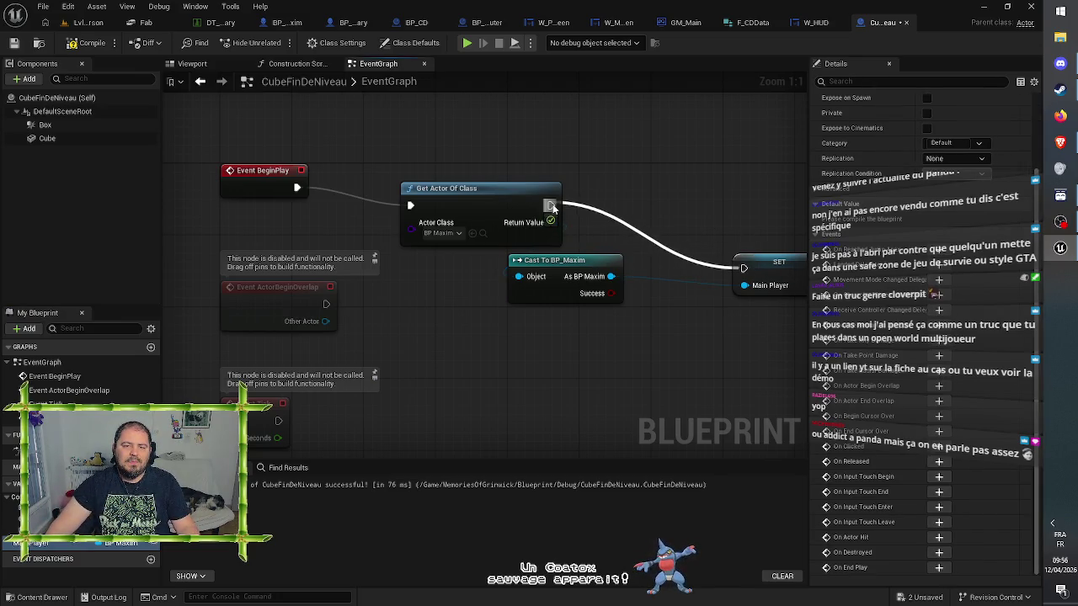
pyautogui.moveTo(776, 263); pyautogui.dragTo(686, 200)
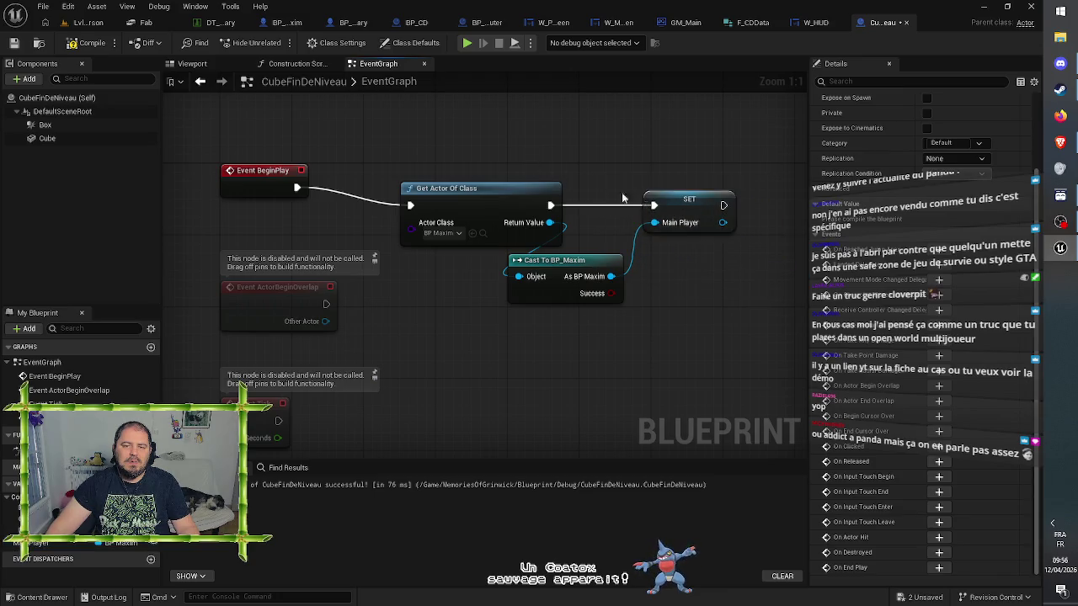
pyautogui.moveTo(692, 155); pyautogui.dragTo(397, 249)
pyautogui.moveTo(681, 199); pyautogui.dragTo(680, 181)
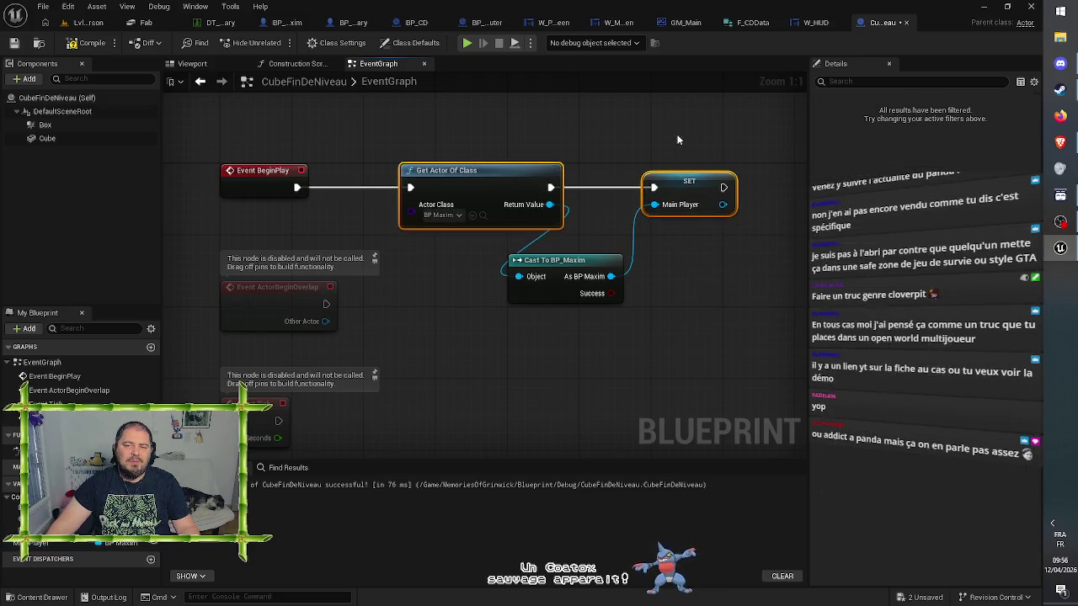
pyautogui.click(678, 140)
pyautogui.moveTo(584, 262); pyautogui.dragTo(518, 262)
pyautogui.click(650, 261)
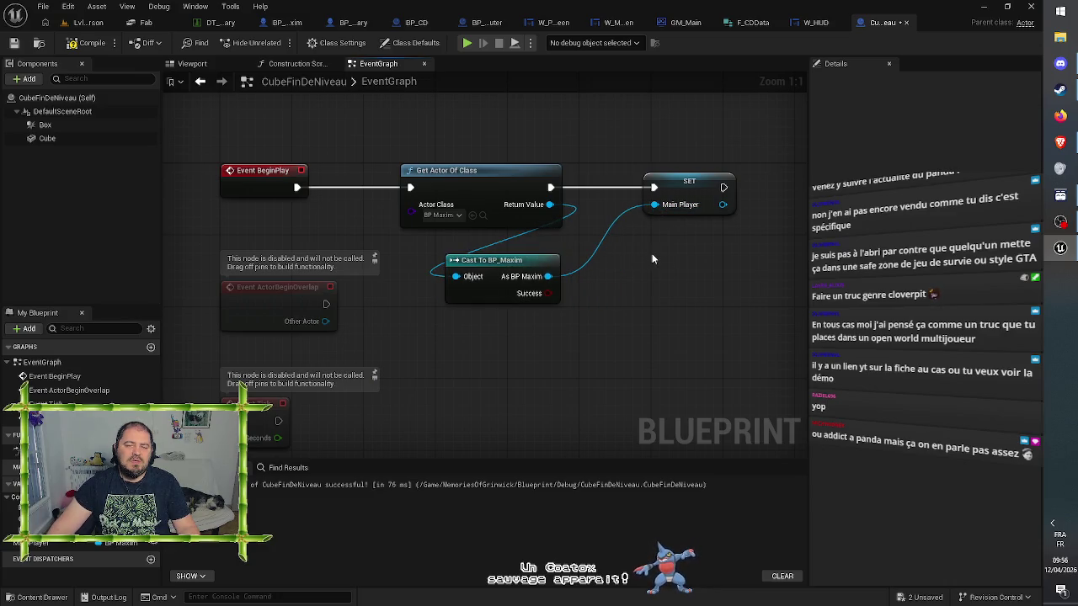
pyautogui.moveTo(653, 283); pyautogui.dragTo(626, 277)
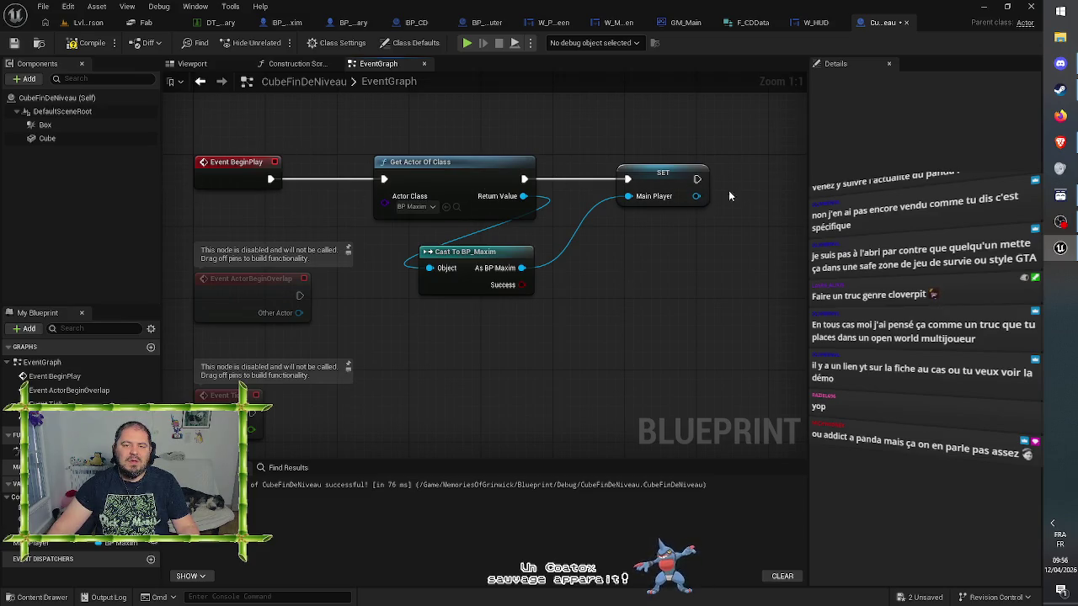
pyautogui.moveTo(677, 175); pyautogui.dragTo(658, 175)
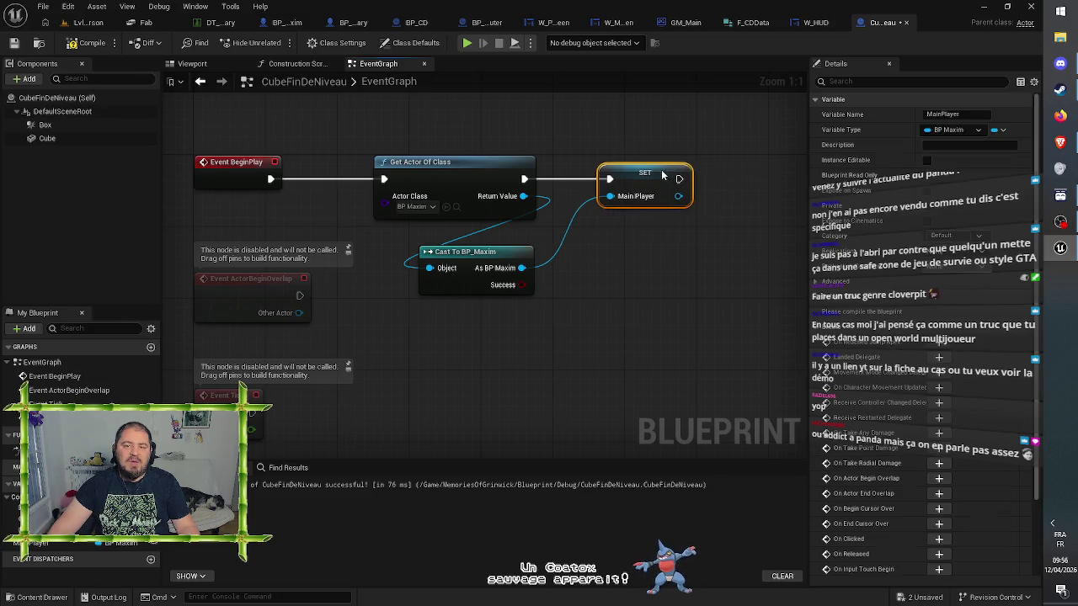
pyautogui.click(650, 279)
pyautogui.click(93, 43)
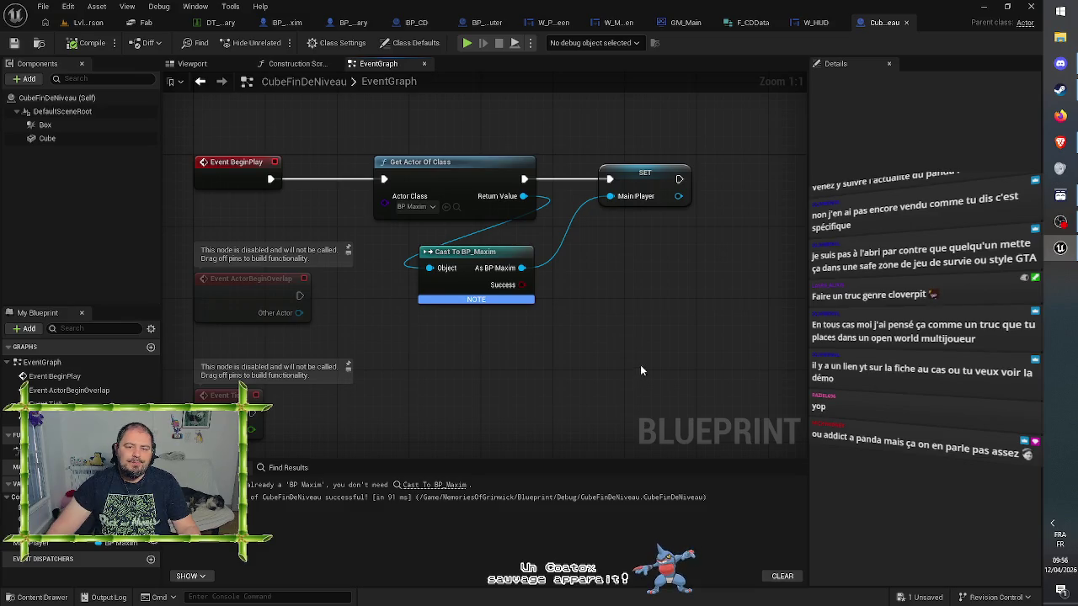
# Delete the Cast To BP_Maxim node, wire Return Value directly into Main Player, and recompile
pyautogui.click(473, 244)
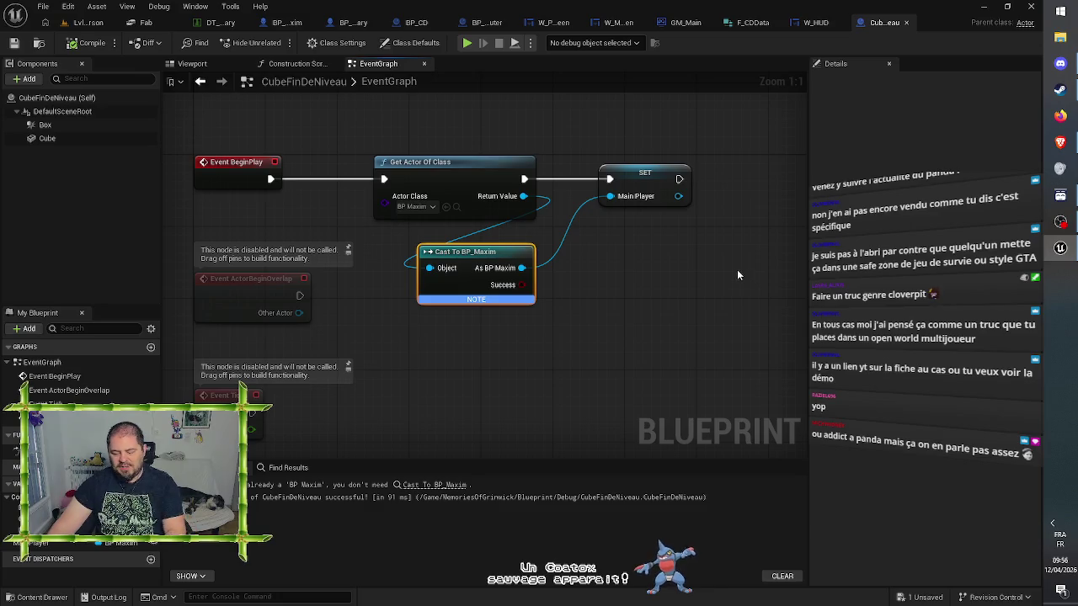
pyautogui.press('Delete')
pyautogui.moveTo(523, 195); pyautogui.dragTo(610, 200)
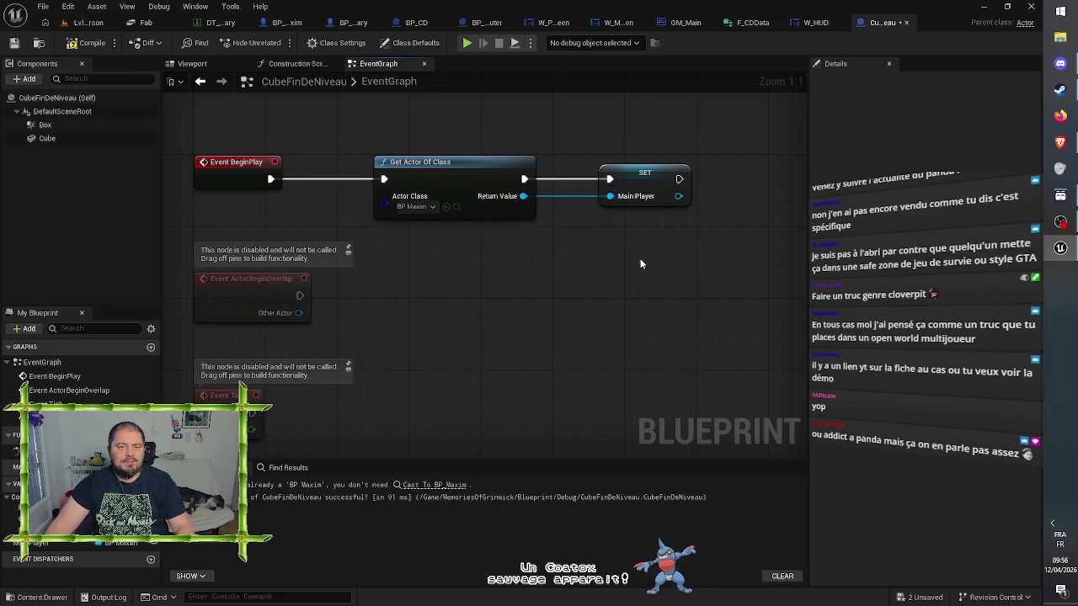
pyautogui.click(88, 42)
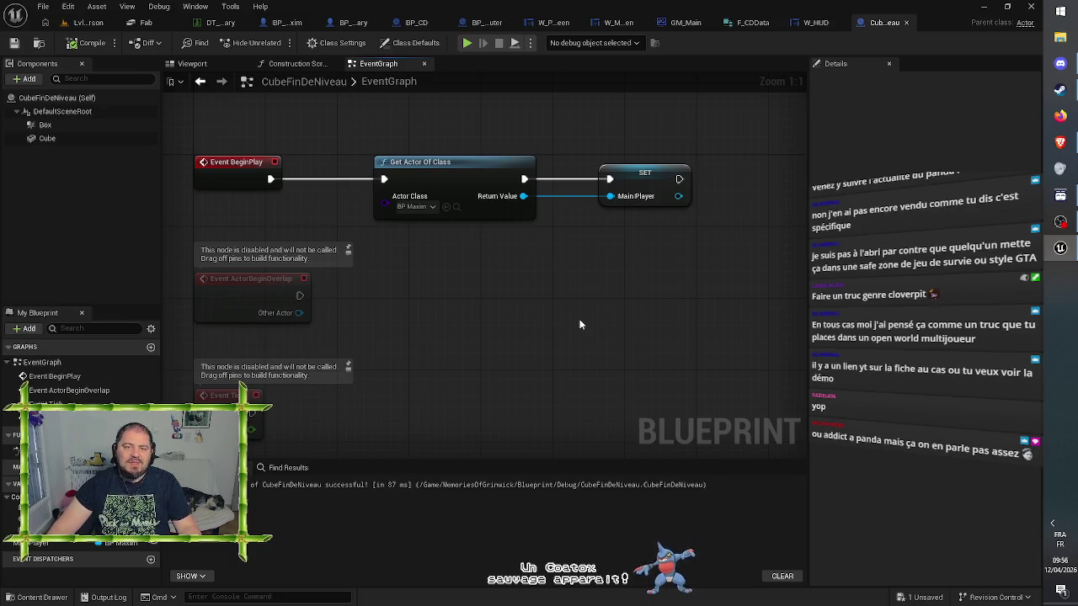
pyautogui.moveTo(579, 328); pyautogui.dragTo(630, 107)
pyautogui.moveTo(561, 191); pyautogui.dragTo(550, 187)
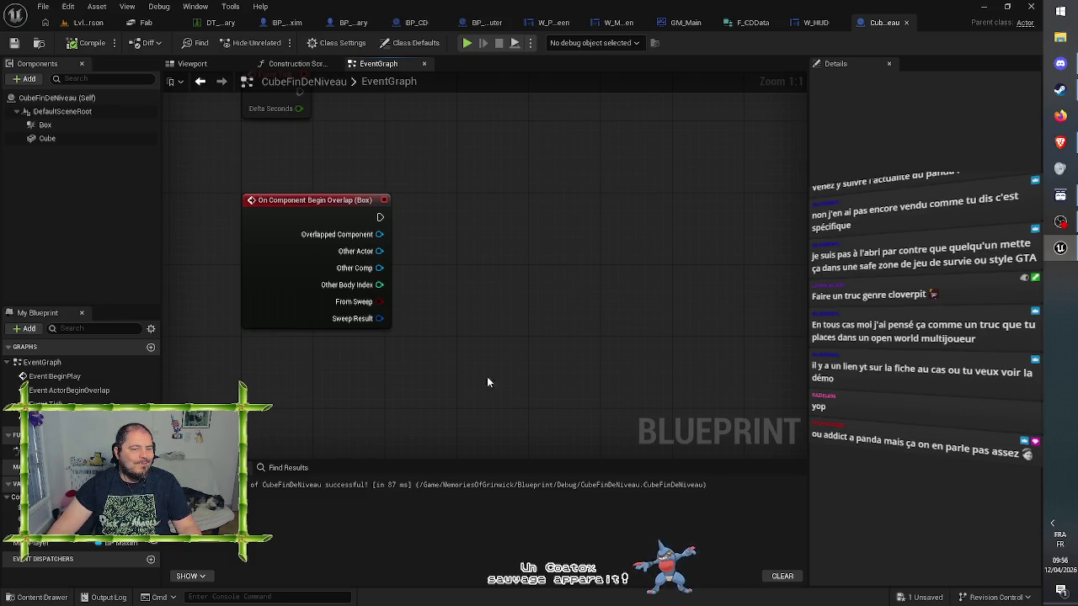
# Add a Get Player Controller node feeding a Possess node
pyautogui.rightClick(357, 381)
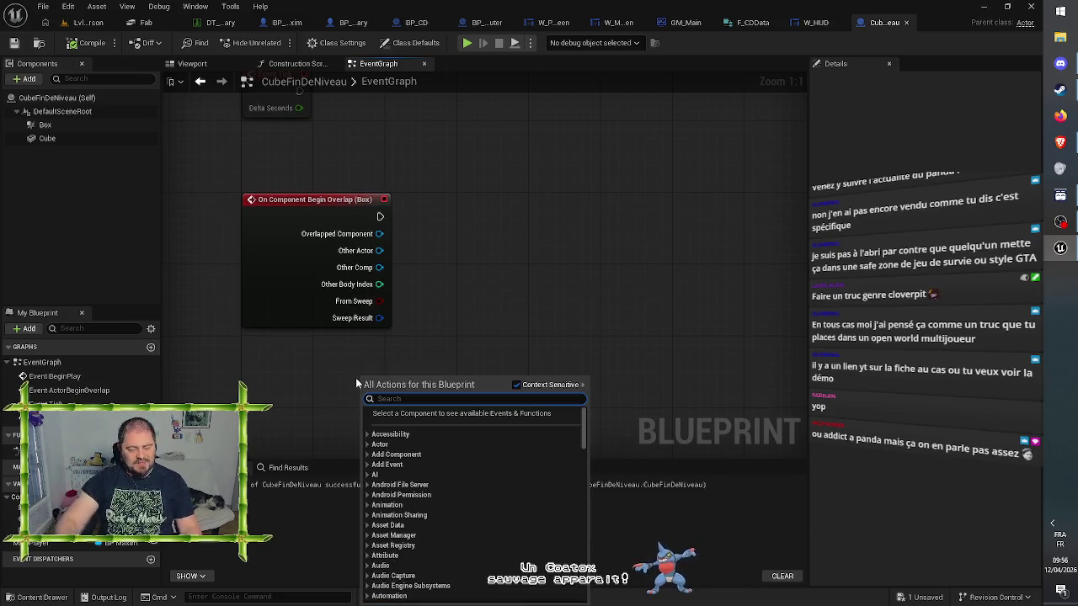
pyautogui.write('get player co')
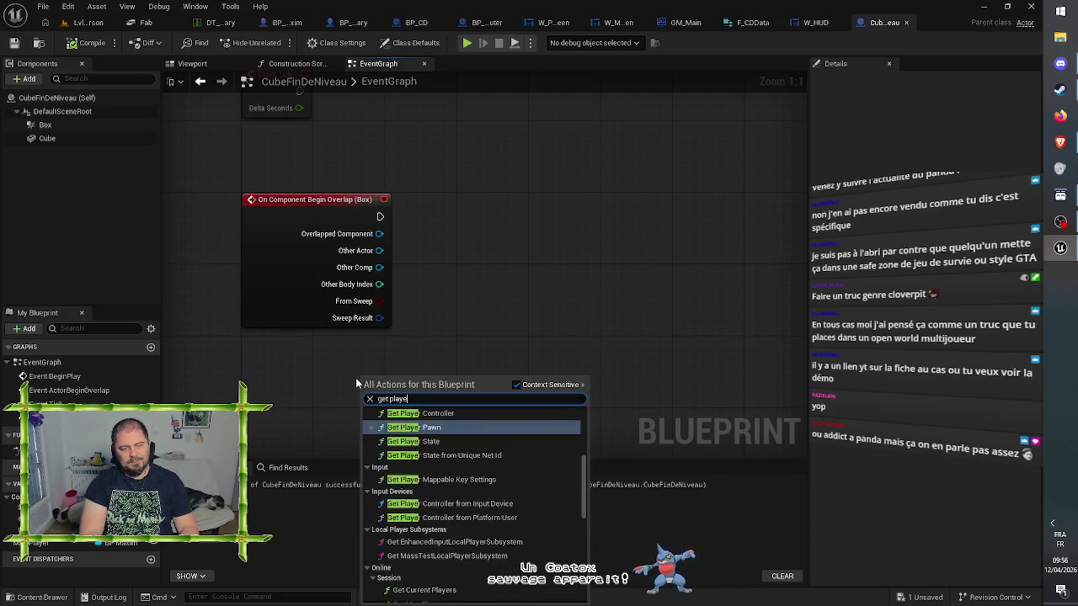
pyautogui.press('Return')
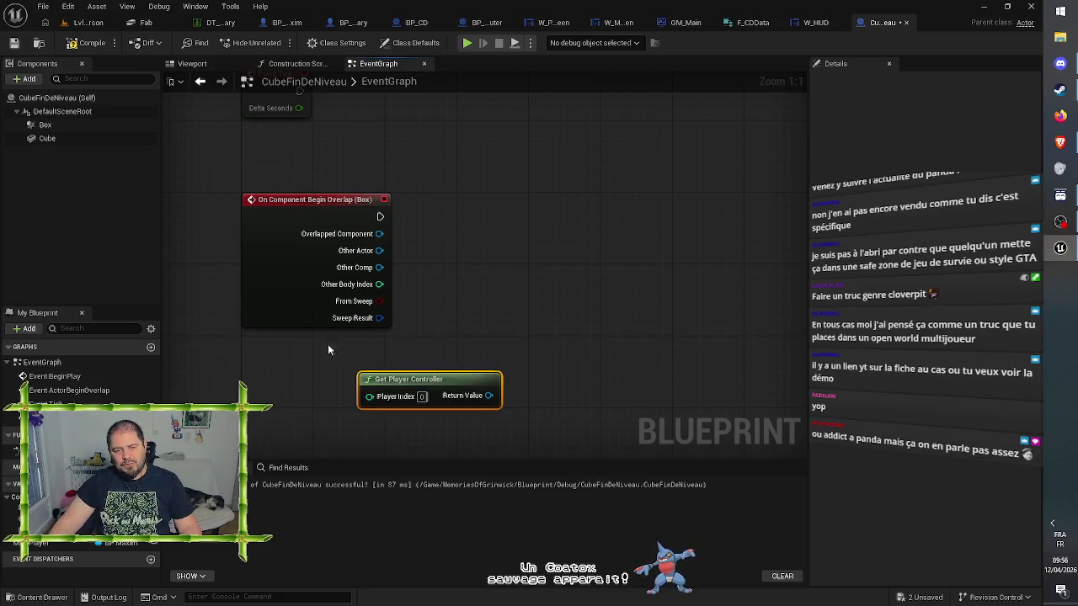
pyautogui.moveTo(499, 401)
pyautogui.mouseDown()
pyautogui.moveTo(561, 321)
pyautogui.moveTo(563, 289)
pyautogui.mouseUp()
pyautogui.write('p')
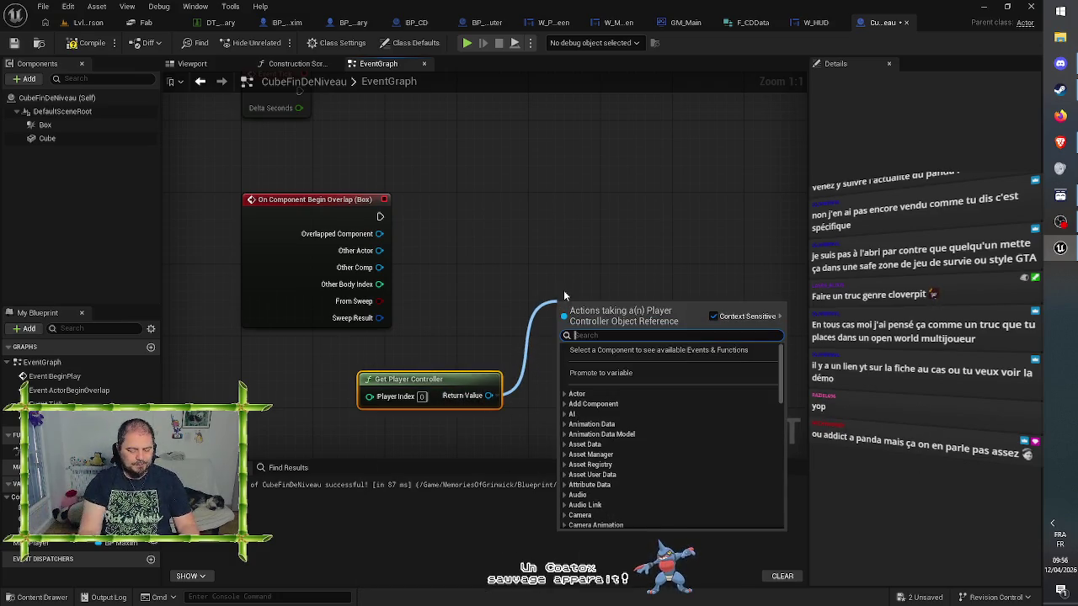
pyautogui.write('ossess')
pyautogui.press('Return')
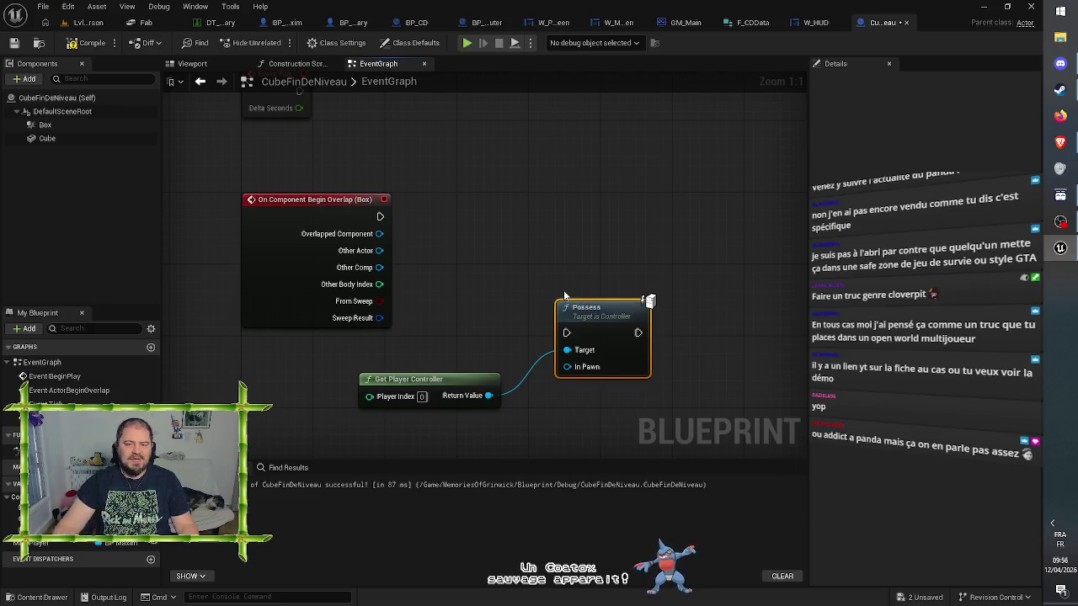
# Trigger Possess from the Box overlap with Main Player as In Pawn, then save and compile
pyautogui.moveTo(567, 332)
pyautogui.mouseDown()
pyautogui.moveTo(404, 250)
pyautogui.moveTo(380, 217)
pyautogui.mouseUp()
pyautogui.moveTo(16, 545)
pyautogui.mouseDown()
pyautogui.moveTo(581, 370)
pyautogui.moveTo(571, 373)
pyautogui.mouseUp()
pyautogui.moveTo(593, 326); pyautogui.dragTo(596, 209)
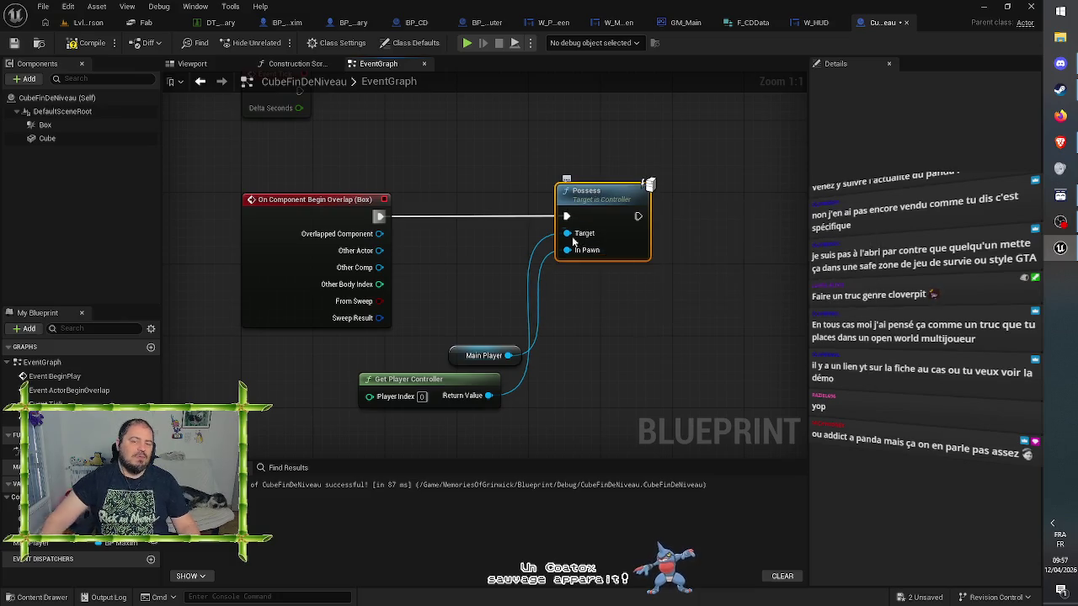
pyautogui.click(13, 42)
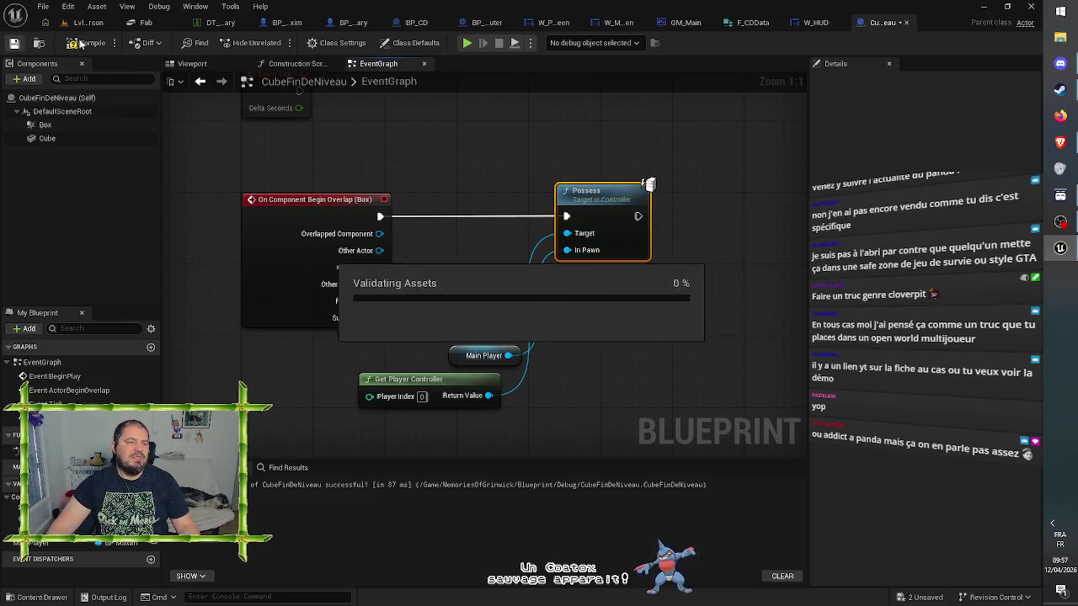
pyautogui.click(87, 43)
pyautogui.click(734, 150)
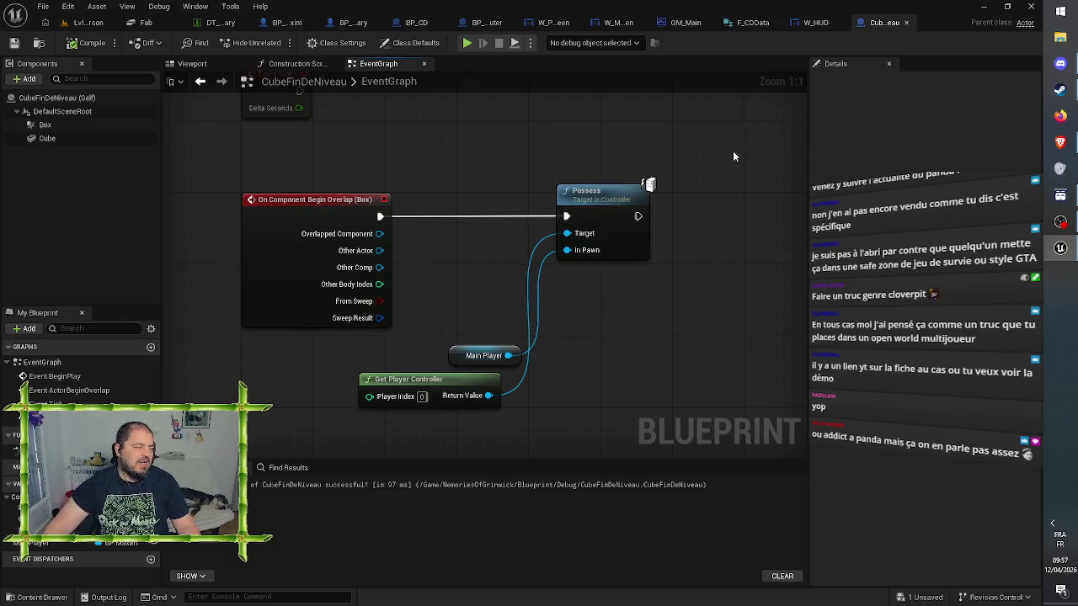
pyautogui.moveTo(721, 229); pyautogui.dragTo(599, 233)
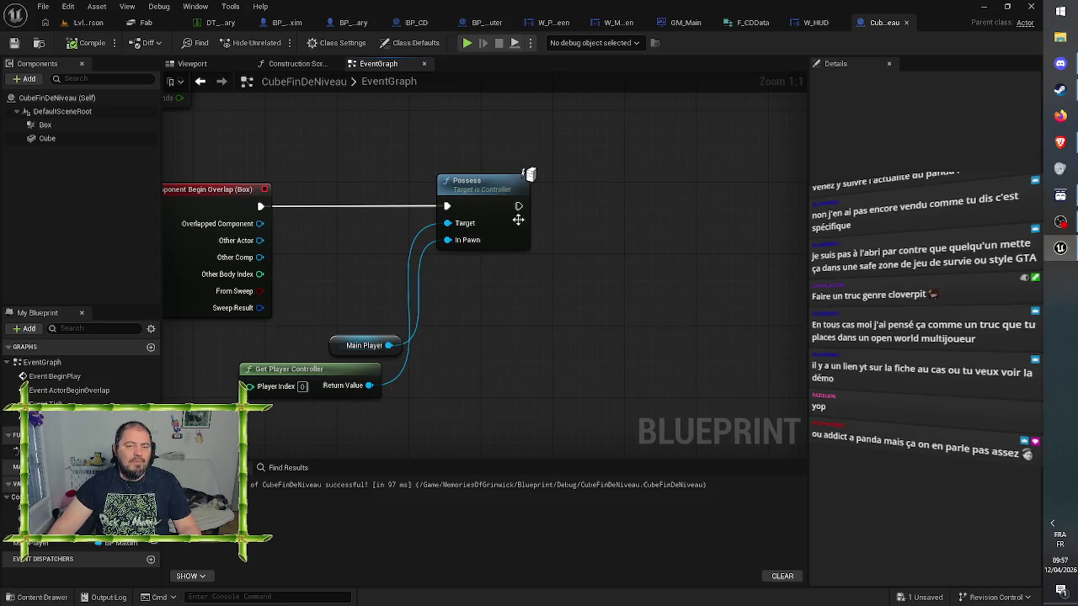
# Chain an Unload Stream Level (by Object Reference) node after Possess and position it
pyautogui.moveTo(518, 205); pyautogui.dragTo(590, 210)
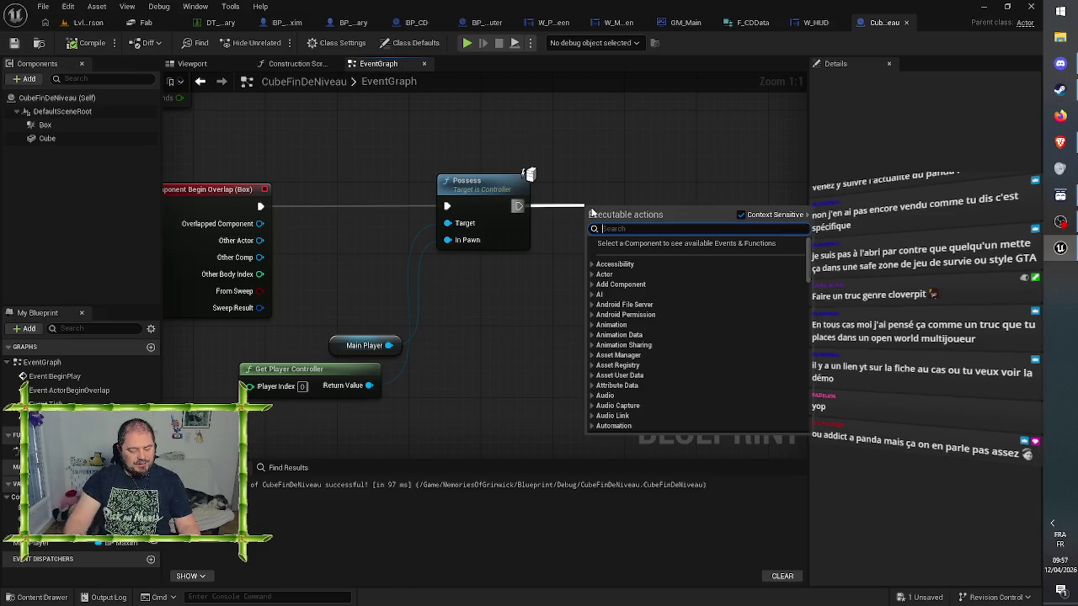
pyautogui.write('u')
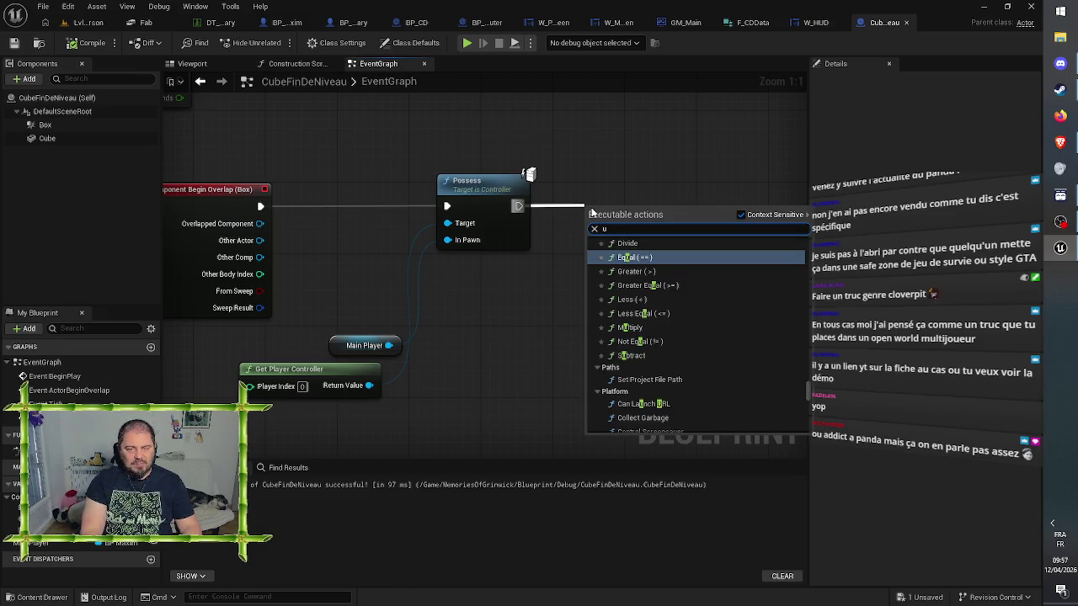
pyautogui.write('nload')
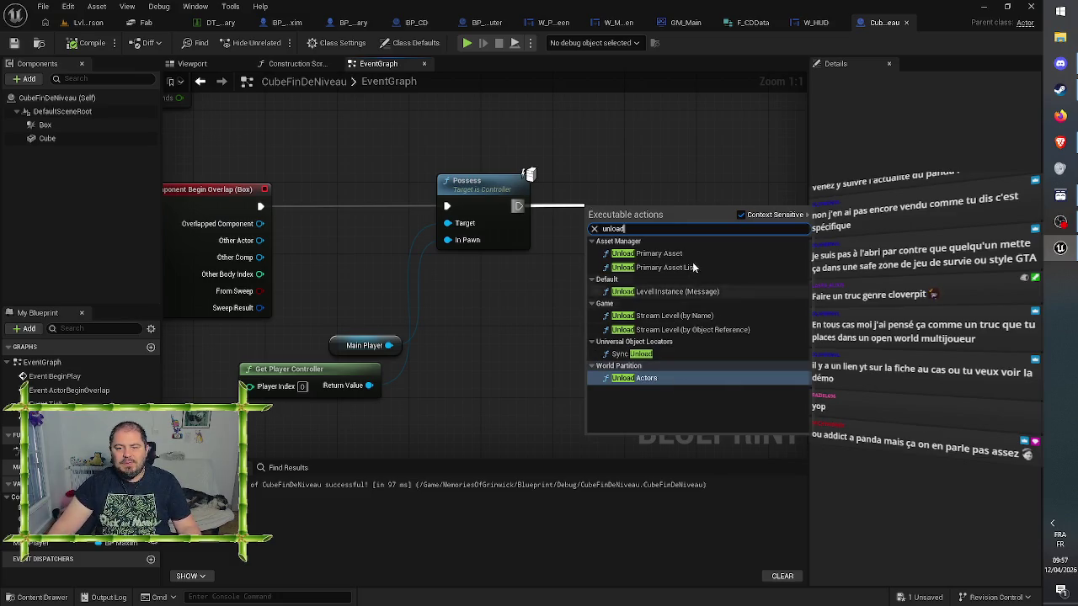
pyautogui.click(691, 328)
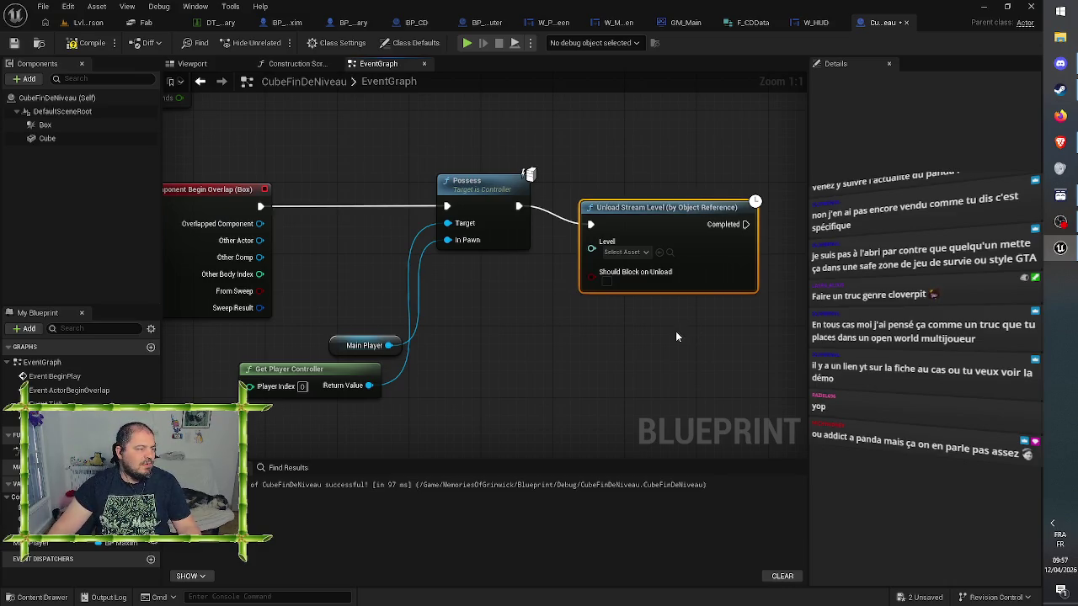
pyautogui.moveTo(676, 209); pyautogui.dragTo(675, 192)
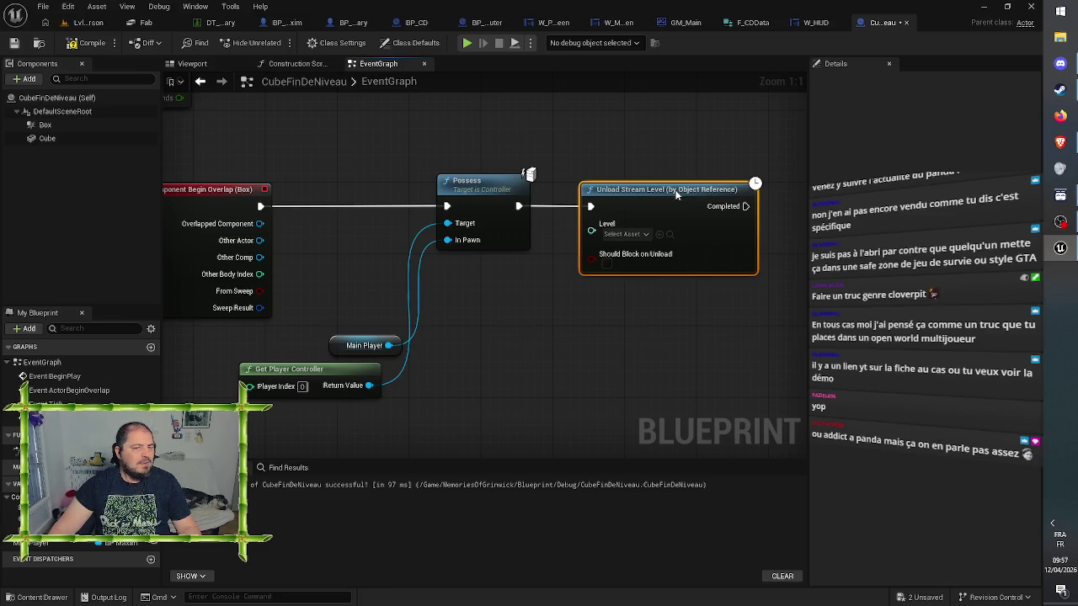
pyautogui.moveTo(675, 192)
pyautogui.mouseDown()
pyautogui.moveTo(701, 191)
pyautogui.moveTo(703, 225)
pyautogui.mouseUp()
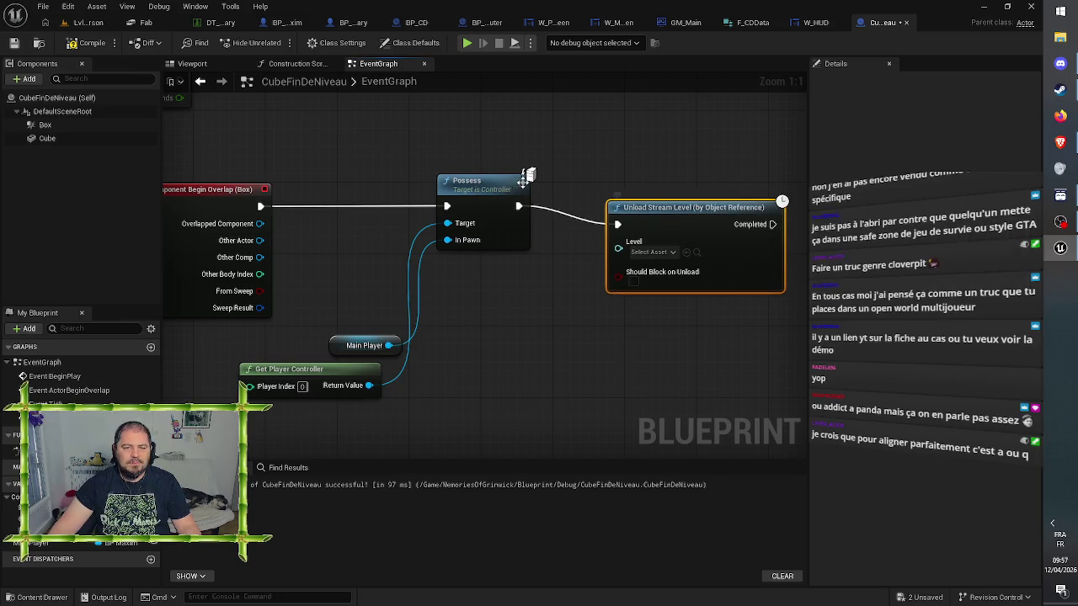
pyautogui.click(469, 181)
pyautogui.hotkey('ctrl', 'z')
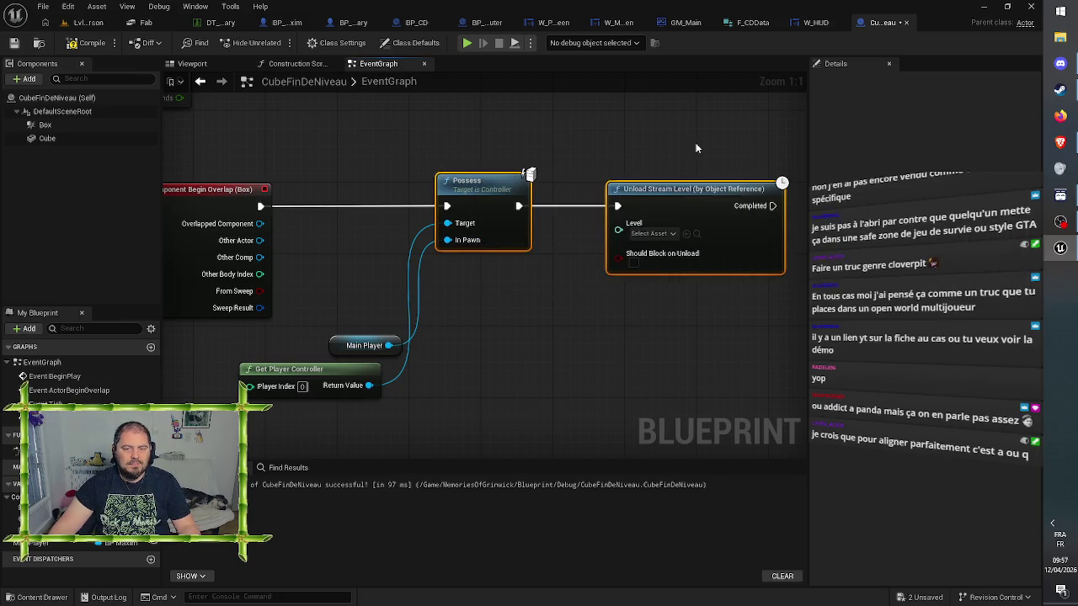
pyautogui.click(688, 131)
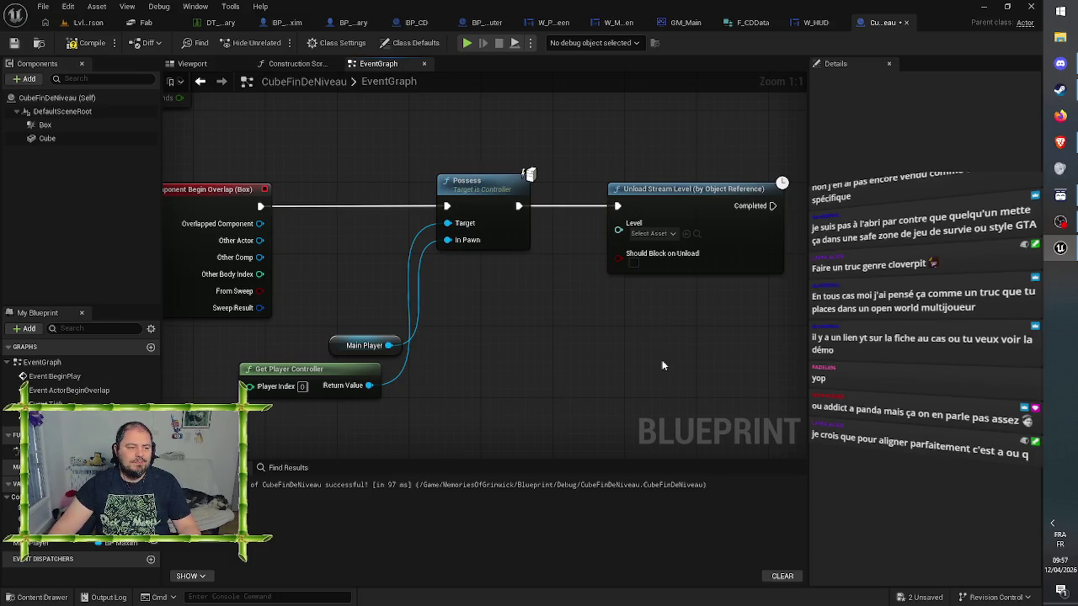
pyautogui.moveTo(665, 358); pyautogui.dragTo(556, 321)
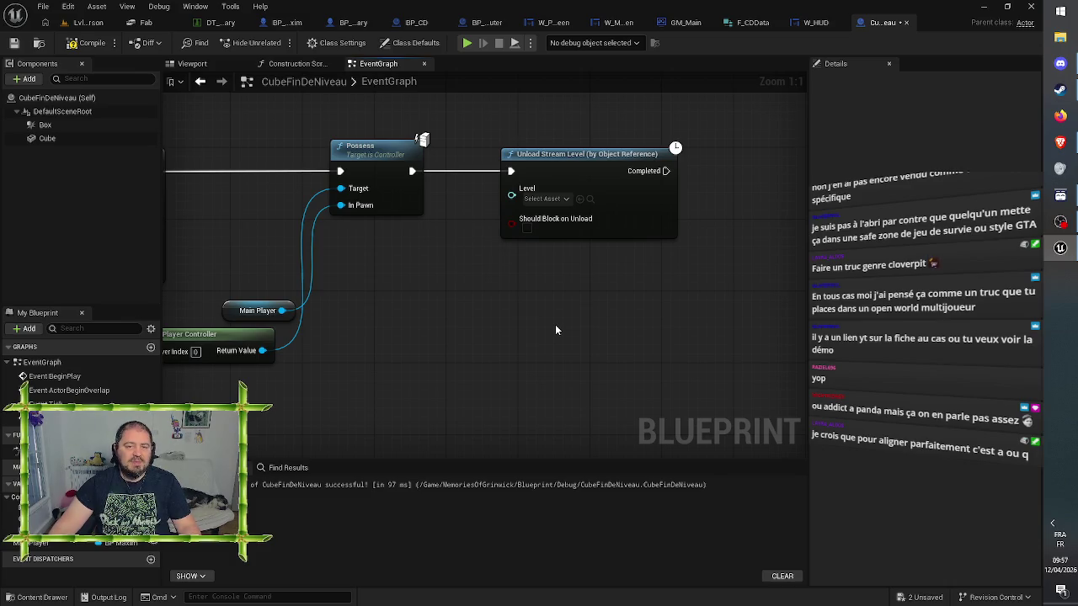
pyautogui.moveTo(556, 330); pyautogui.dragTo(567, 332)
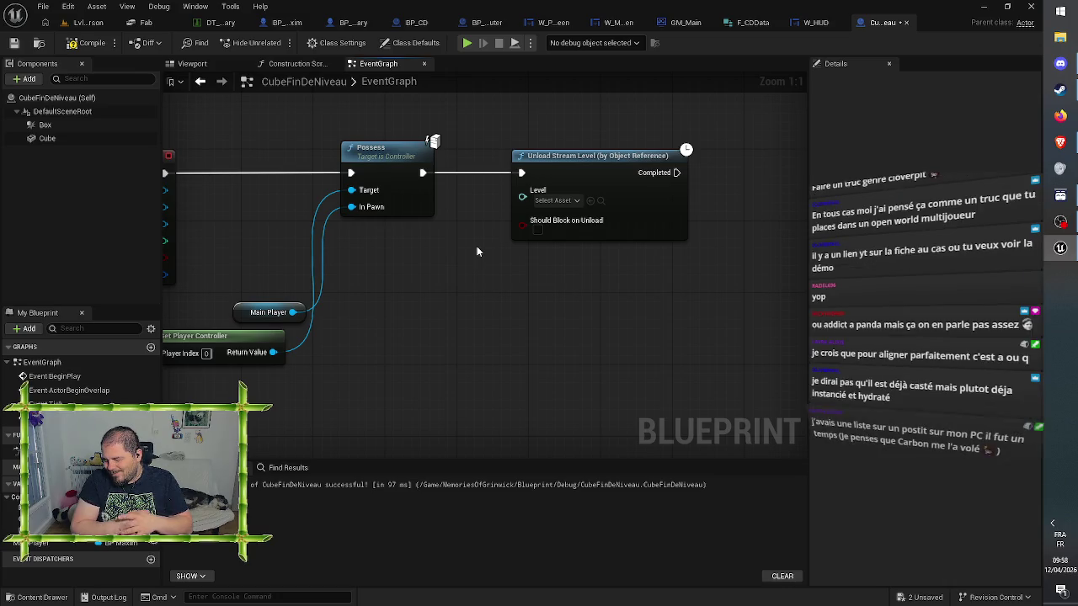
# Bring up the All Actions for this Blueprint menu on empty EventGraph space
pyautogui.rightClick(444, 335)
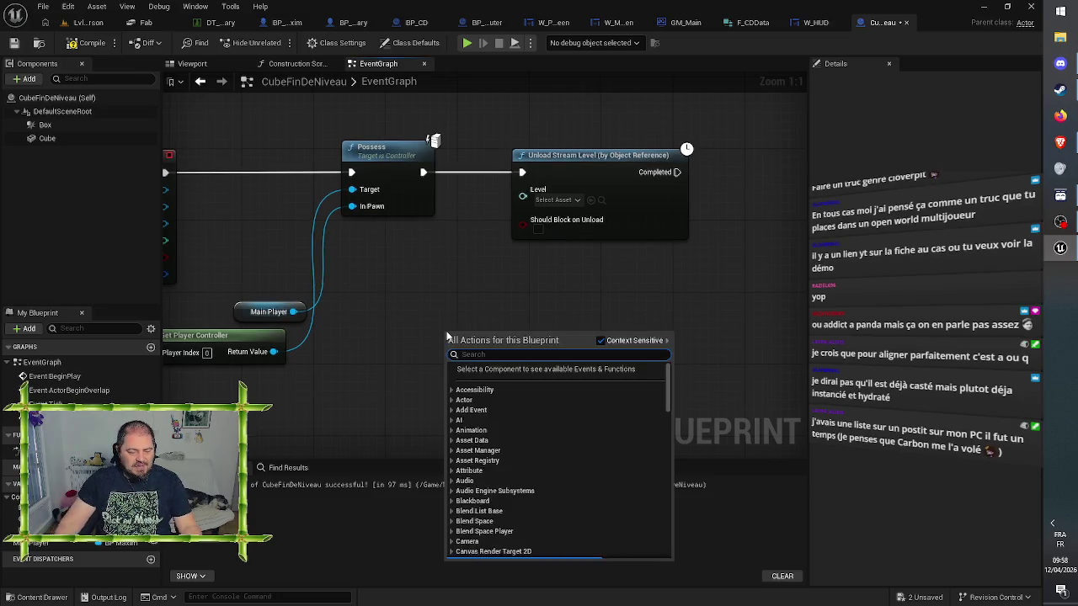
# Add a Get Game Mode node feeding a Cast To GM_Main node
pyautogui.write('get game')
pyautogui.press('Up')
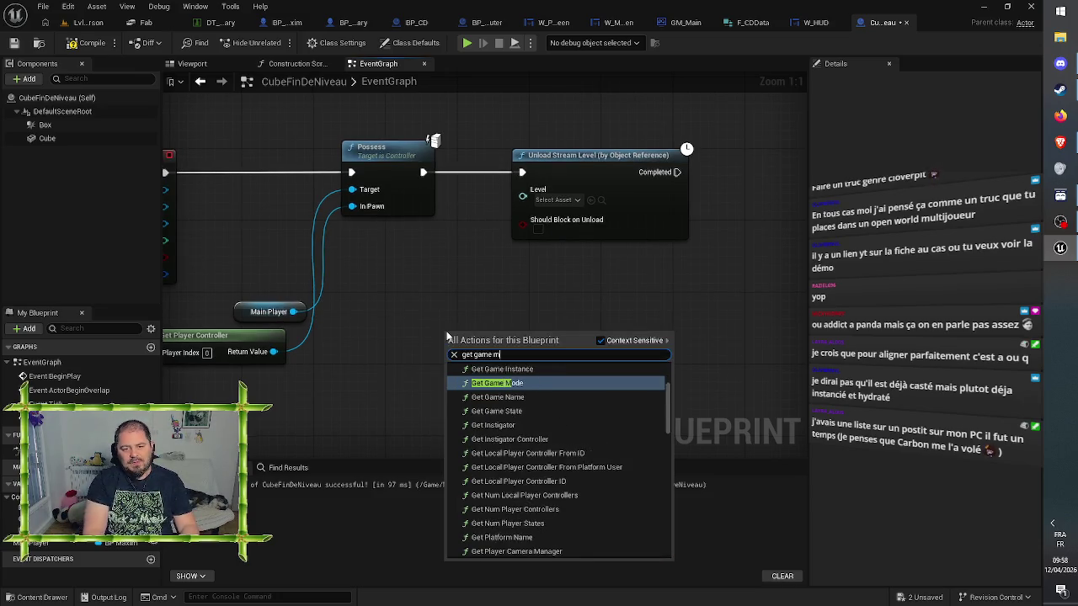
pyautogui.press('Return')
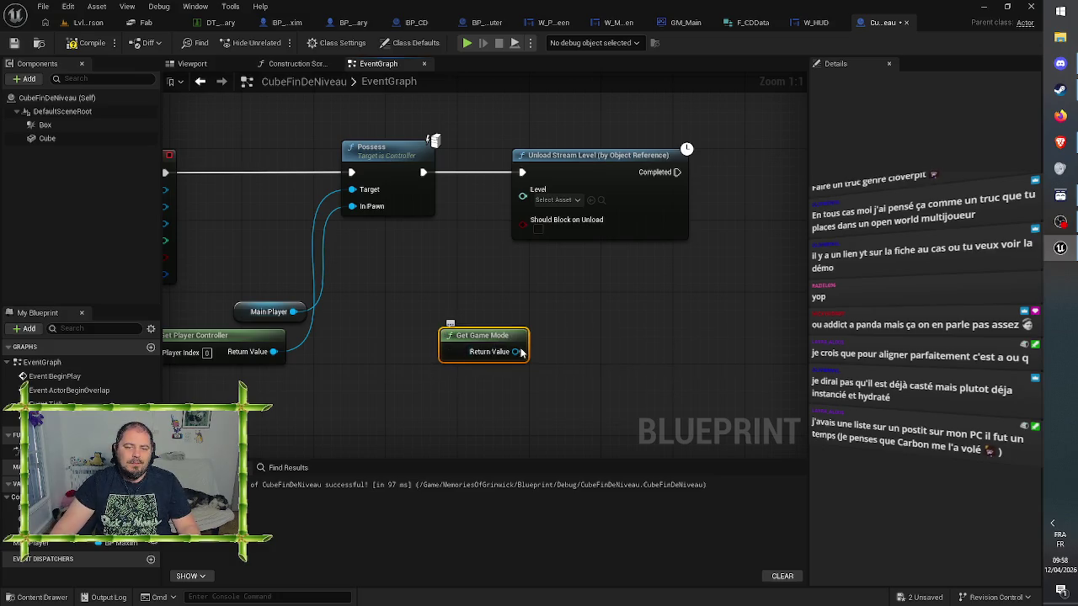
pyautogui.moveTo(515, 352); pyautogui.dragTo(455, 389)
pyautogui.write('cast to b')
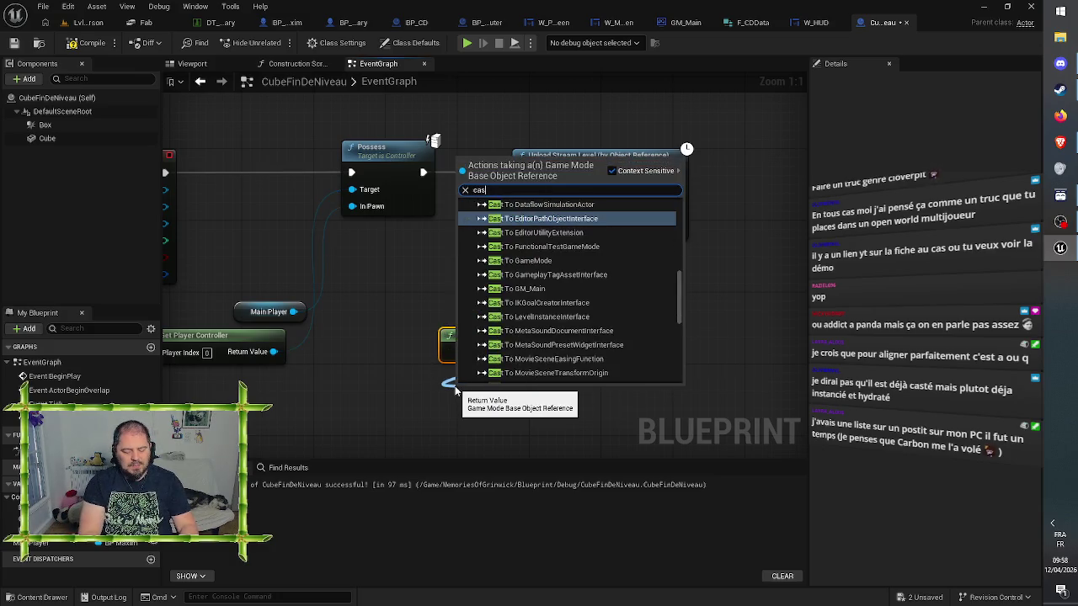
pyautogui.press('BackSpace')
pyautogui.write('gm')
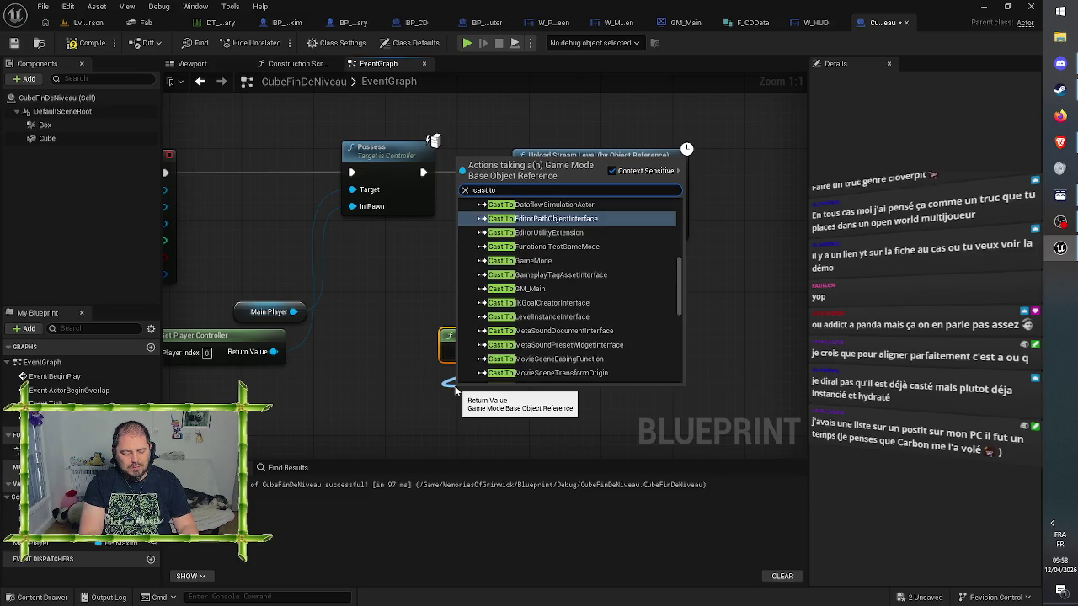
pyautogui.press('Return')
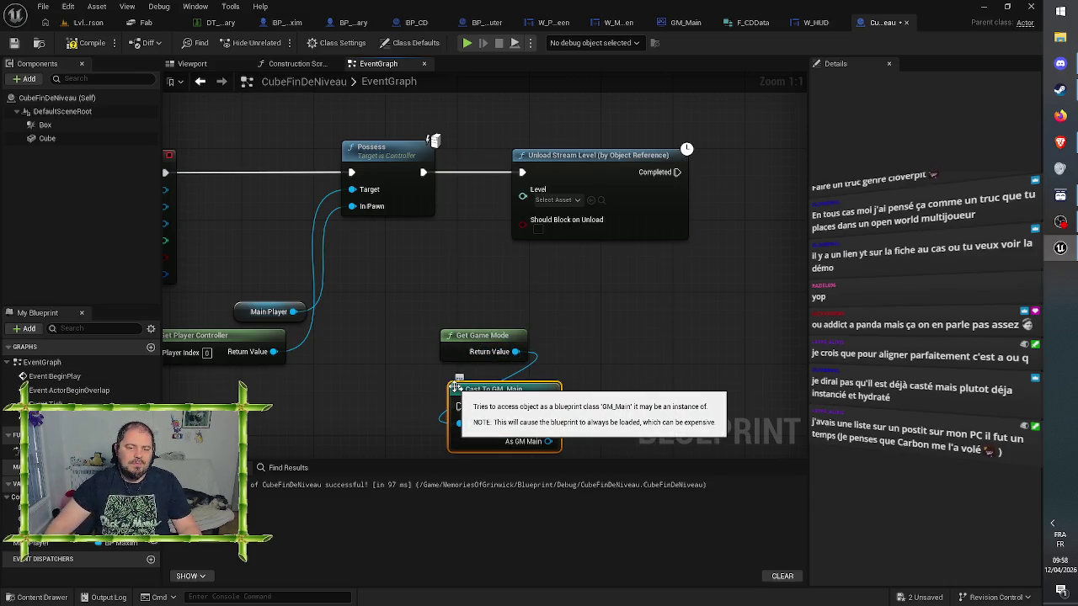
# Convert the GM_Main cast to a pure cast and add a Get Minigame Data node
pyautogui.rightClick(484, 392)
pyautogui.click(543, 378)
pyautogui.moveTo(543, 377); pyautogui.dragTo(486, 302)
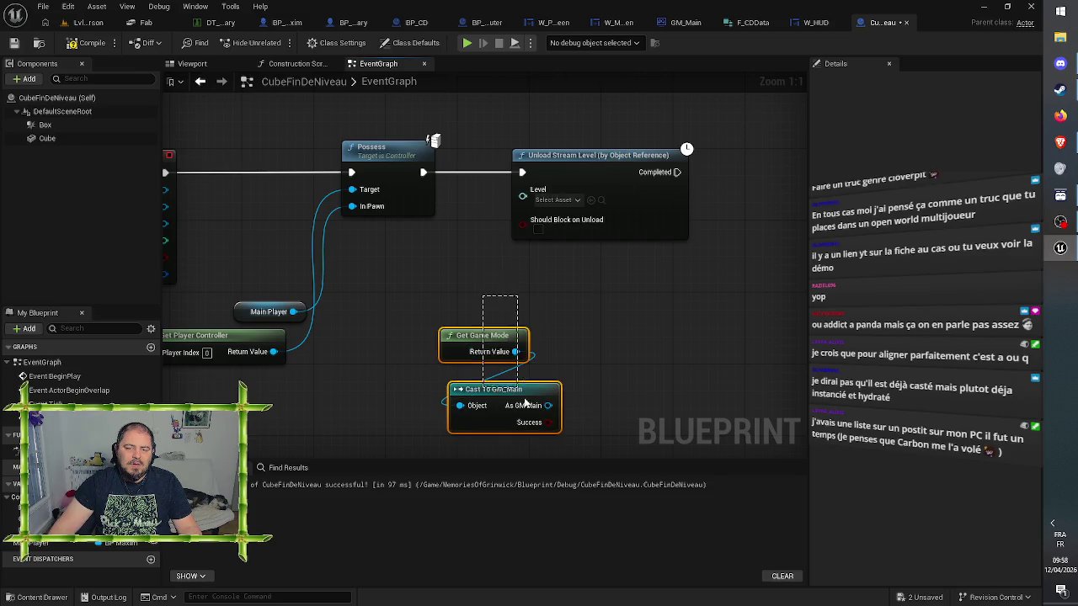
pyautogui.moveTo(523, 395)
pyautogui.mouseDown()
pyautogui.moveTo(442, 323)
pyautogui.moveTo(484, 404)
pyautogui.moveTo(371, 396)
pyautogui.moveTo(369, 406)
pyautogui.mouseUp()
pyautogui.click(486, 337)
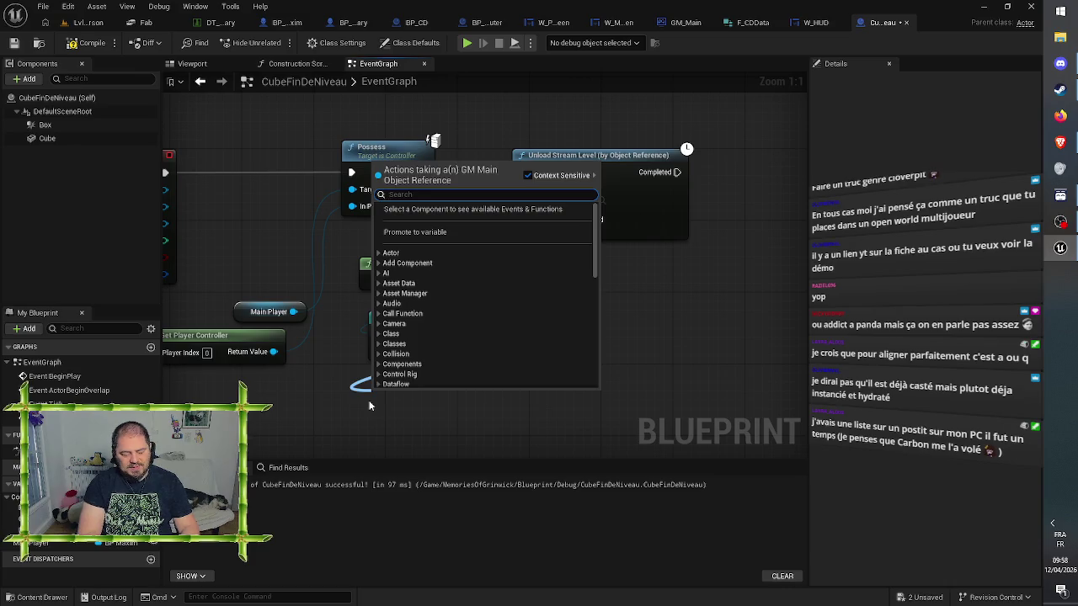
pyautogui.write('get cd')
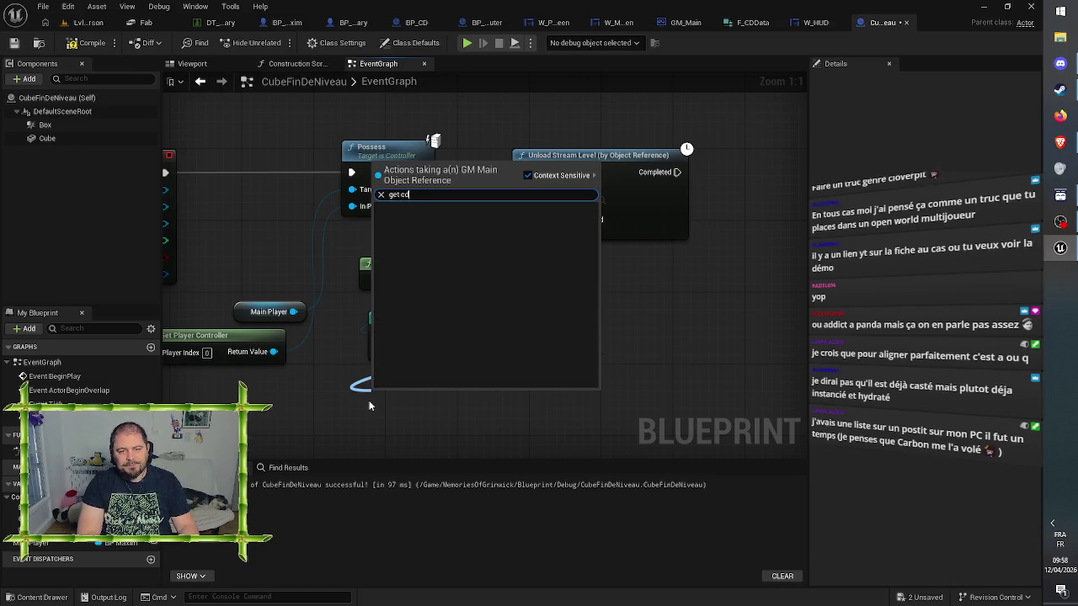
pyautogui.press('BackSpace')
pyautogui.press('BackSpace')
pyautogui.write('data')
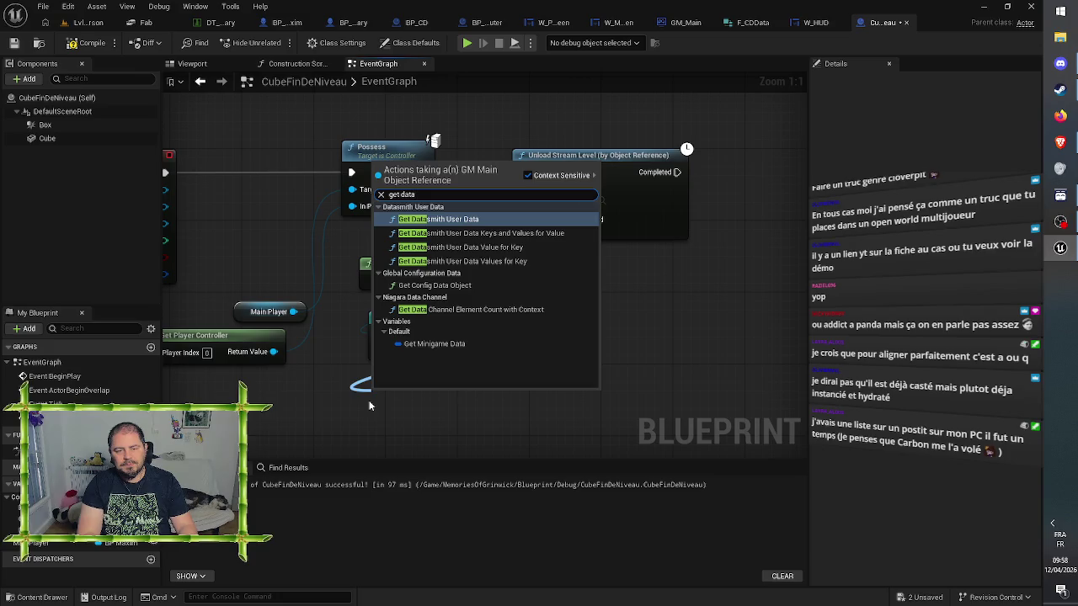
pyautogui.click(459, 343)
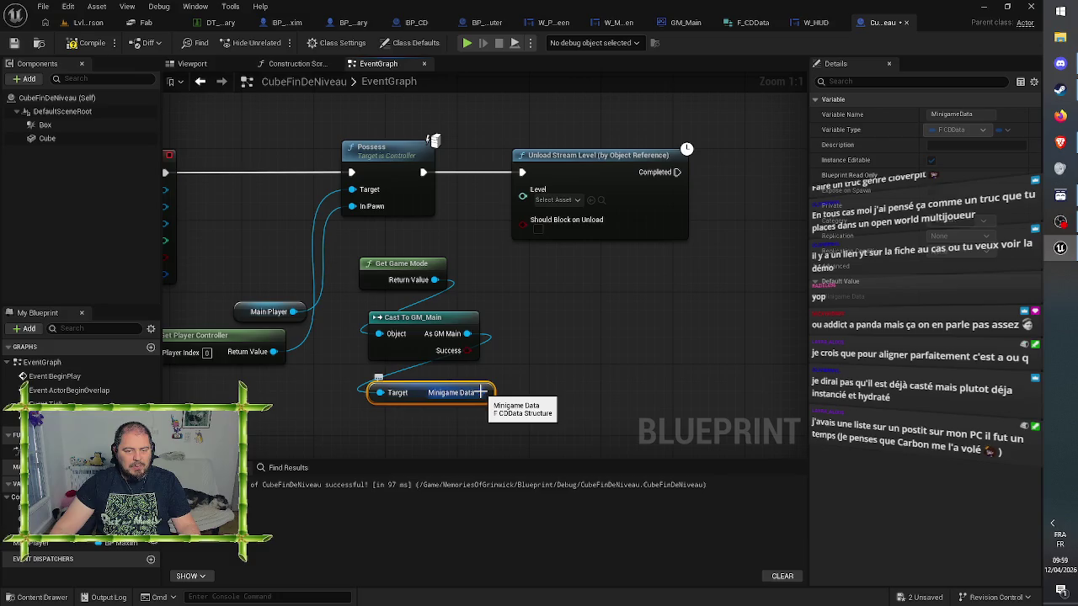
# Split Minigame Data and route Level To Load through Break Soft World Reference into Unload Stream Level's Level
pyautogui.rightClick(491, 402)
pyautogui.click(518, 440)
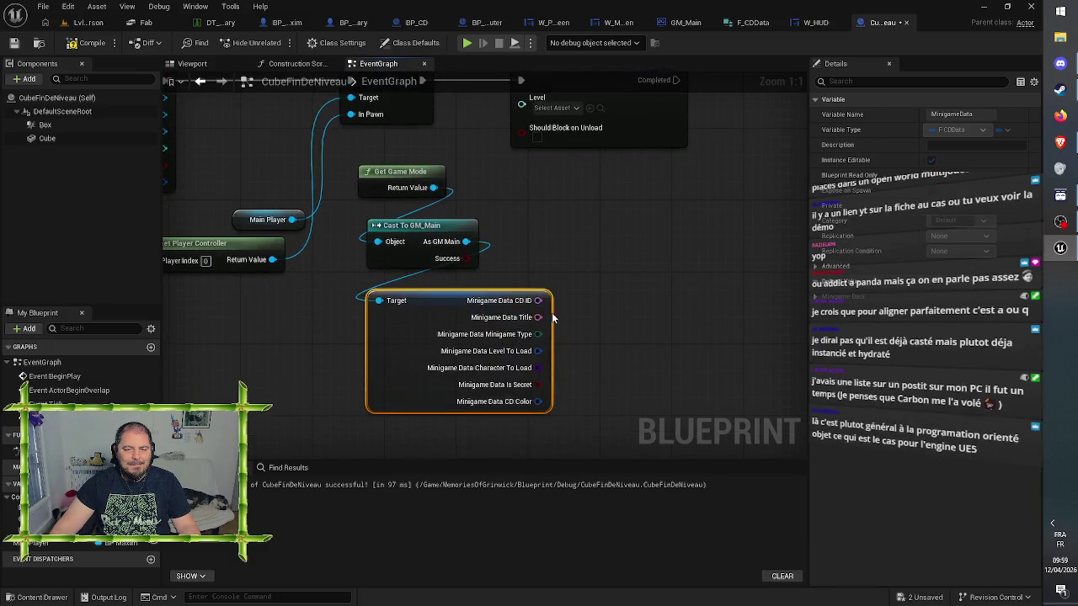
pyautogui.moveTo(537, 351)
pyautogui.mouseDown()
pyautogui.moveTo(585, 364)
pyautogui.moveTo(505, 436)
pyautogui.moveTo(491, 428)
pyautogui.mouseUp()
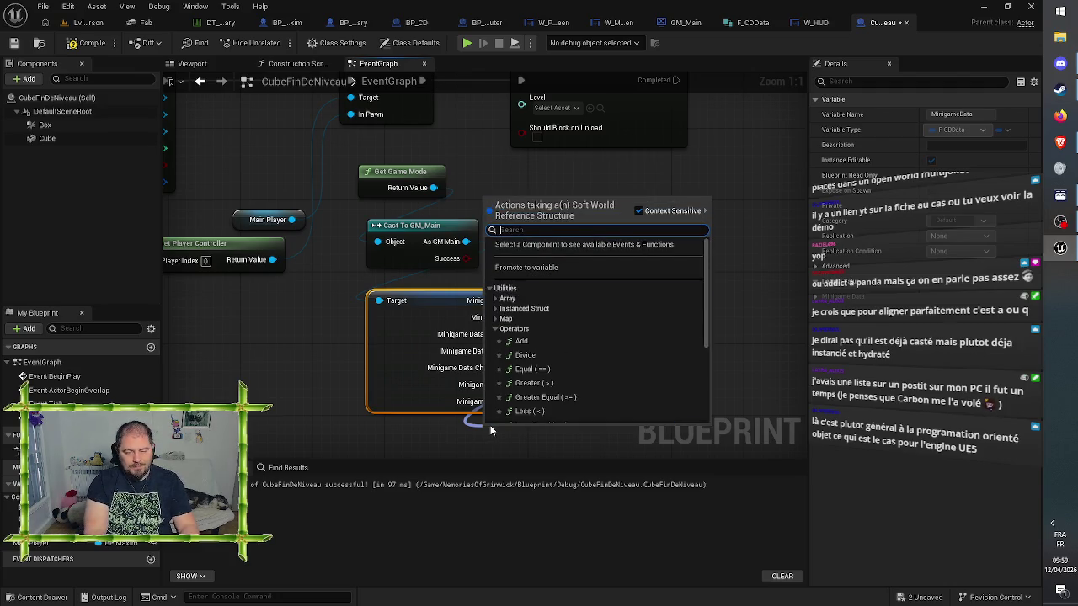
pyautogui.write('break')
pyautogui.press('Return')
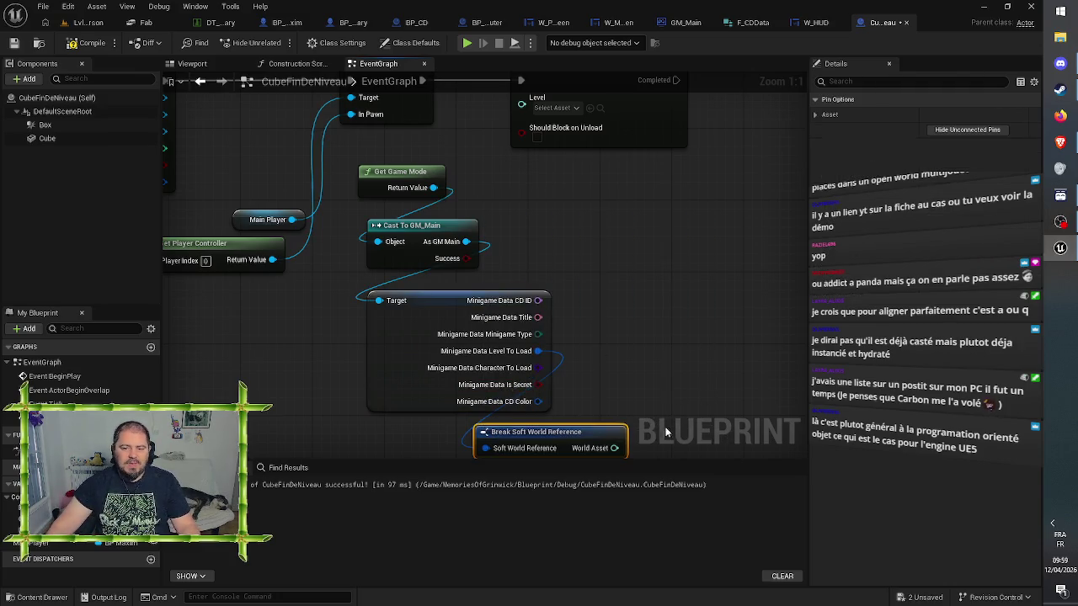
pyautogui.moveTo(614, 448)
pyautogui.mouseDown()
pyautogui.moveTo(606, 210)
pyautogui.moveTo(518, 95)
pyautogui.mouseUp()
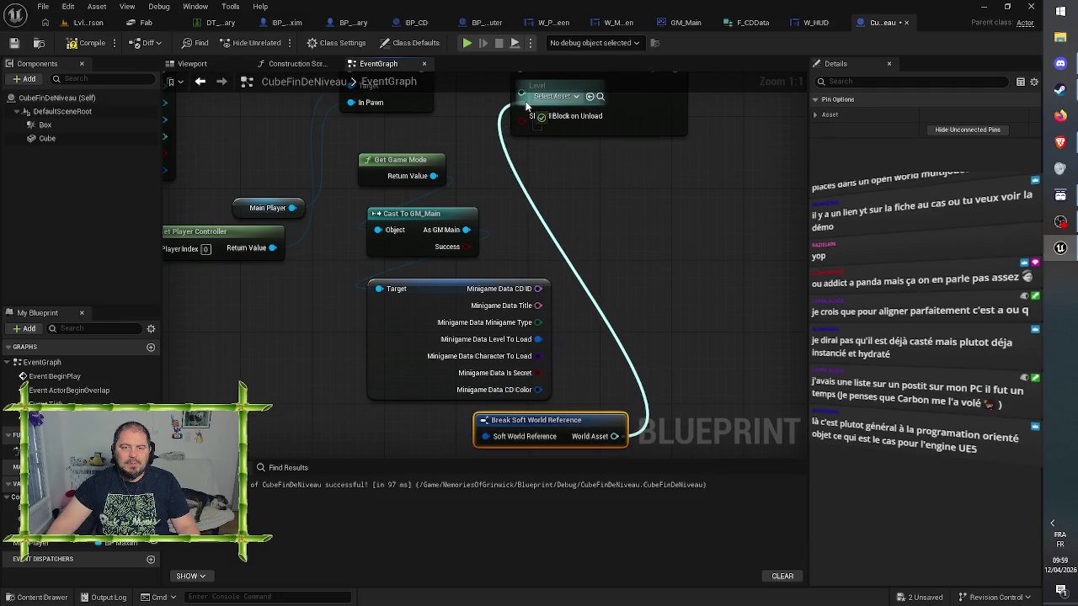
pyautogui.moveTo(591, 68)
pyautogui.mouseDown()
pyautogui.moveTo(526, 158)
pyautogui.moveTo(623, 160)
pyautogui.mouseUp()
# Rearrange the Minigame Data and Break Soft World Reference nodes beneath the GM_Main cast
pyautogui.moveTo(496, 282); pyautogui.dragTo(564, 253)
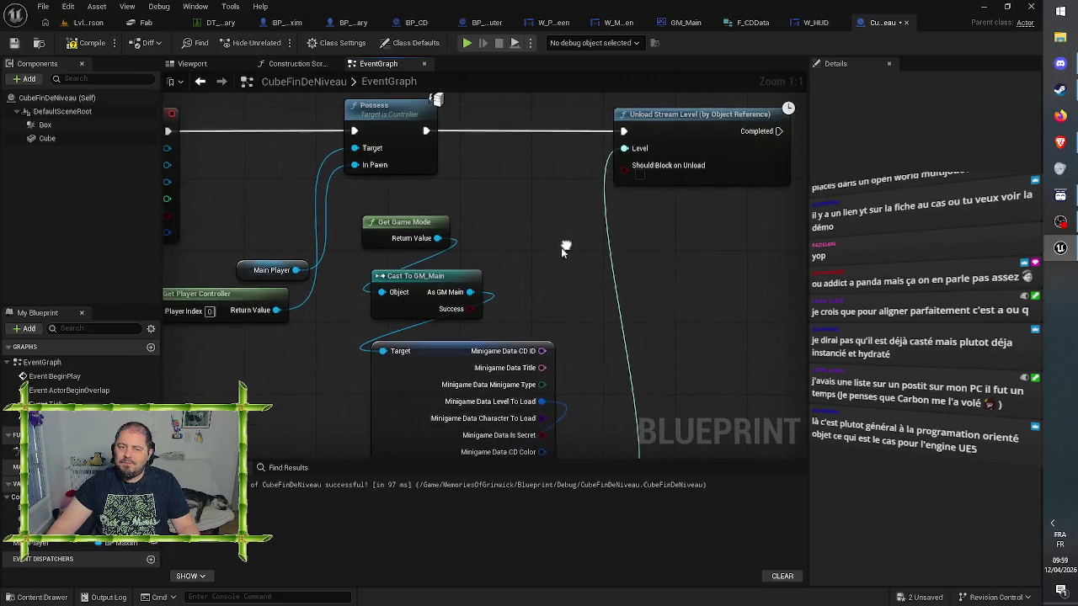
pyautogui.click(440, 261)
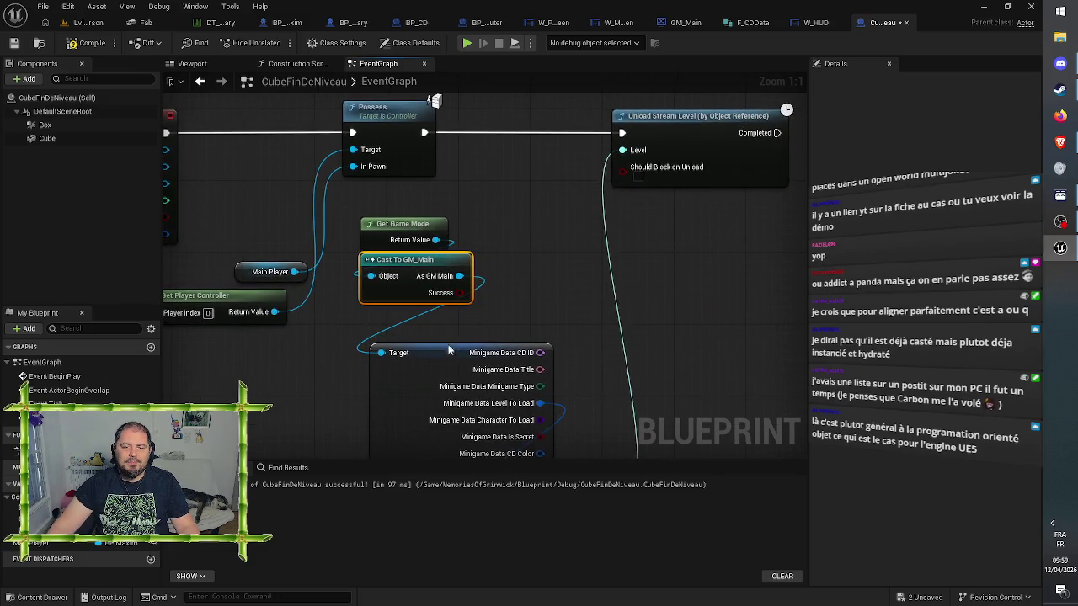
pyautogui.moveTo(447, 353); pyautogui.dragTo(444, 316)
pyautogui.moveTo(522, 279); pyautogui.dragTo(508, 157)
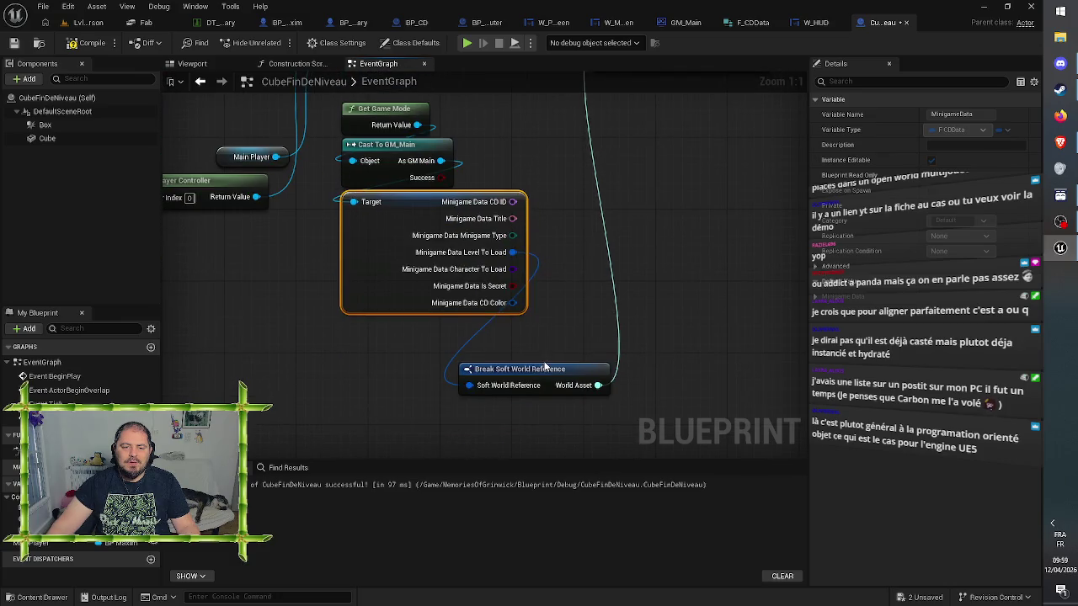
pyautogui.moveTo(545, 369)
pyautogui.mouseDown()
pyautogui.moveTo(455, 324)
pyautogui.moveTo(481, 212)
pyautogui.moveTo(481, 277)
pyautogui.moveTo(471, 210)
pyautogui.mouseUp()
pyautogui.moveTo(413, 160); pyautogui.dragTo(383, 219)
pyautogui.moveTo(472, 392)
pyautogui.mouseDown()
pyautogui.moveTo(413, 330)
pyautogui.moveTo(408, 297)
pyautogui.mouseUp()
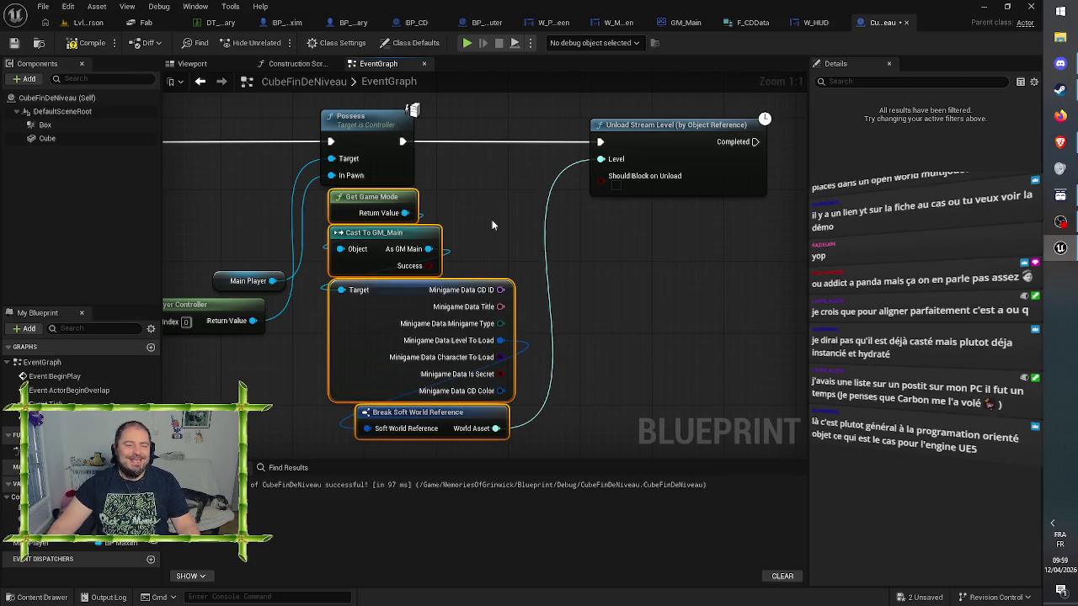
# Place the grouped nodes, nudge Unload Stream Level right, then save and compile CubeFinDeNiveau
pyautogui.click(505, 251)
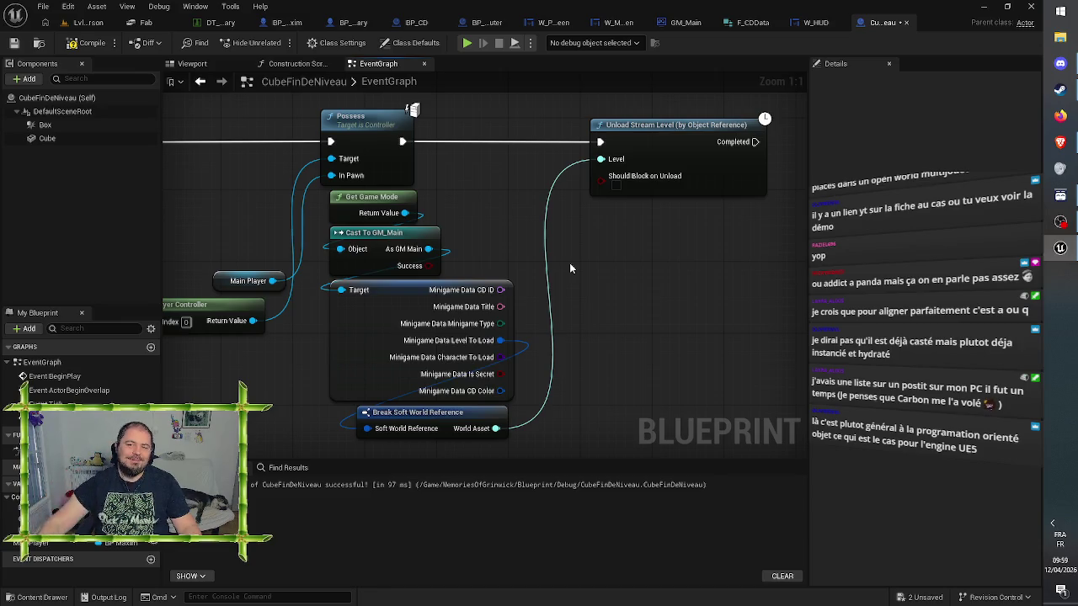
pyautogui.moveTo(633, 268); pyautogui.dragTo(484, 272)
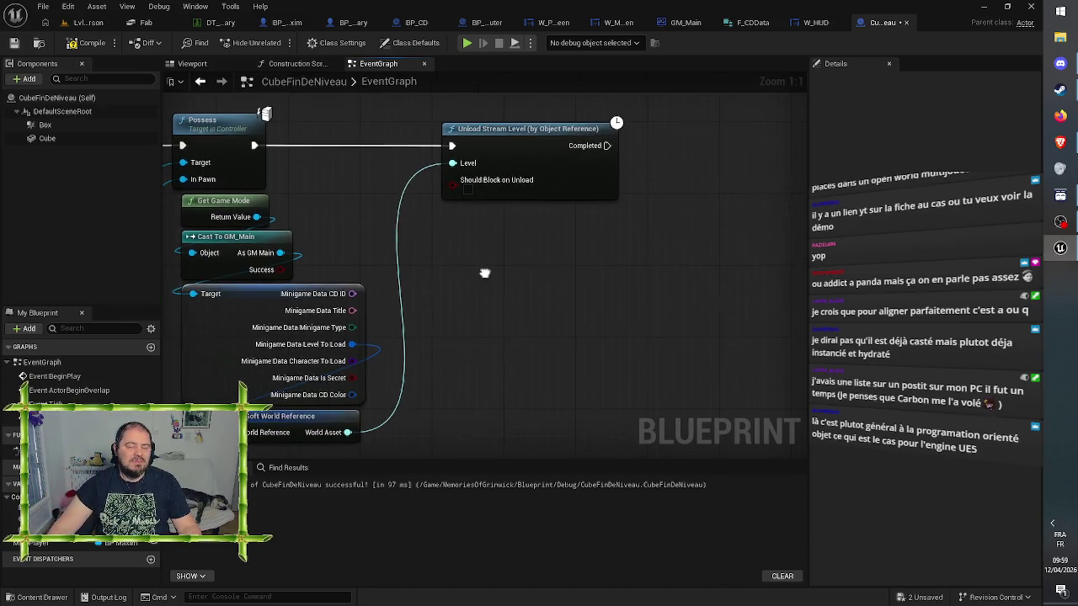
pyautogui.moveTo(522, 144); pyautogui.dragTo(527, 141)
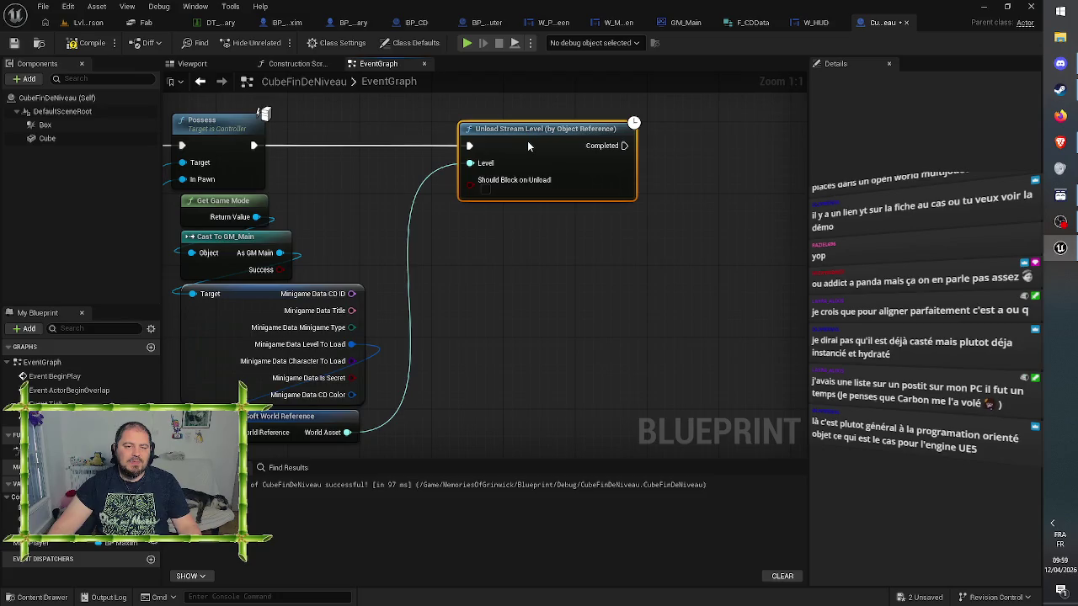
pyautogui.click(556, 298)
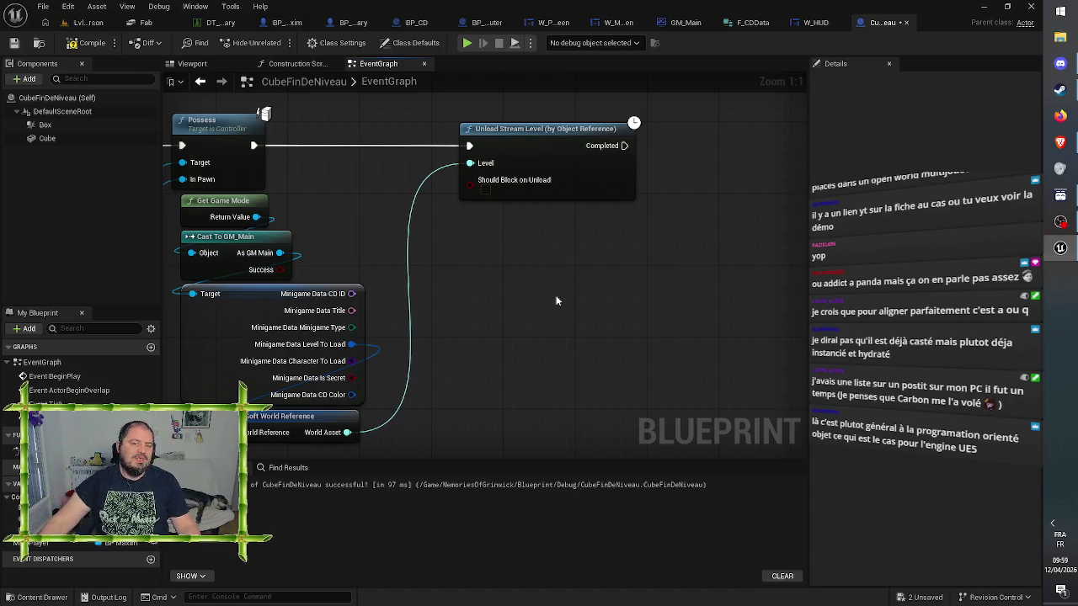
pyautogui.click(13, 42)
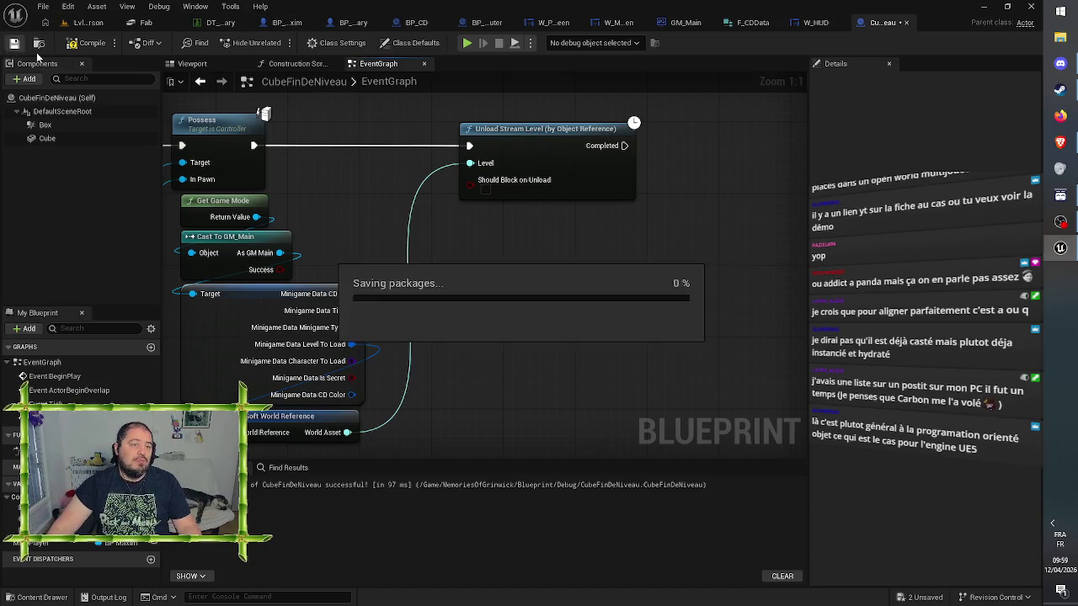
pyautogui.click(79, 45)
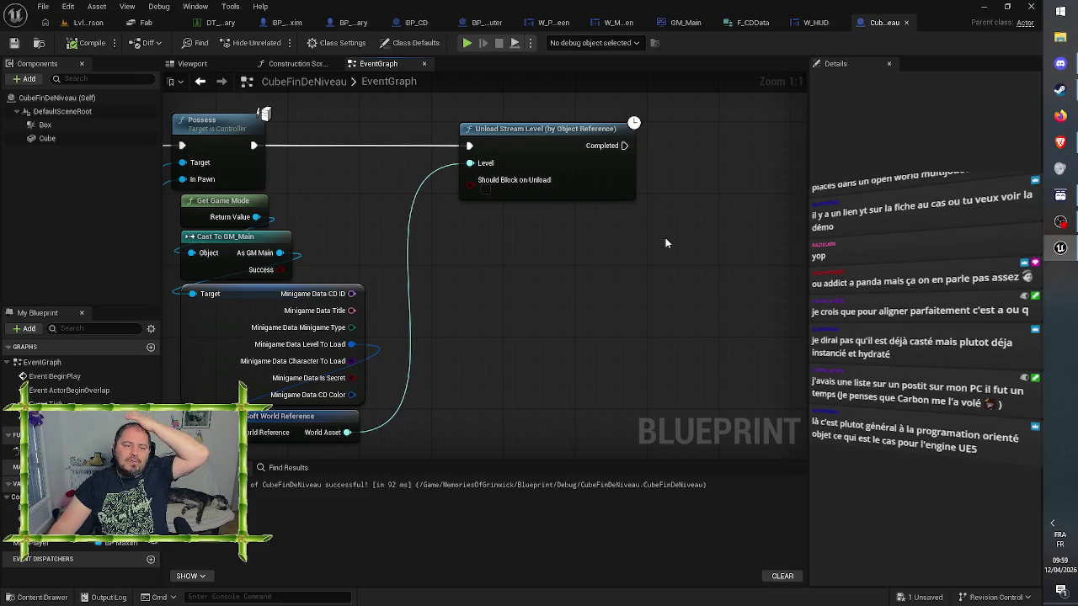
pyautogui.moveTo(634, 249); pyautogui.dragTo(665, 232)
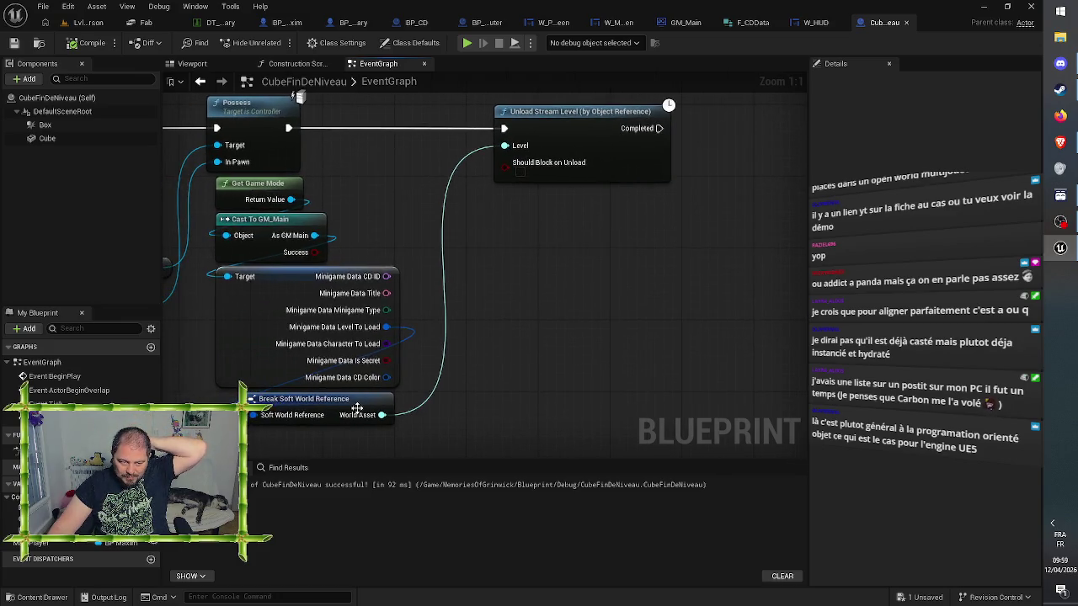
pyautogui.moveTo(362, 410); pyautogui.dragTo(327, 410)
pyautogui.click(534, 380)
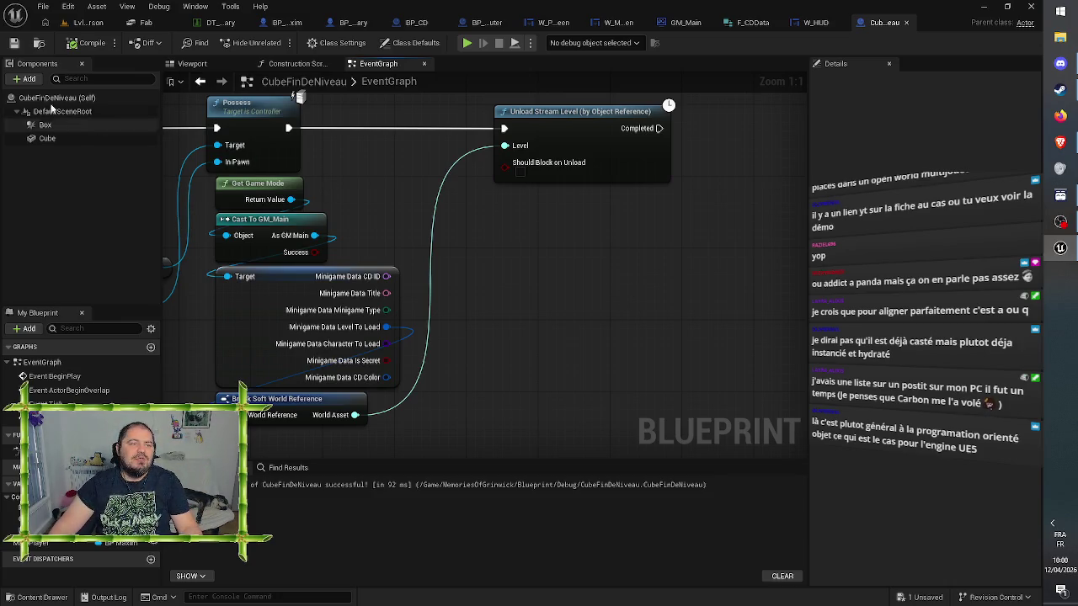
pyautogui.click(93, 44)
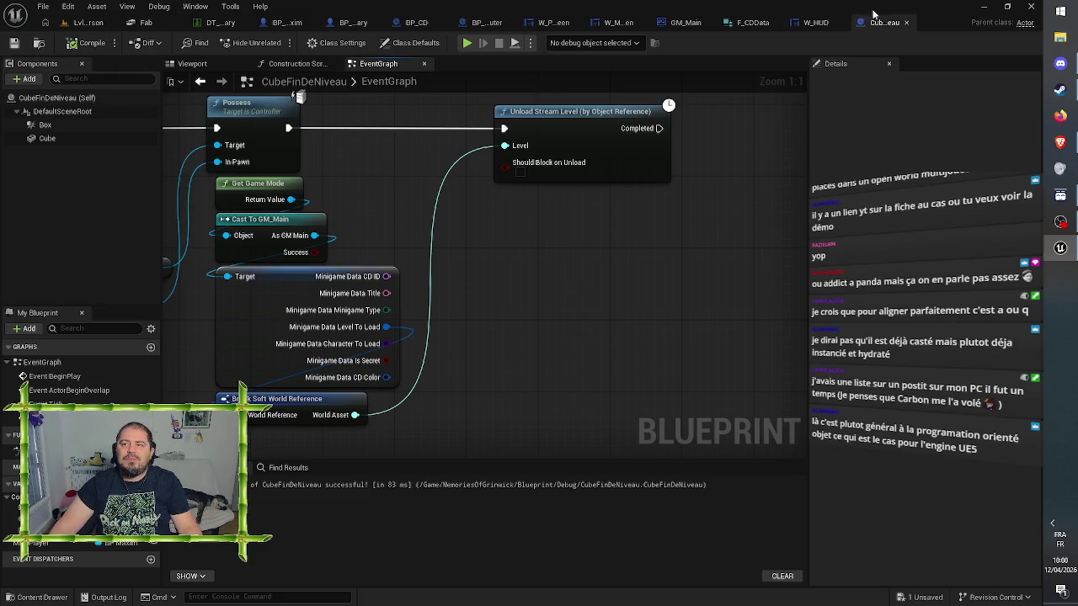
pyautogui.click(84, 23)
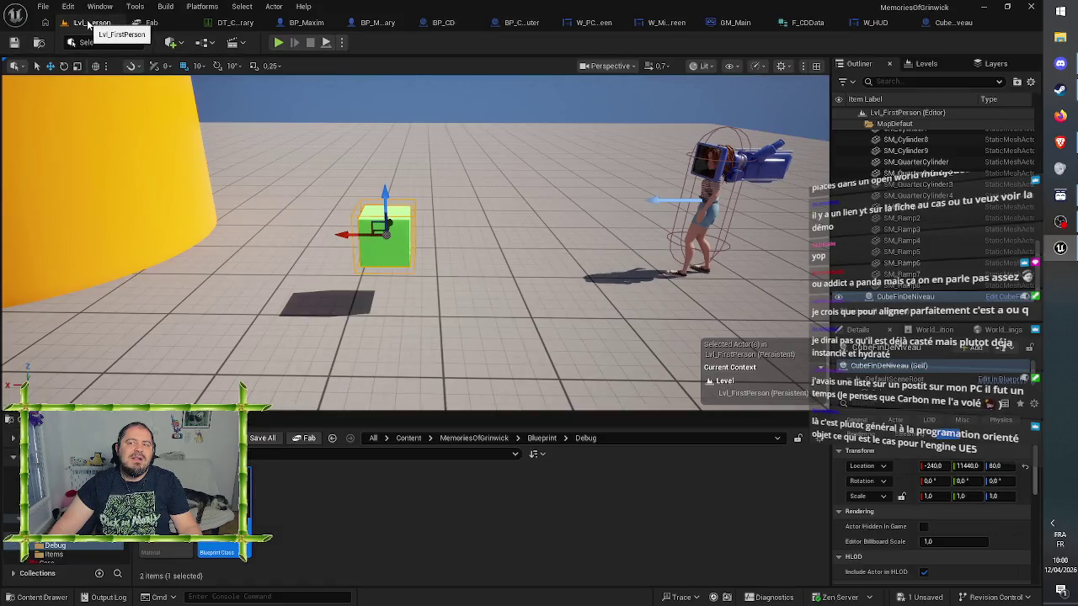
pyautogui.click(950, 22)
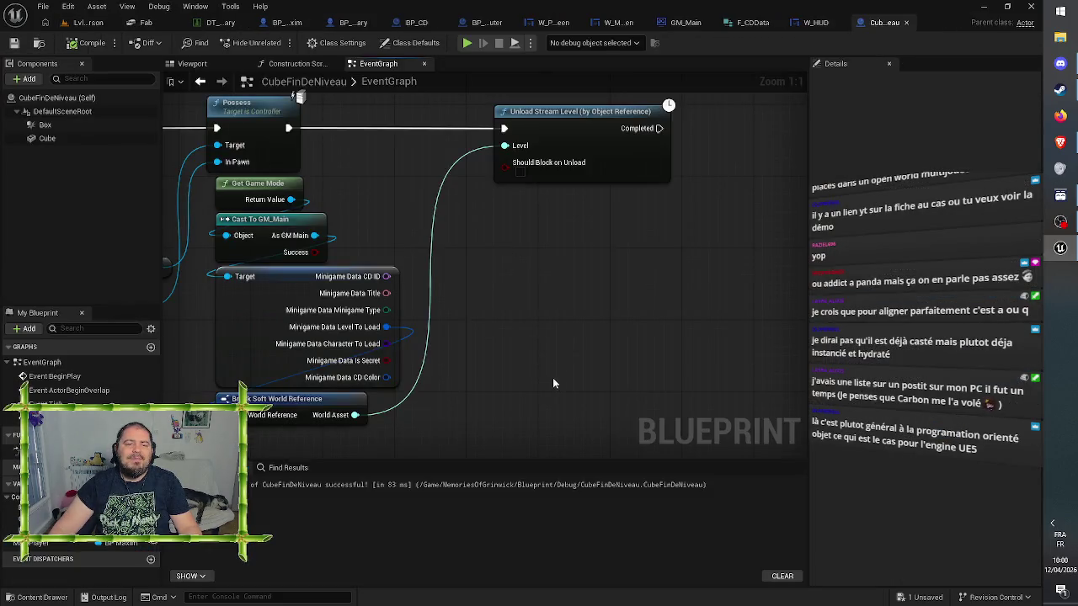
pyautogui.moveTo(550, 350)
pyautogui.mouseDown()
pyautogui.moveTo(700, 322)
pyautogui.moveTo(725, 349)
pyautogui.mouseUp()
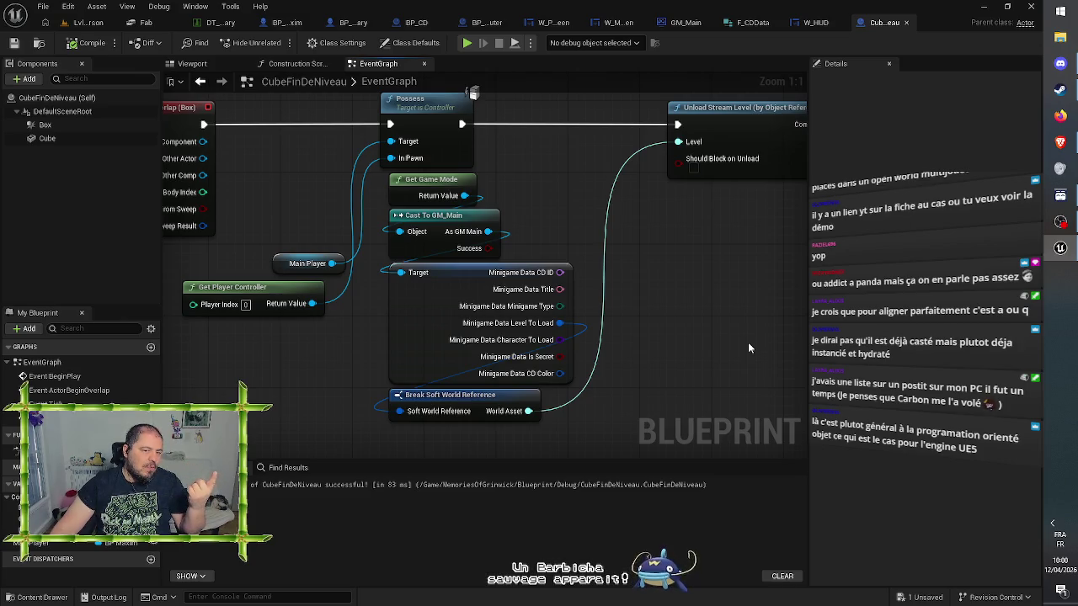
pyautogui.moveTo(749, 346); pyautogui.dragTo(656, 359)
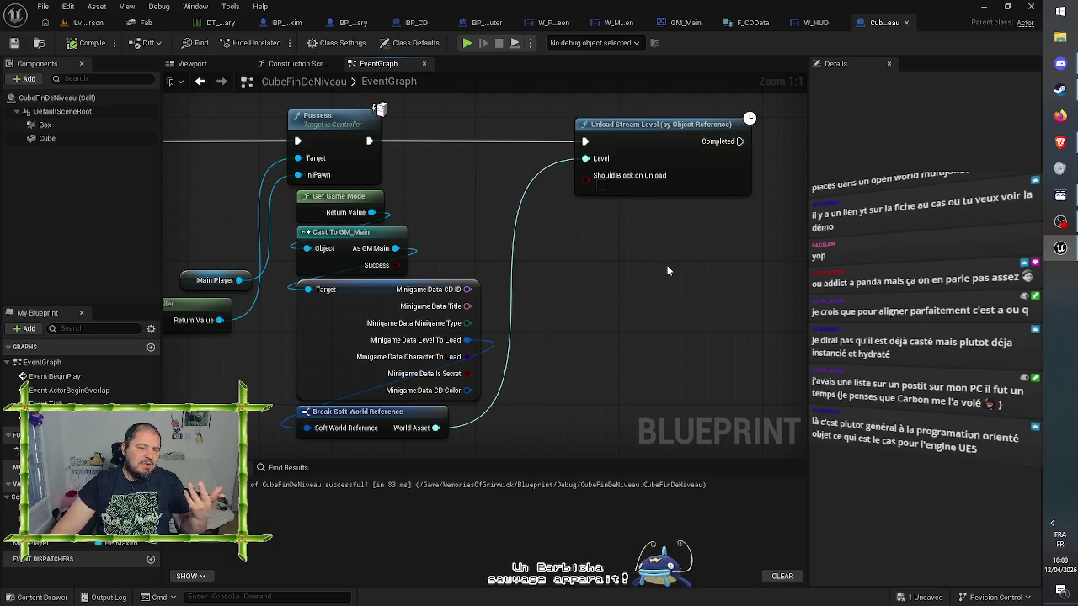
pyautogui.moveTo(667, 271)
pyautogui.mouseDown()
pyautogui.moveTo(633, 221)
pyautogui.moveTo(553, 226)
pyautogui.moveTo(607, 291)
pyautogui.moveTo(789, 254)
pyautogui.moveTo(717, 272)
pyautogui.mouseUp()
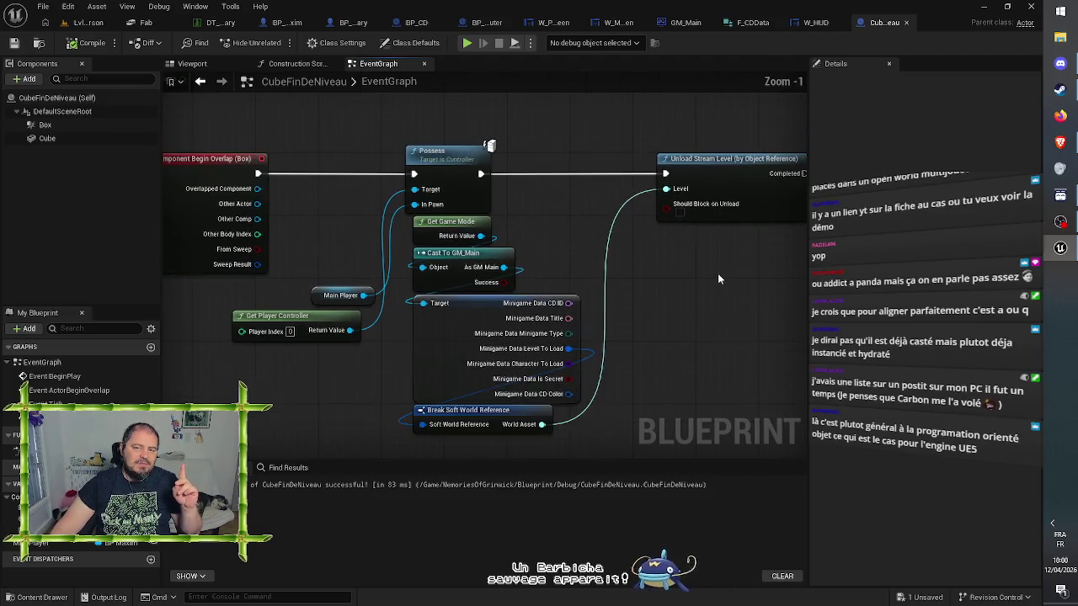
pyautogui.scroll(-1, 717, 273)
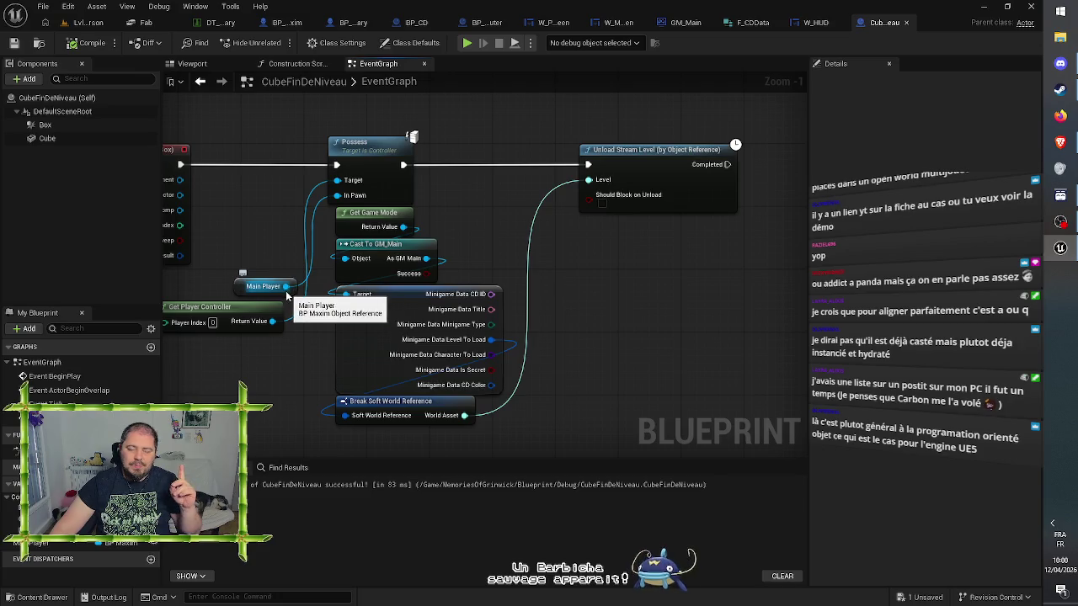
pyautogui.moveTo(289, 287)
pyautogui.mouseDown()
pyautogui.moveTo(601, 291)
pyautogui.moveTo(703, 271)
pyautogui.mouseUp()
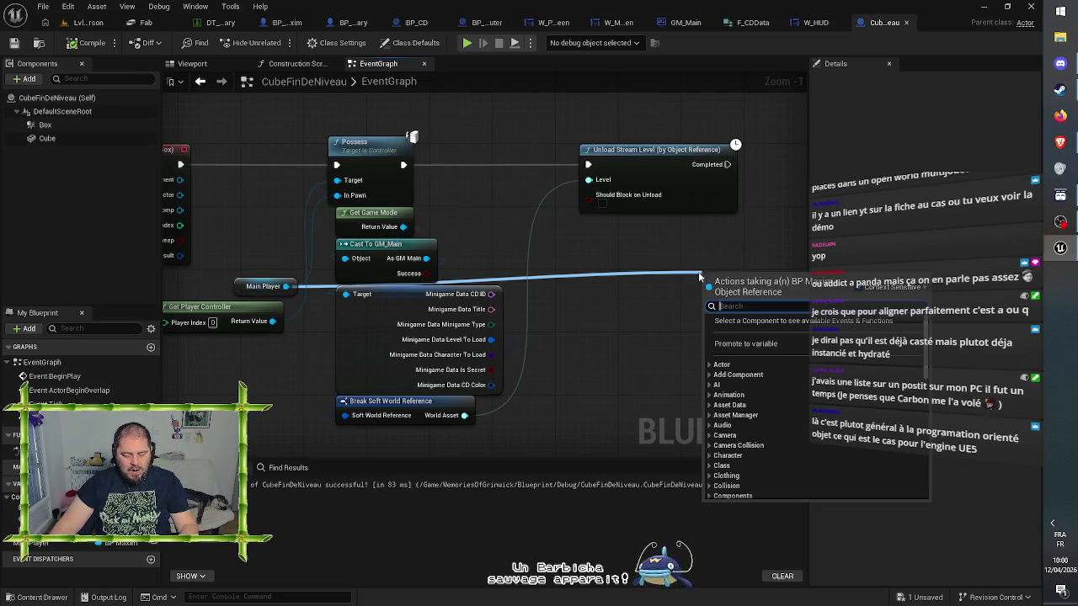
pyautogui.write('get')
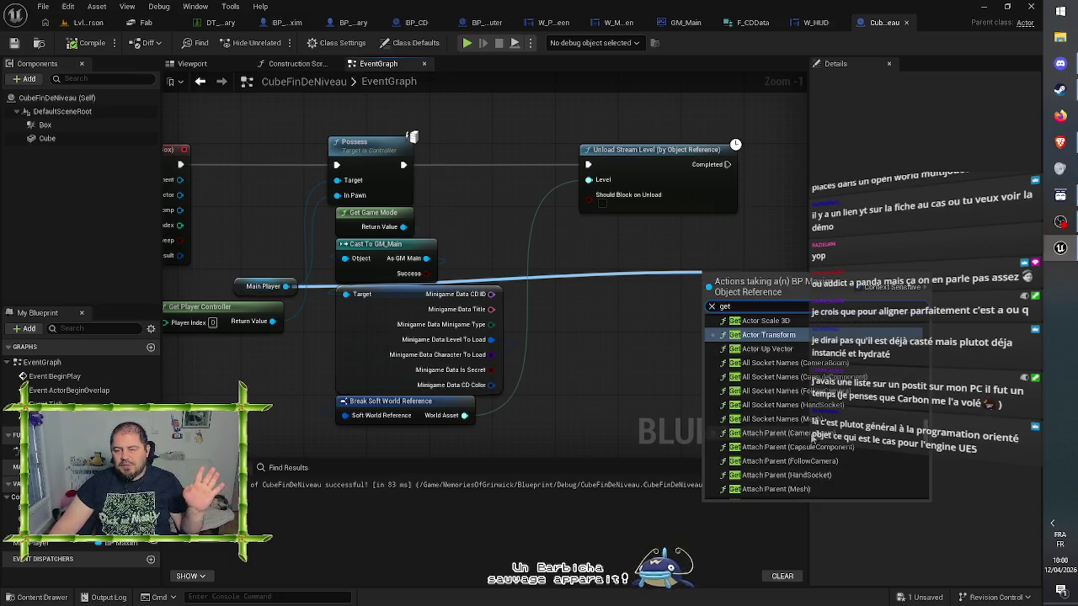
pyautogui.scroll(-15, 797, 438)
pyautogui.scroll(-5, 796, 440)
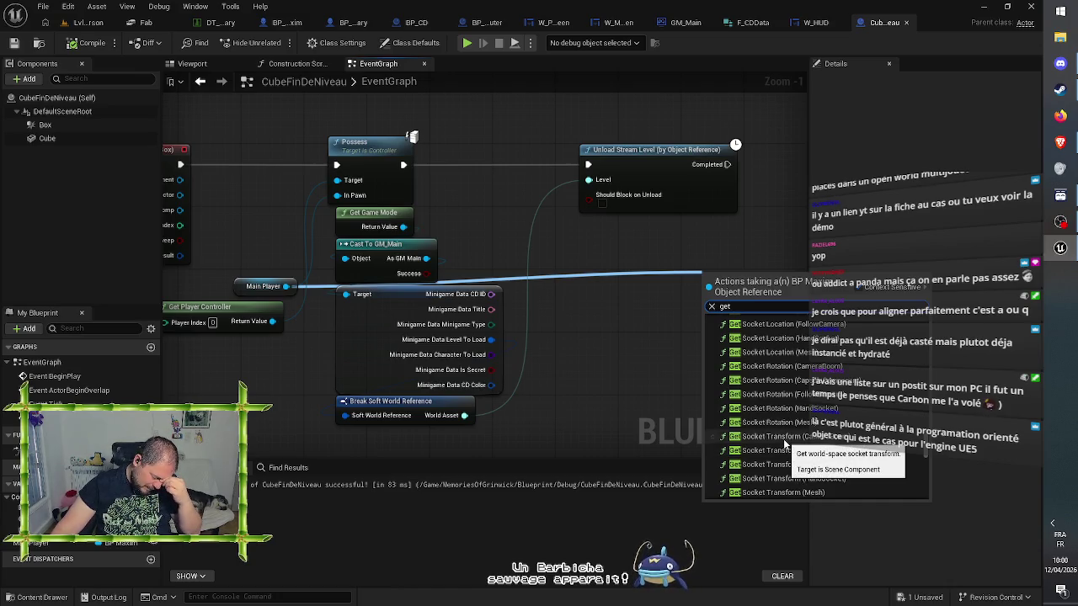
pyautogui.write('w')
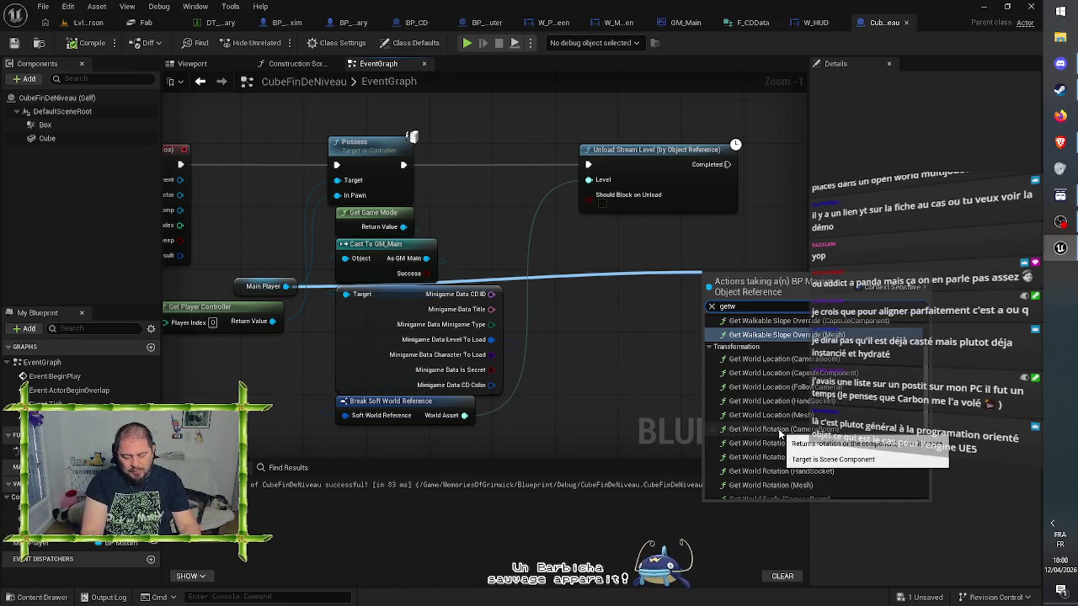
pyautogui.write('_')
pyautogui.press('BackSpace')
pyautogui.press('BackSpace')
pyautogui.write('w')
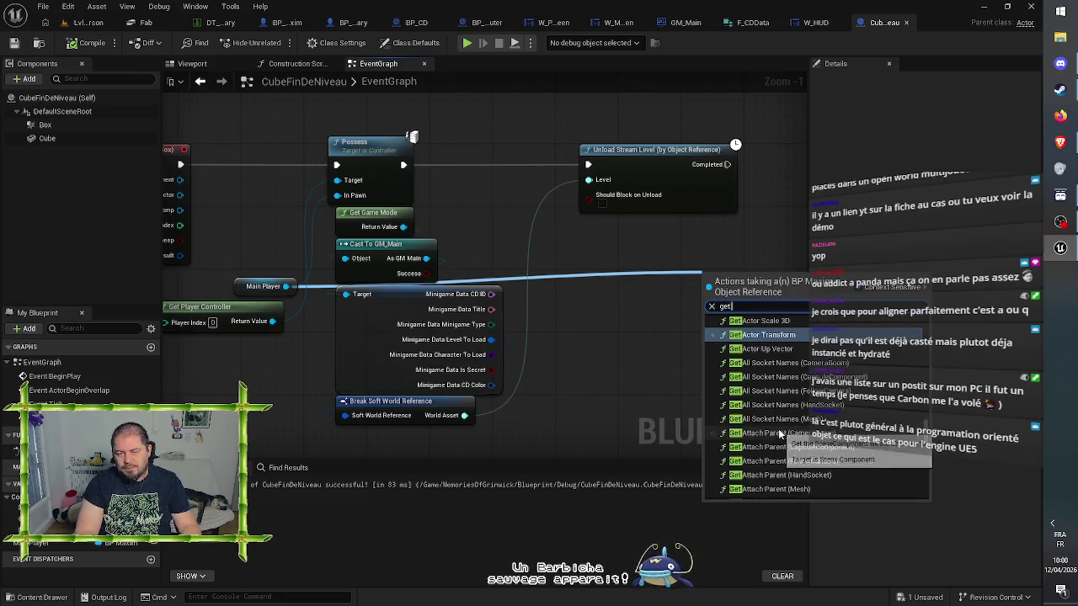
pyautogui.write('_')
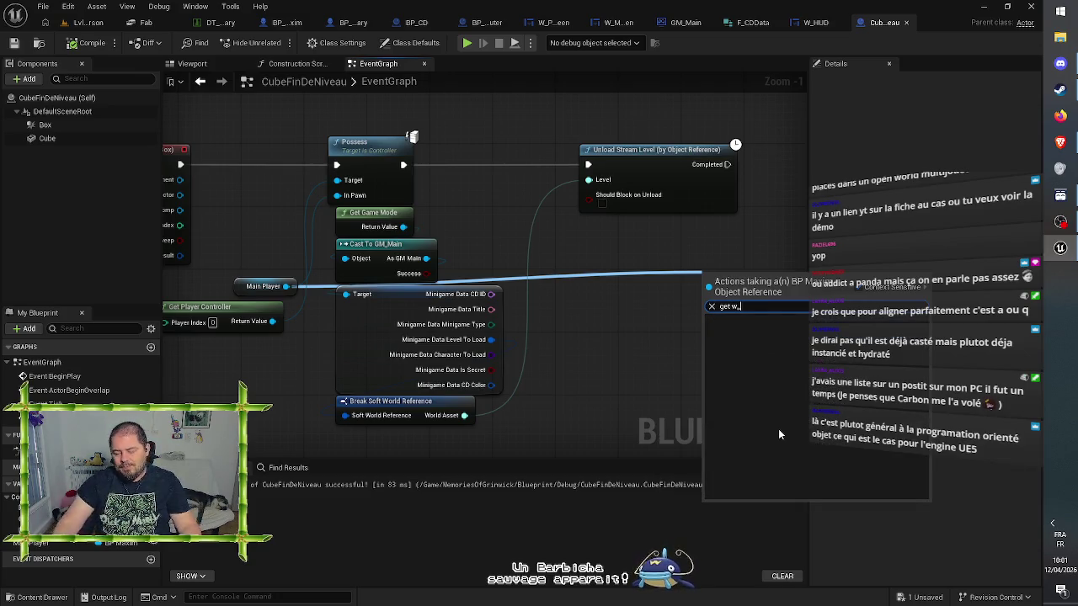
pyautogui.press('BackSpace')
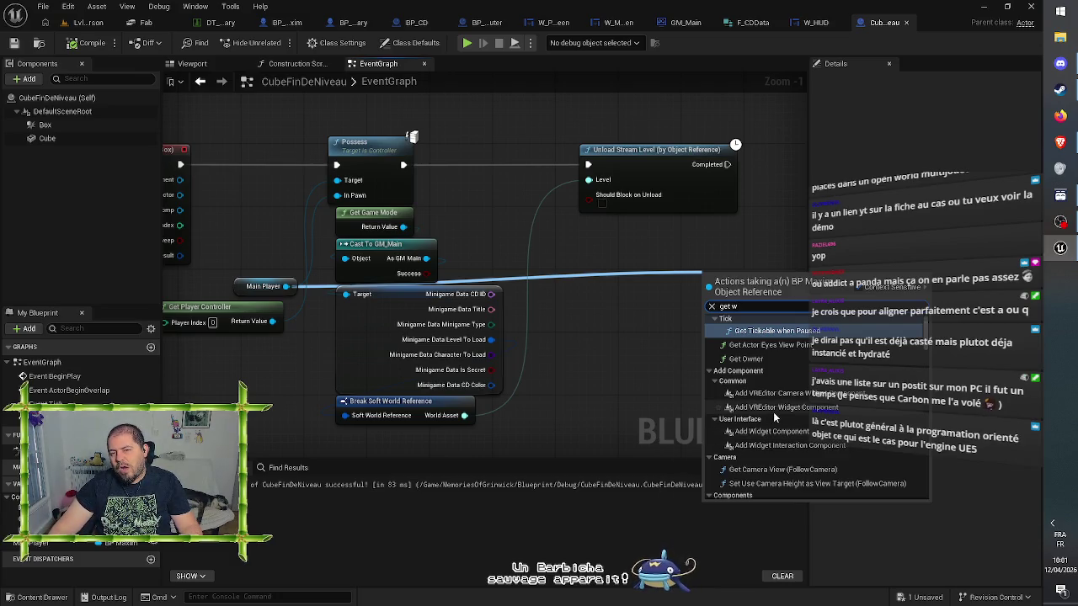
pyautogui.click(594, 331)
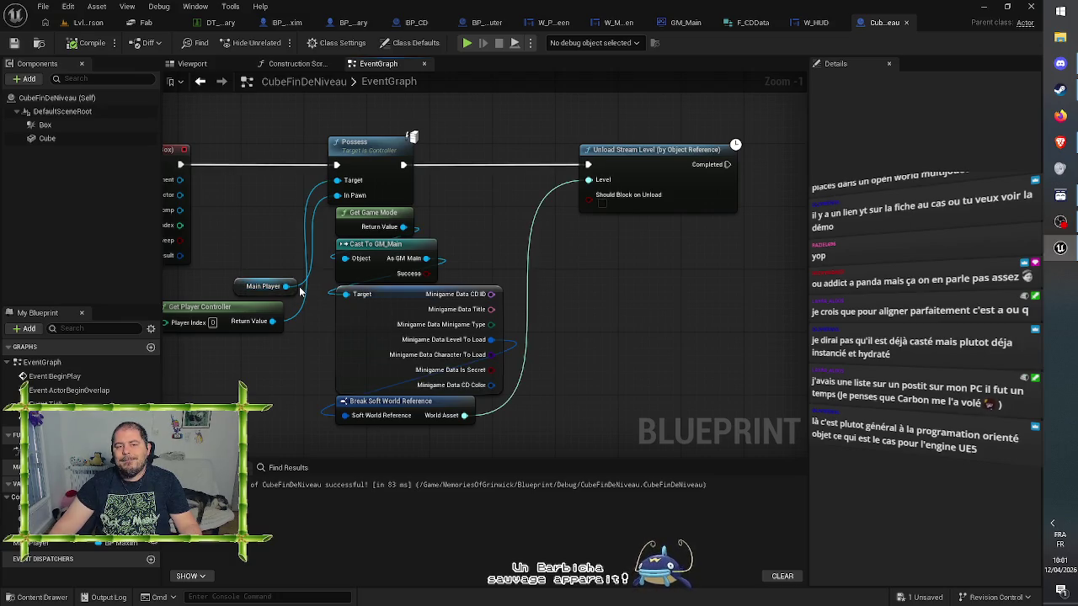
pyautogui.moveTo(287, 287)
pyautogui.mouseDown()
pyautogui.moveTo(571, 298)
pyautogui.moveTo(616, 283)
pyautogui.mouseUp()
pyautogui.write('get')
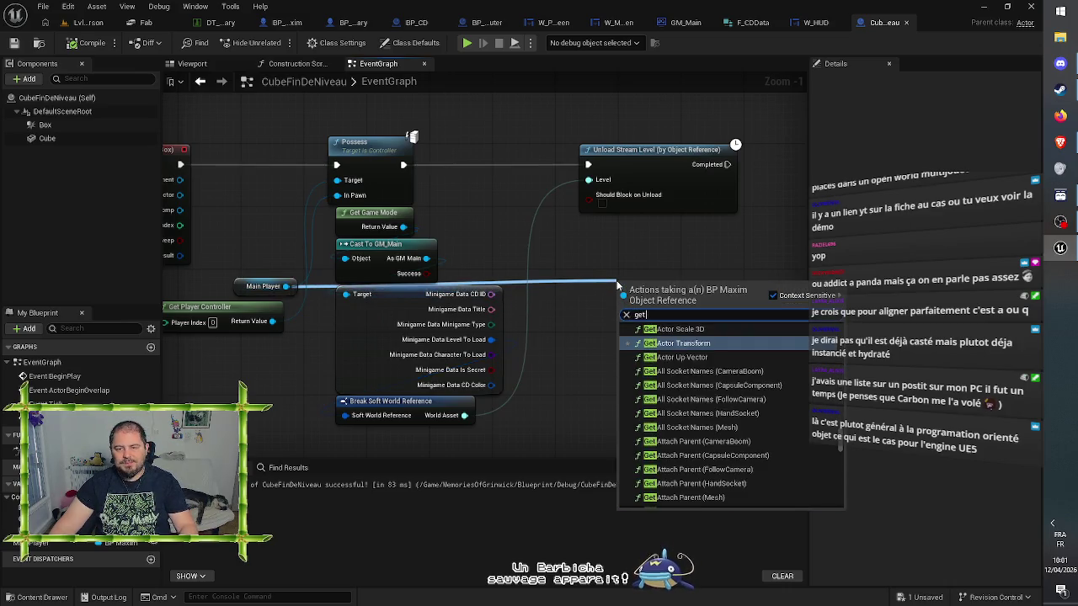
pyautogui.write(' c')
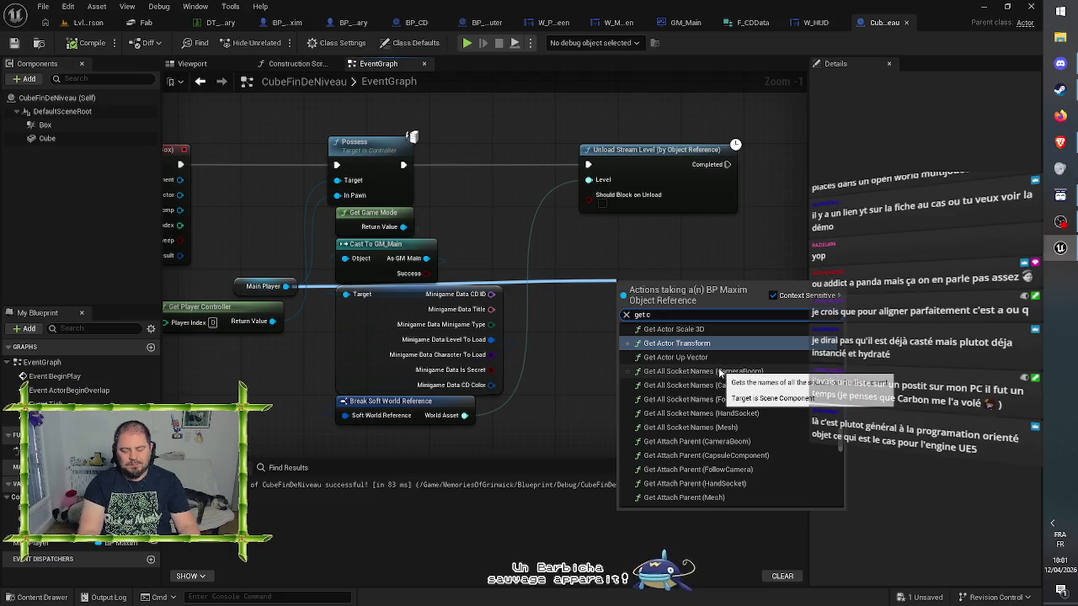
pyautogui.write('omp')
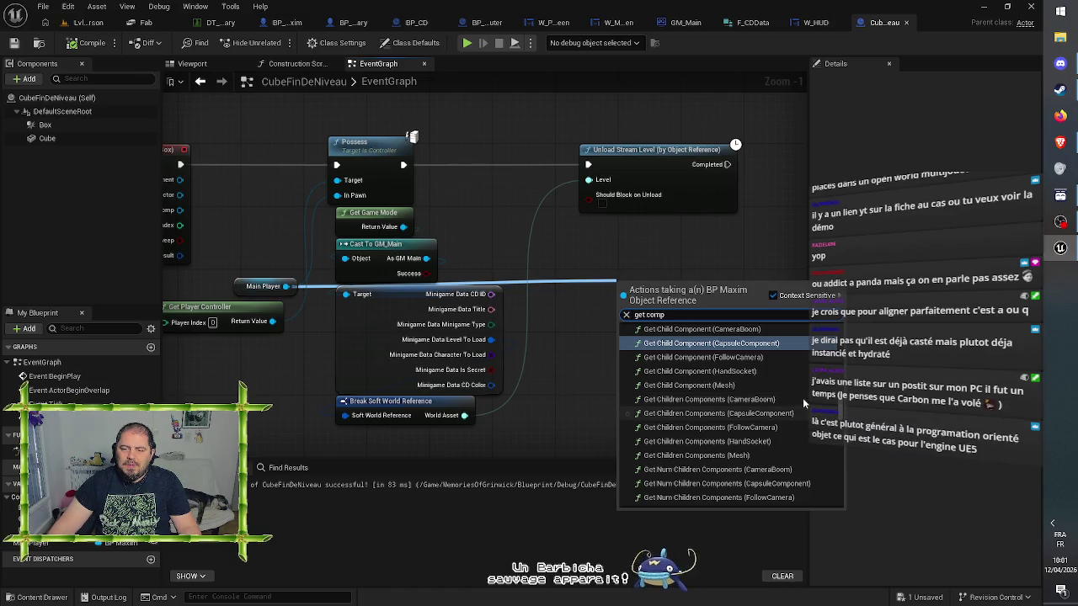
pyautogui.scroll(3, 804, 400)
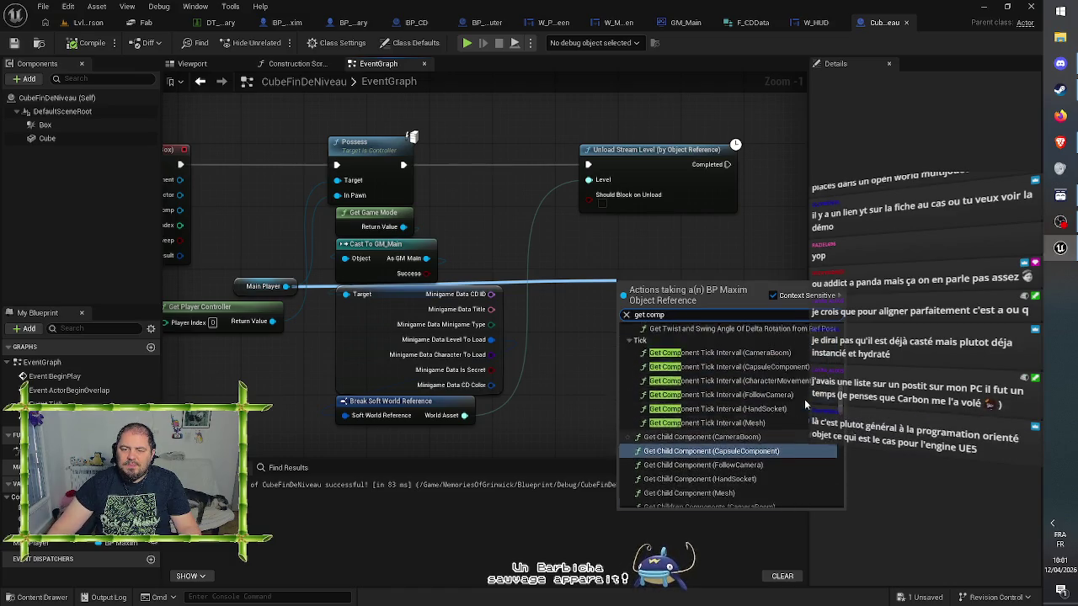
pyautogui.scroll(5, 804, 404)
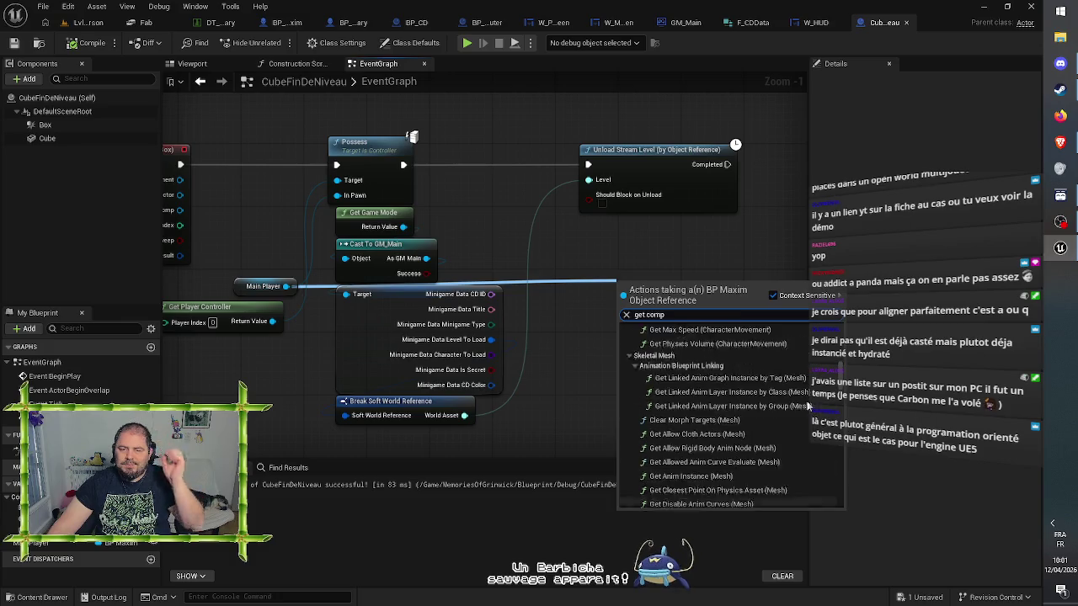
pyautogui.scroll(10, 805, 405)
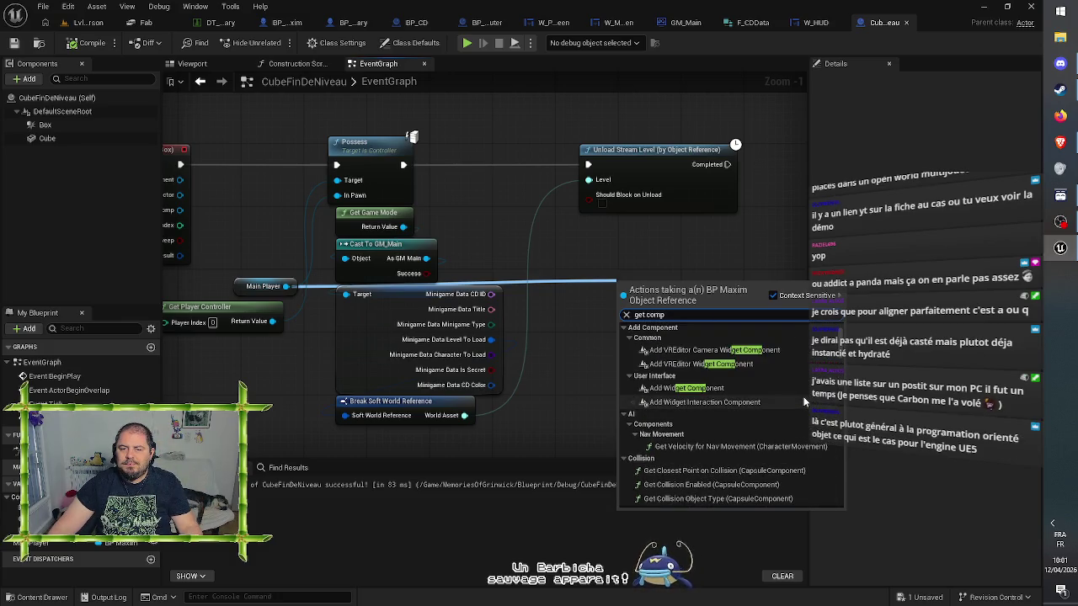
pyautogui.write('onen')
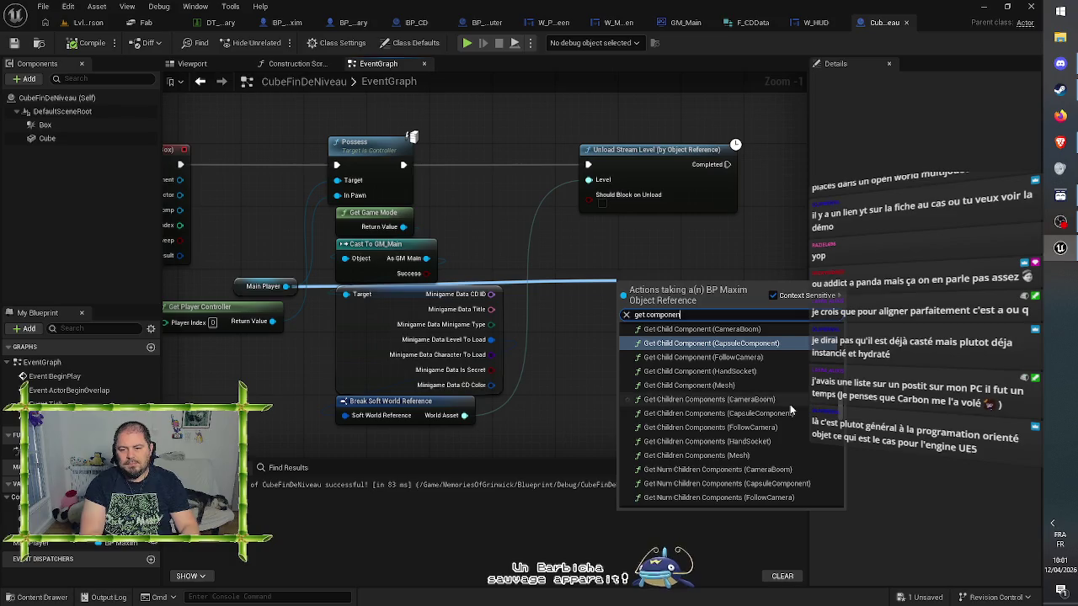
pyautogui.write('t')
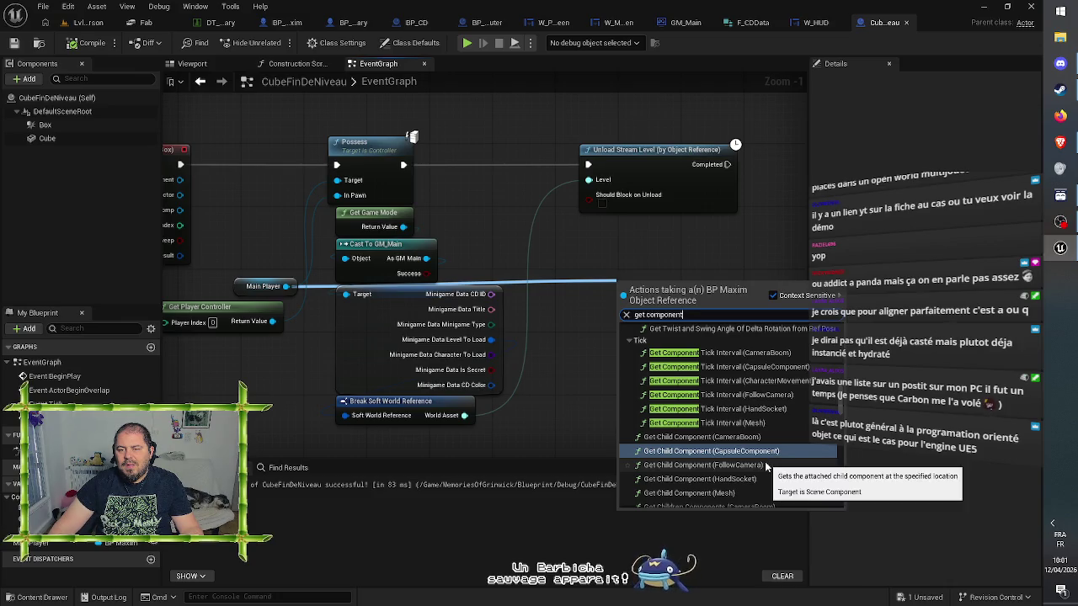
pyautogui.click(628, 340)
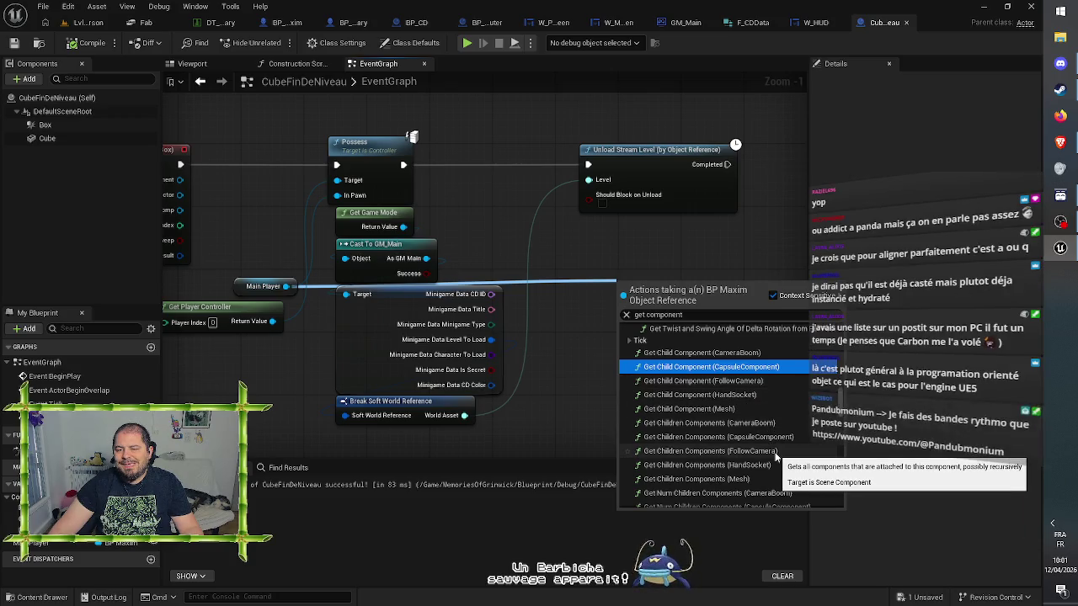
pyautogui.scroll(-1, 775, 455)
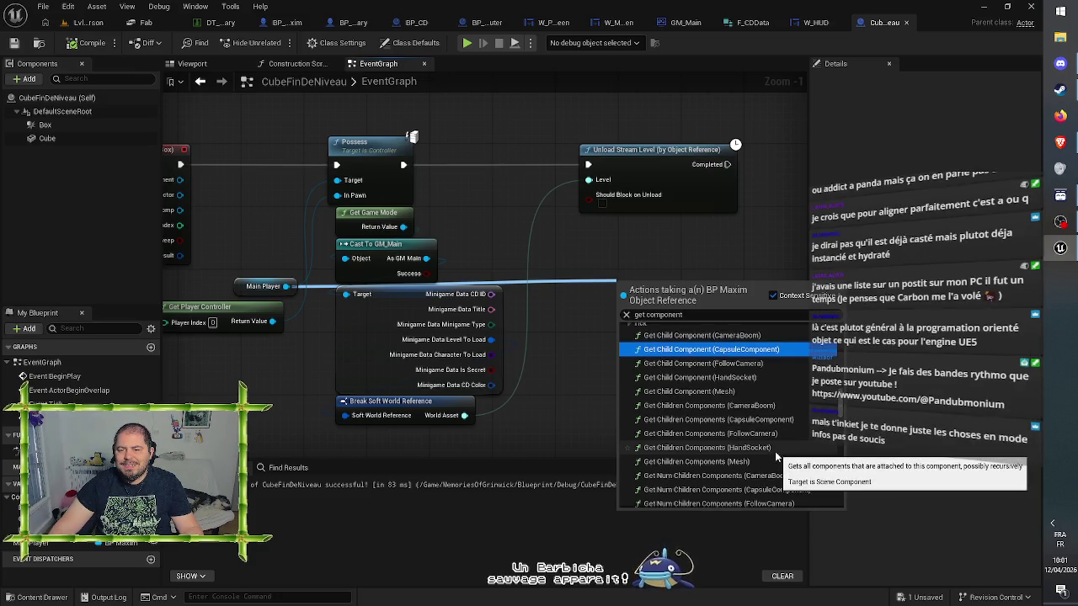
pyautogui.scroll(1, 776, 456)
pyautogui.click(624, 240)
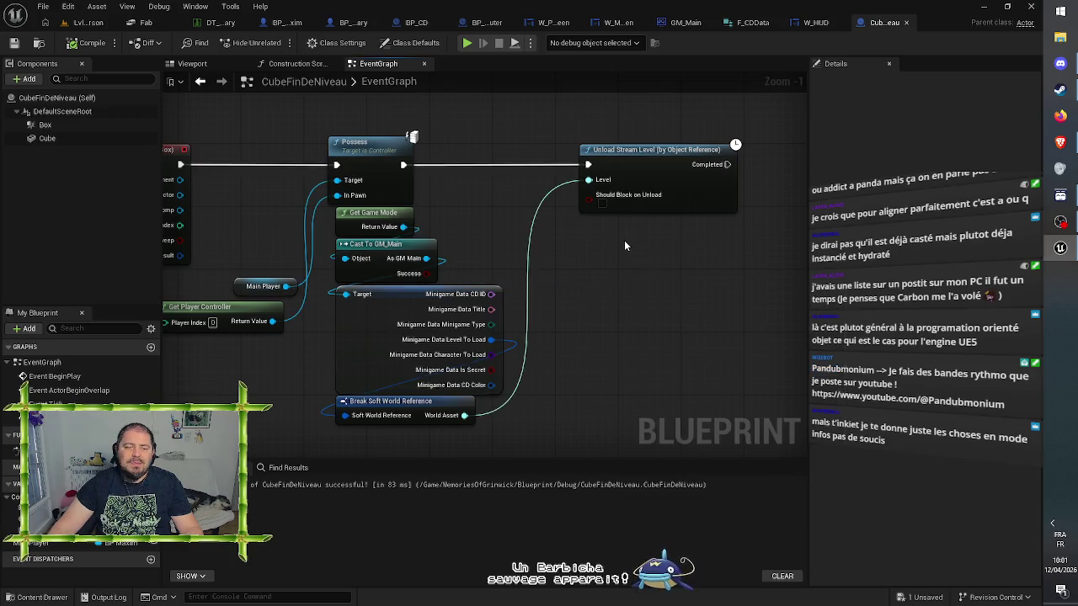
pyautogui.moveTo(634, 283); pyautogui.dragTo(713, 320)
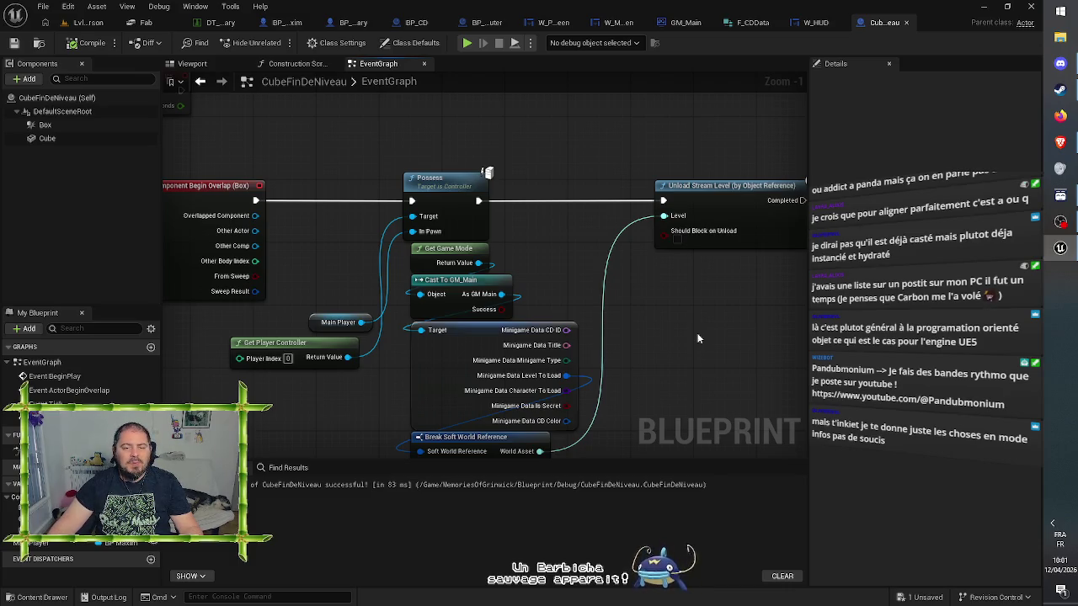
# Nudge the Get Game Mode, cast, Minigame Data and Break nodes left, then save and compile
pyautogui.moveTo(692, 339)
pyautogui.mouseDown()
pyautogui.moveTo(624, 337)
pyautogui.moveTo(636, 299)
pyautogui.mouseUp()
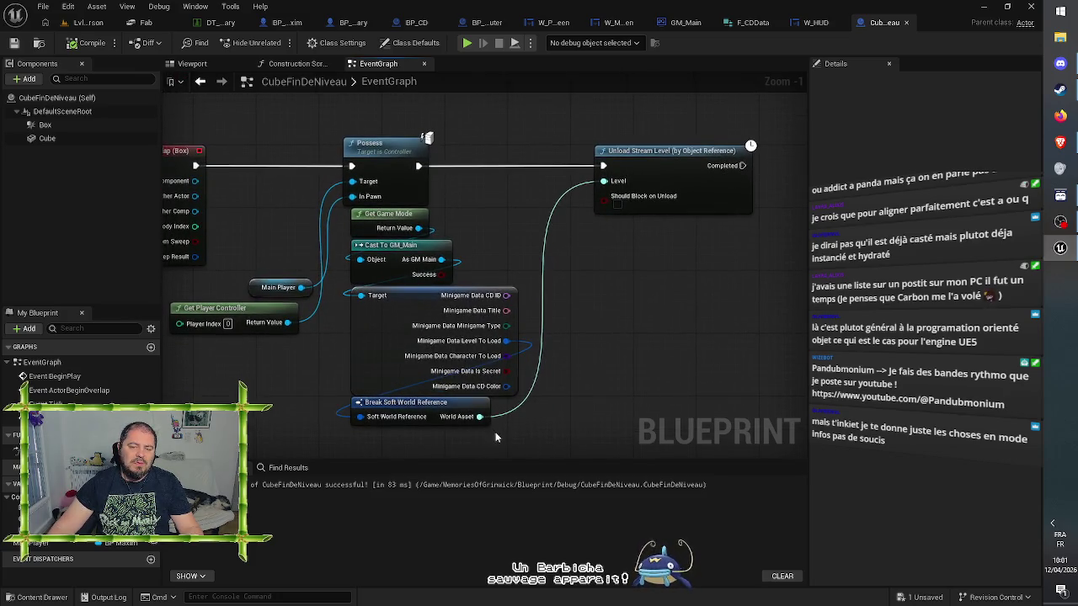
pyautogui.moveTo(506, 434)
pyautogui.mouseDown()
pyautogui.moveTo(369, 210)
pyautogui.moveTo(360, 230)
pyautogui.mouseUp()
pyautogui.click(463, 215)
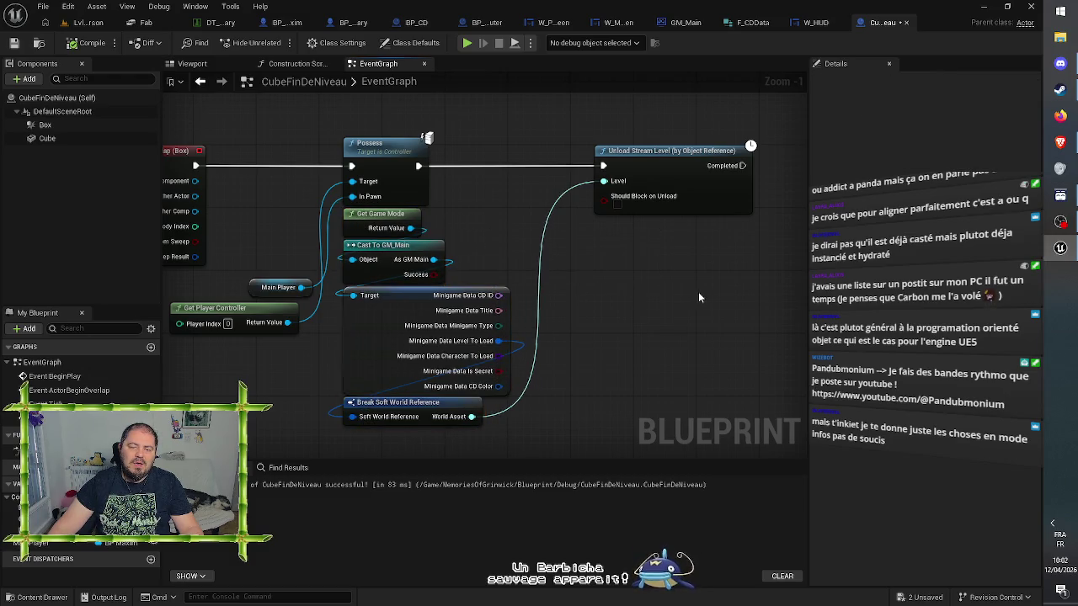
pyautogui.click(13, 42)
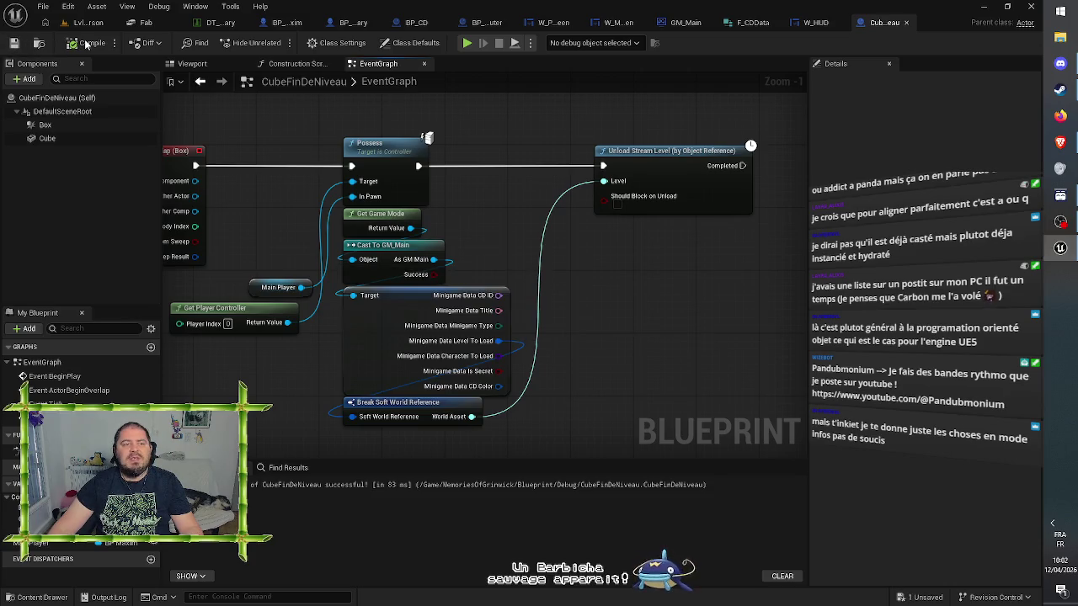
pyautogui.click(85, 43)
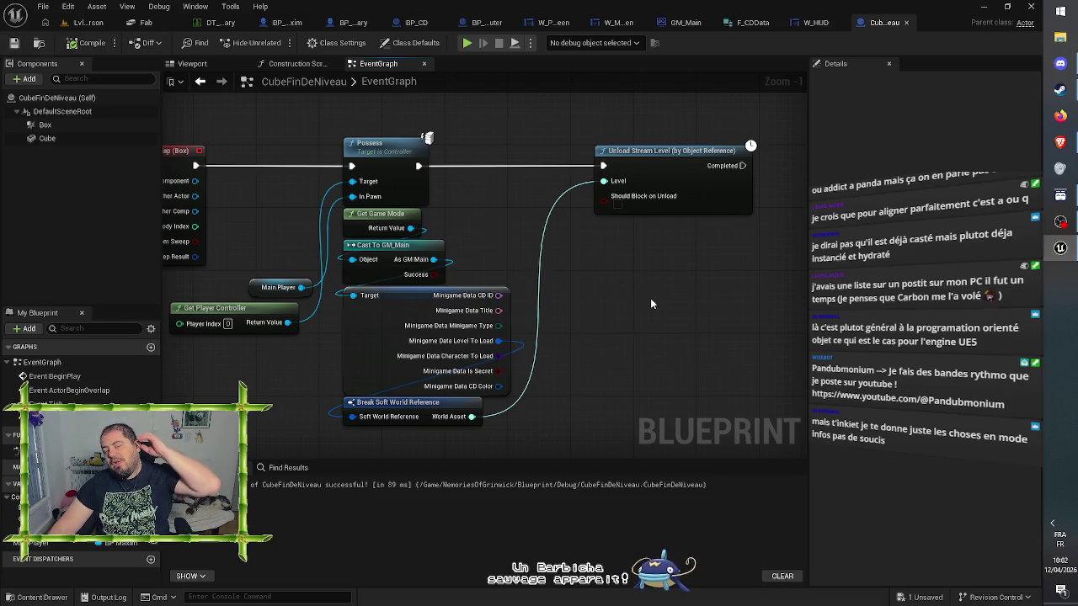
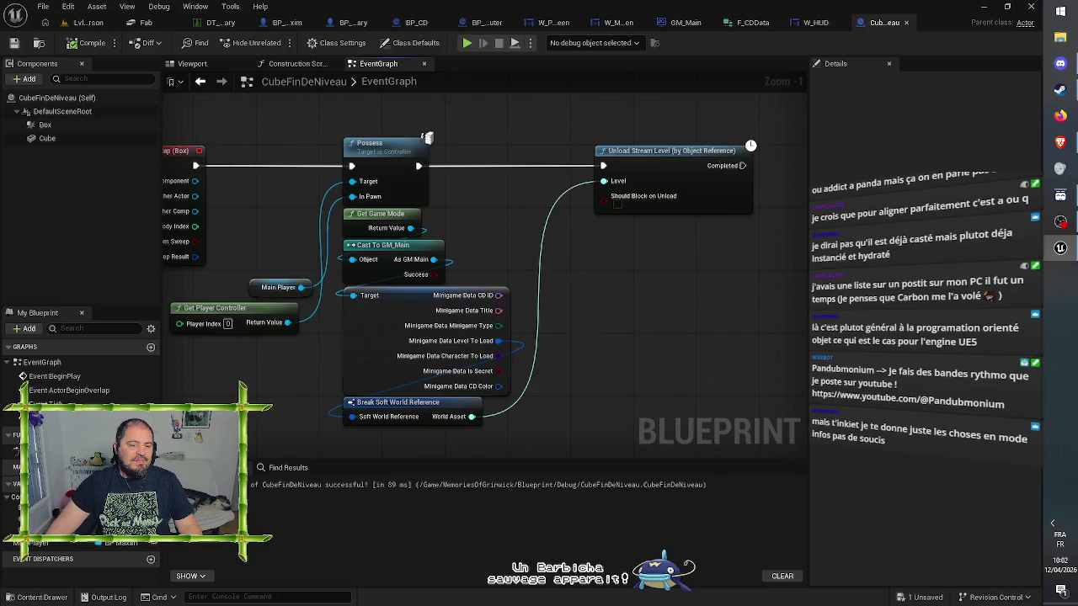
# After SET Main Player on BeginPlay, add a Get Actor Of Class node set to BP_Computer
pyautogui.moveTo(237, 391)
pyautogui.mouseDown()
pyautogui.moveTo(386, 441)
pyautogui.moveTo(289, 396)
pyautogui.moveTo(279, 379)
pyautogui.mouseUp()
pyautogui.moveTo(433, 119); pyautogui.dragTo(668, 434)
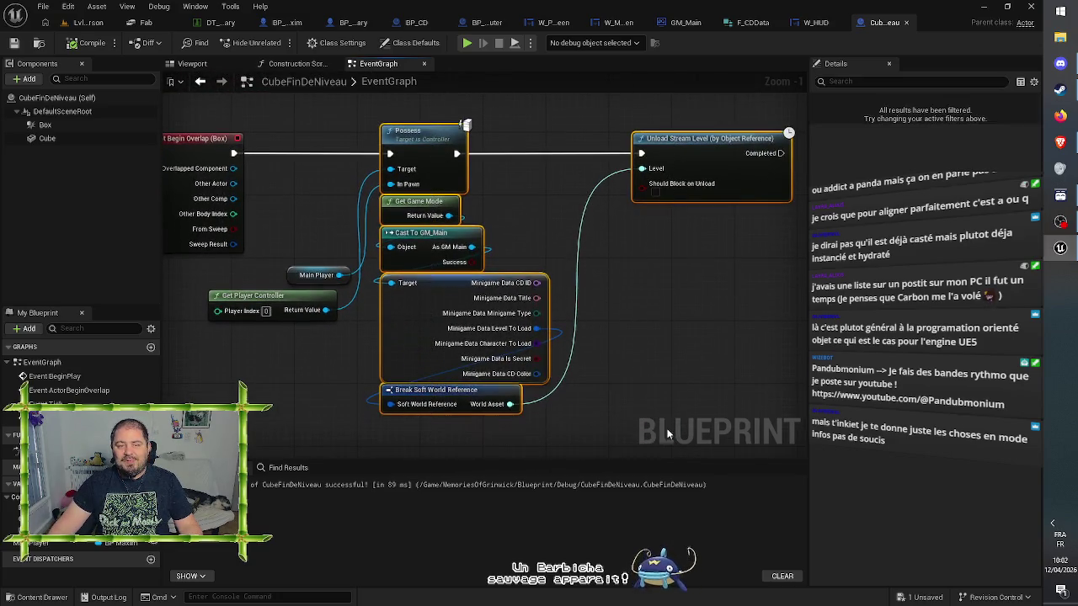
pyautogui.click(720, 305)
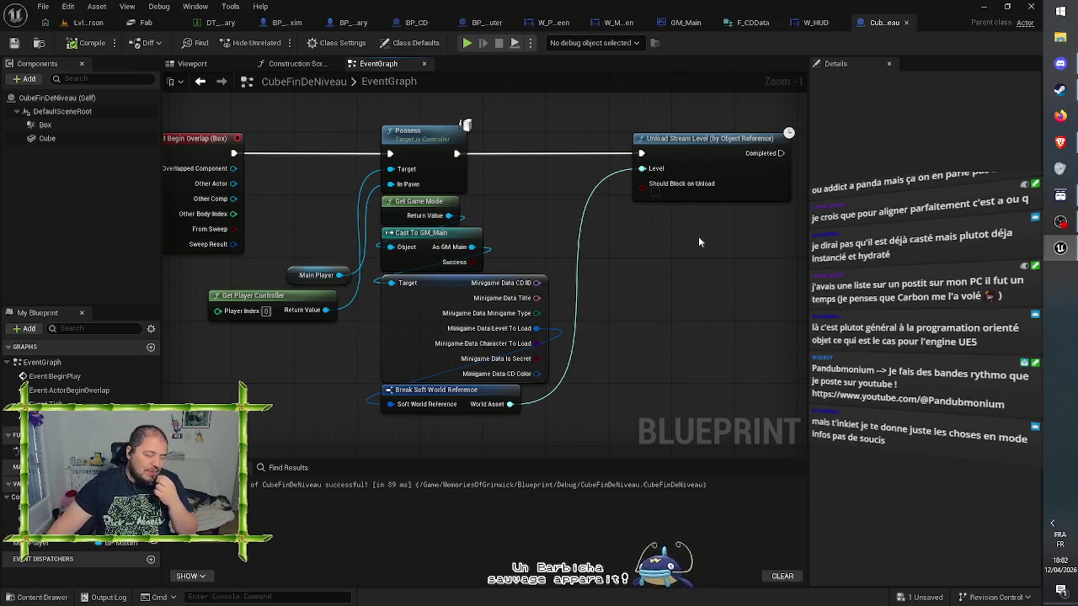
pyautogui.moveTo(677, 296); pyautogui.dragTo(649, 352)
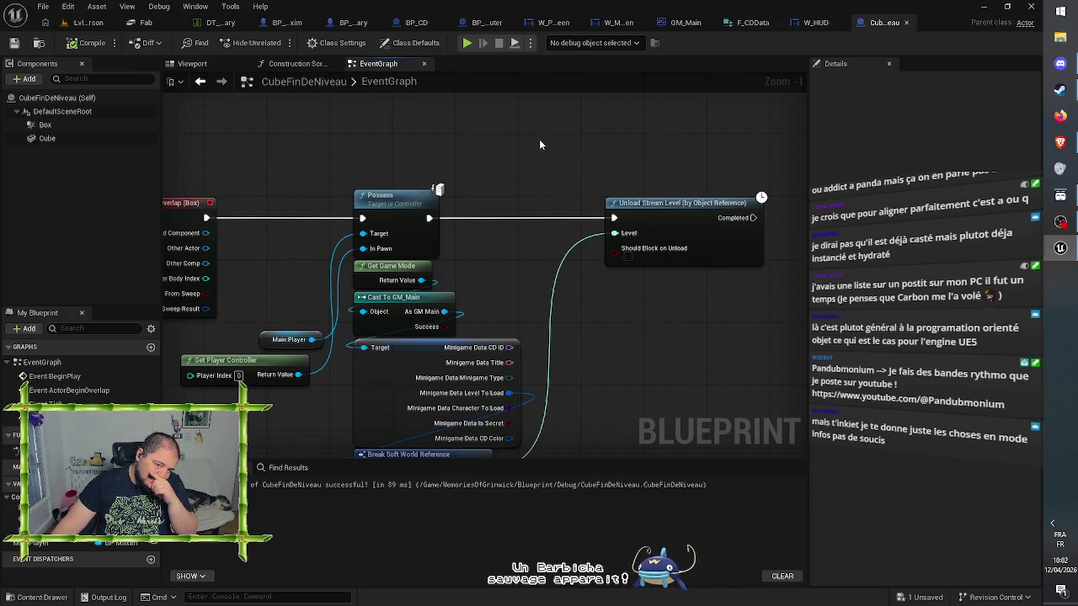
pyautogui.moveTo(539, 139)
pyautogui.mouseDown()
pyautogui.moveTo(582, 385)
pyautogui.moveTo(593, 390)
pyautogui.mouseUp()
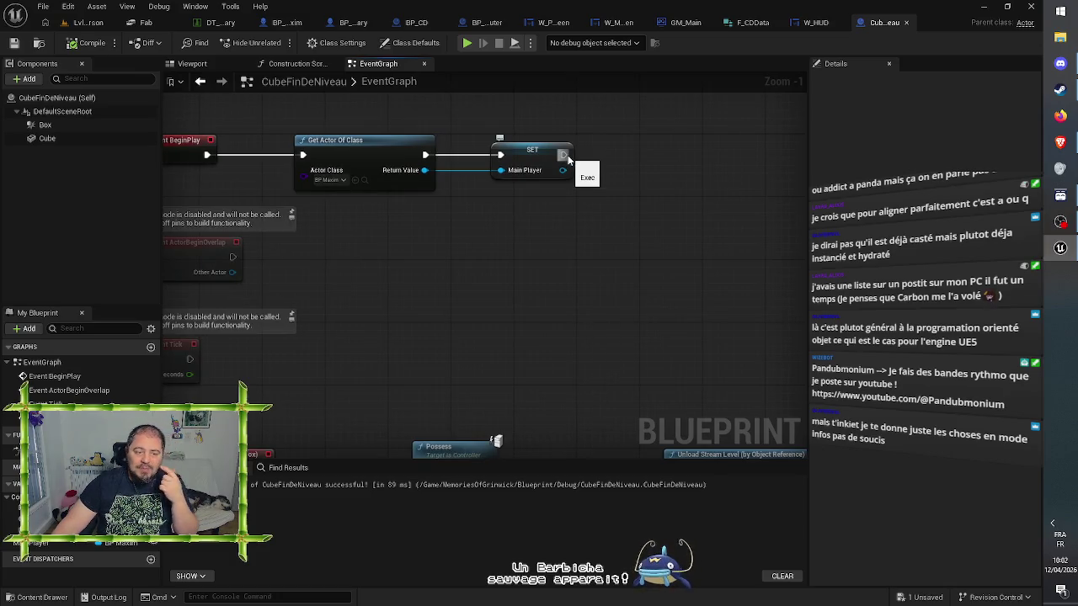
pyautogui.moveTo(566, 157); pyautogui.dragTo(617, 165)
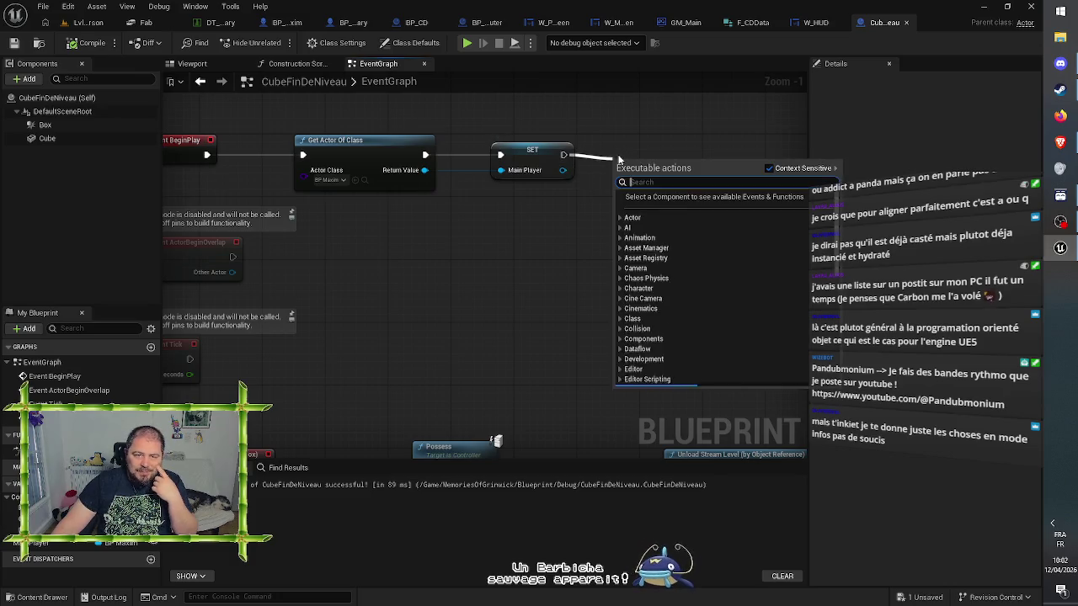
pyautogui.write('get act')
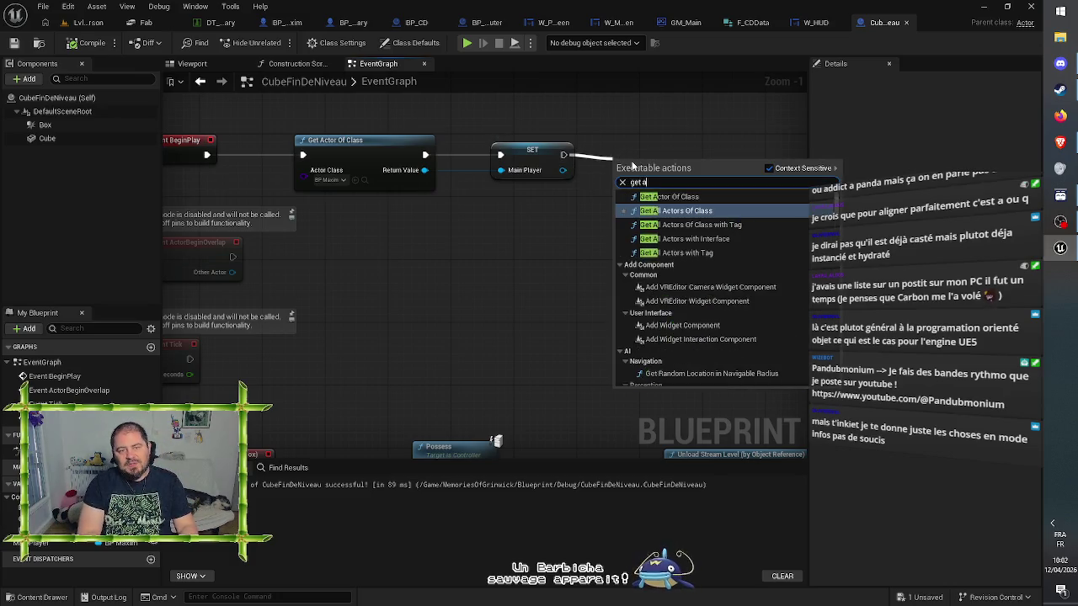
pyautogui.click(701, 197)
pyautogui.click(664, 203)
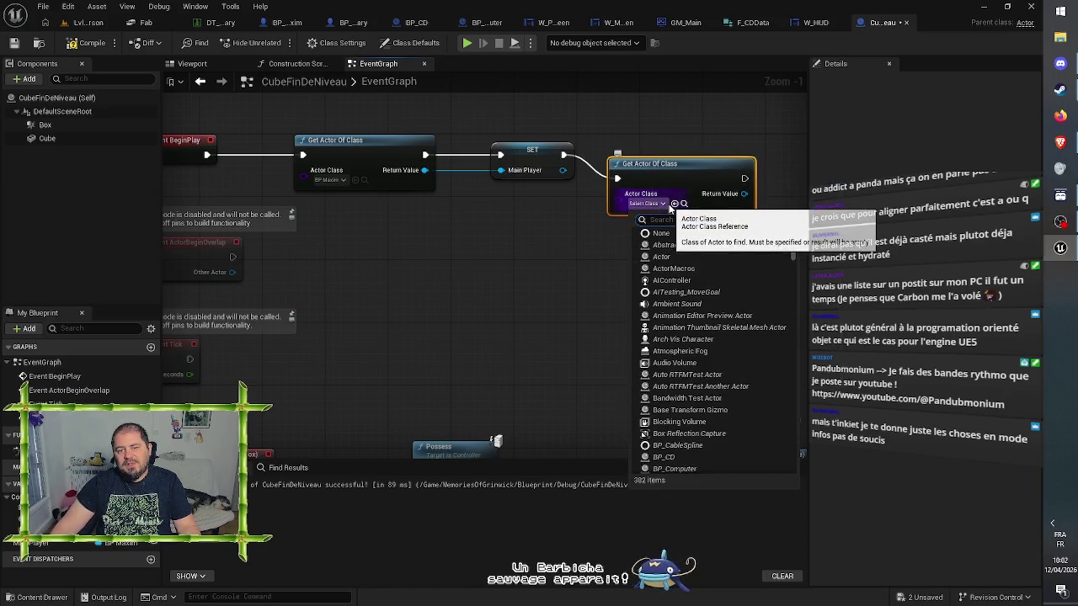
pyautogui.write('bp_')
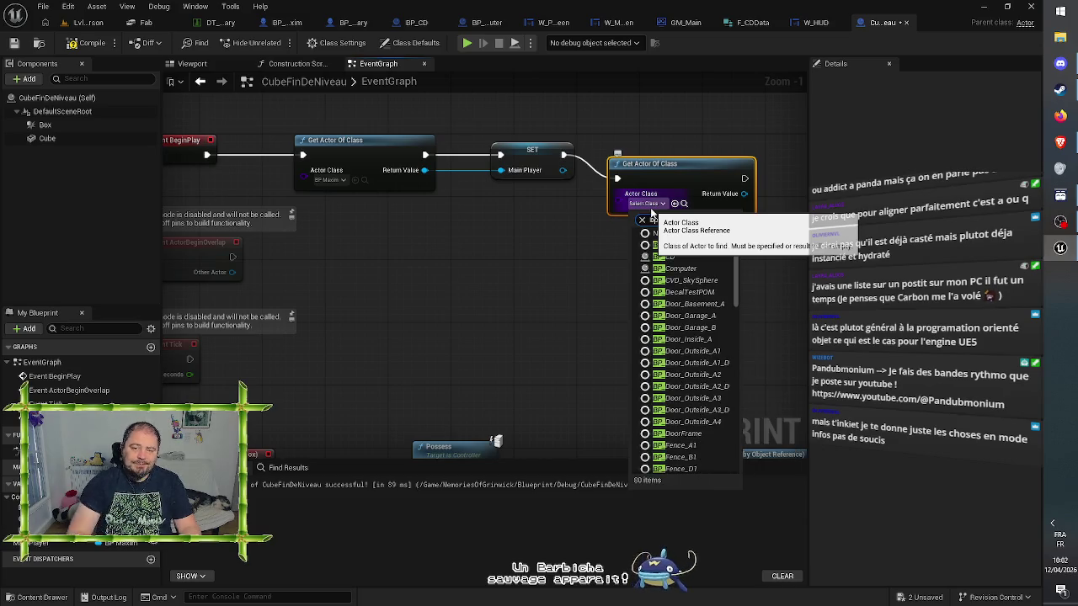
pyautogui.click(680, 267)
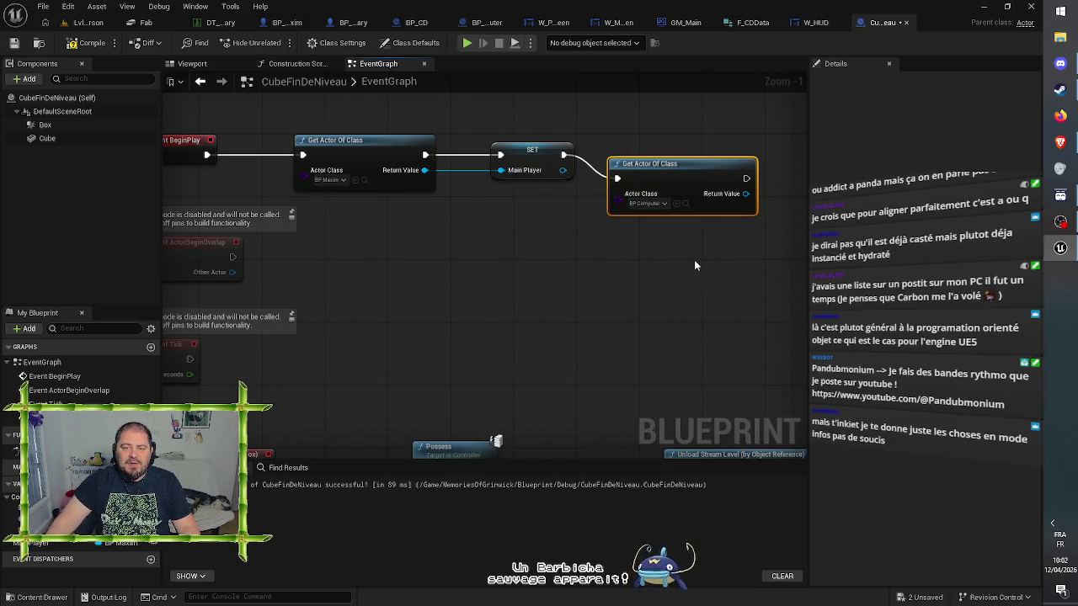
# Promote its Return Value to a new MainPC variable, align the nodes, and compile
pyautogui.moveTo(694, 259); pyautogui.dragTo(545, 254)
pyautogui.rightClick(595, 184)
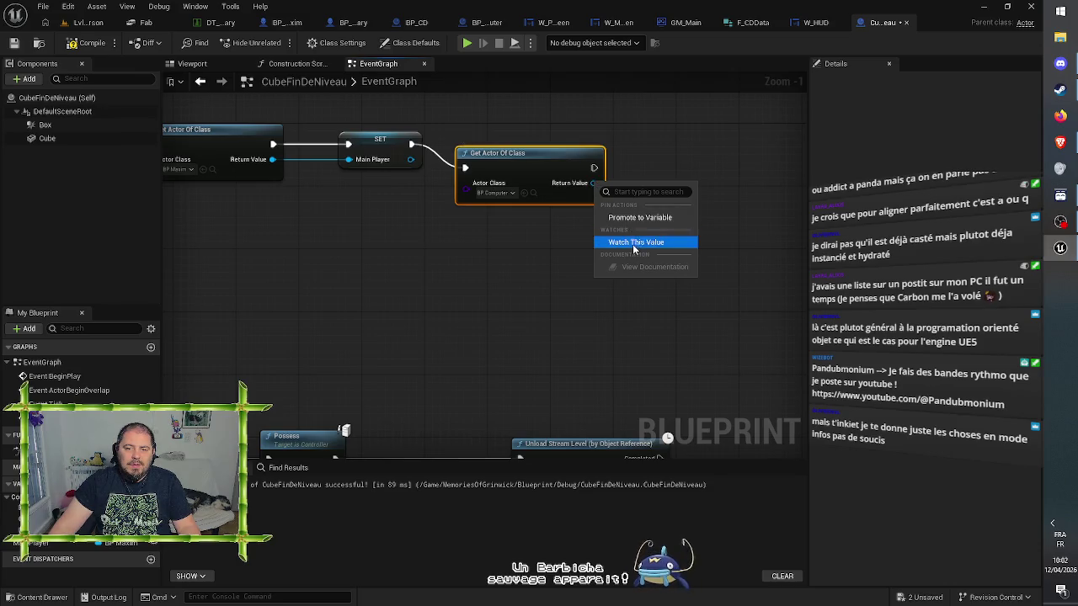
pyautogui.click(637, 219)
pyautogui.write('MainPC')
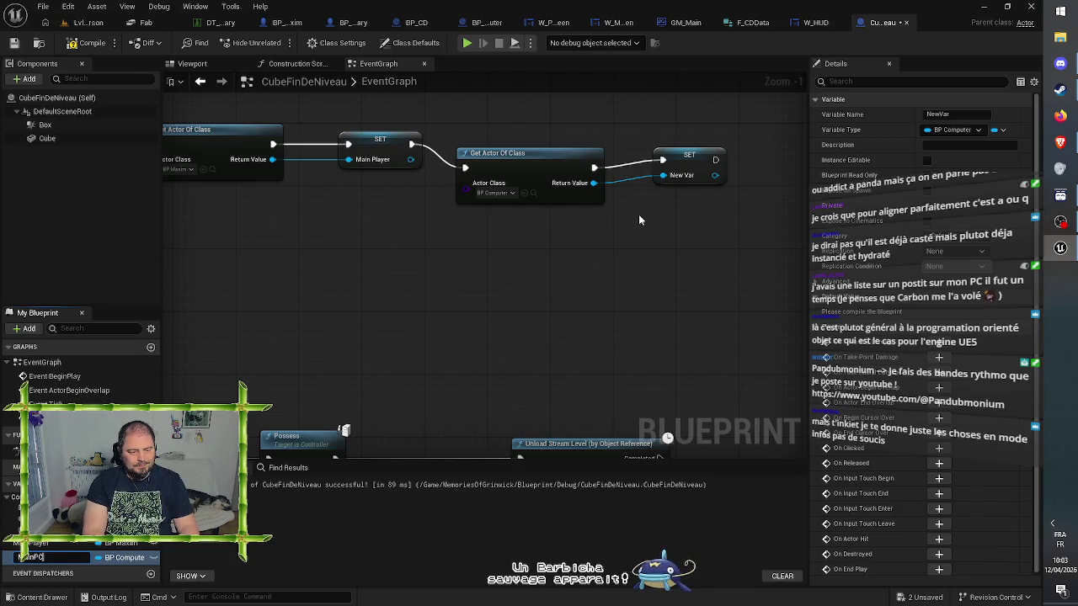
pyautogui.press('Return')
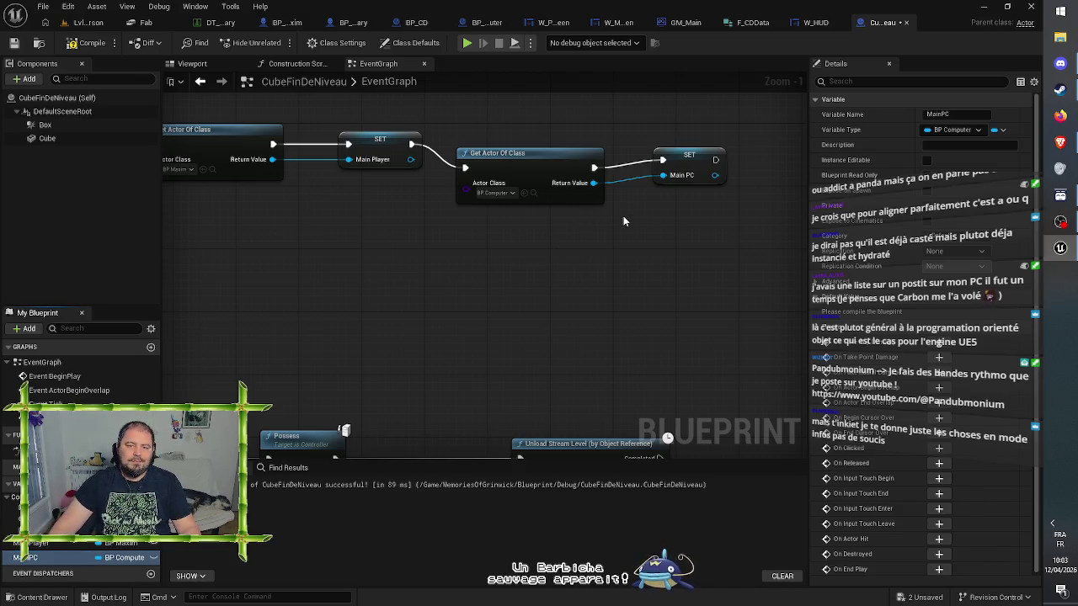
pyautogui.click(573, 155)
pyautogui.moveTo(571, 158); pyautogui.dragTo(571, 135)
pyautogui.moveTo(662, 151); pyautogui.dragTo(670, 136)
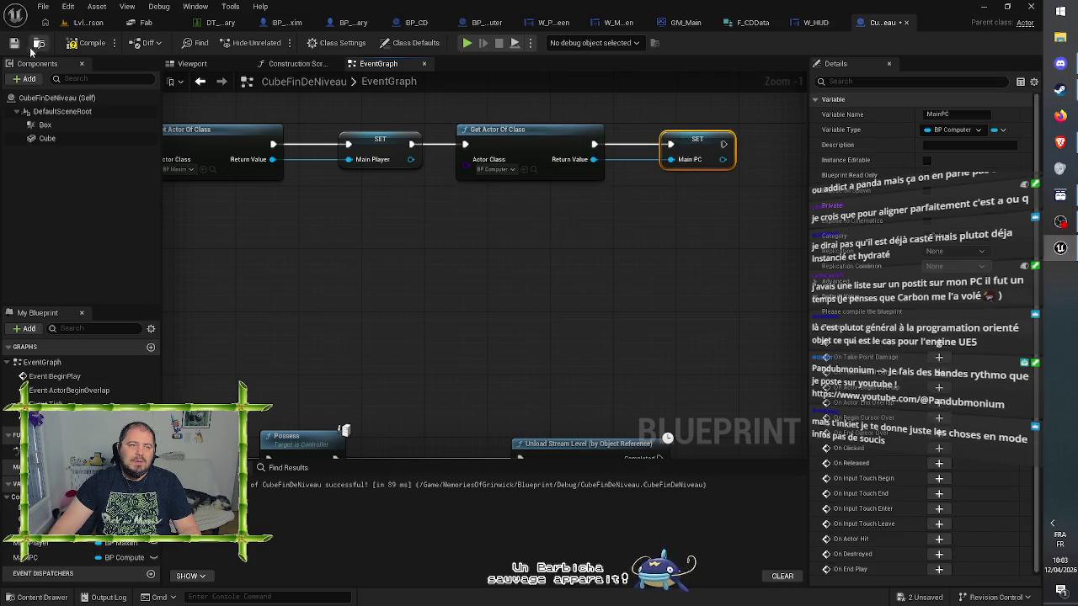
pyautogui.click(107, 44)
pyautogui.moveTo(508, 413); pyautogui.dragTo(436, 139)
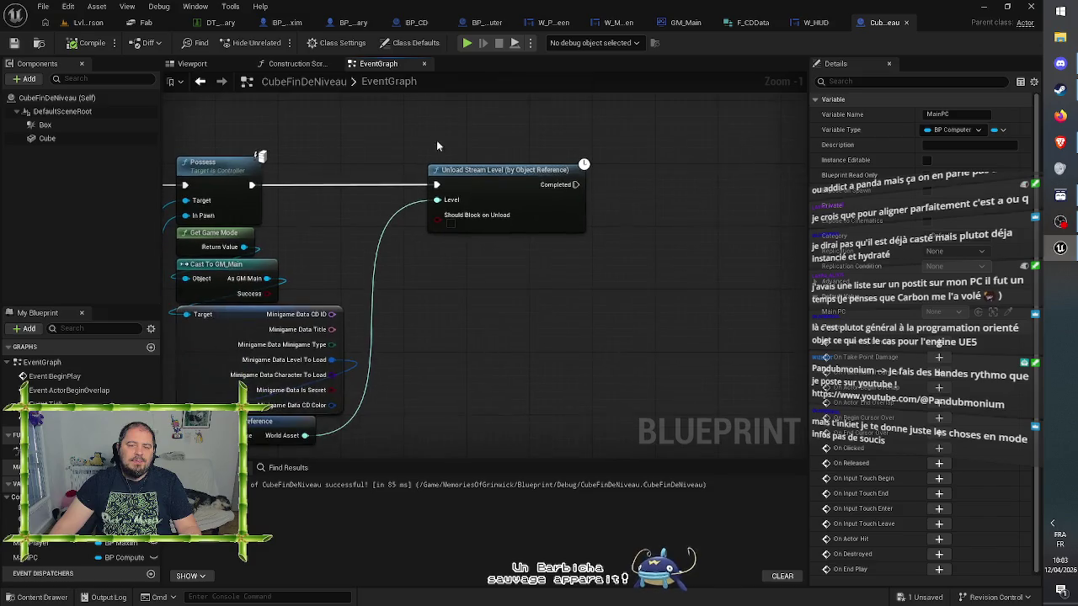
# Place a Get MainPC node in the event graph
pyautogui.click(430, 387)
pyautogui.moveTo(50, 558)
pyautogui.mouseDown()
pyautogui.moveTo(412, 321)
pyautogui.moveTo(523, 267)
pyautogui.moveTo(612, 254)
pyautogui.mouseUp()
pyautogui.click(551, 281)
# From MainPC, add the W Minigame Screen component getter and delete the extra Get Widget node
pyautogui.write('w_')
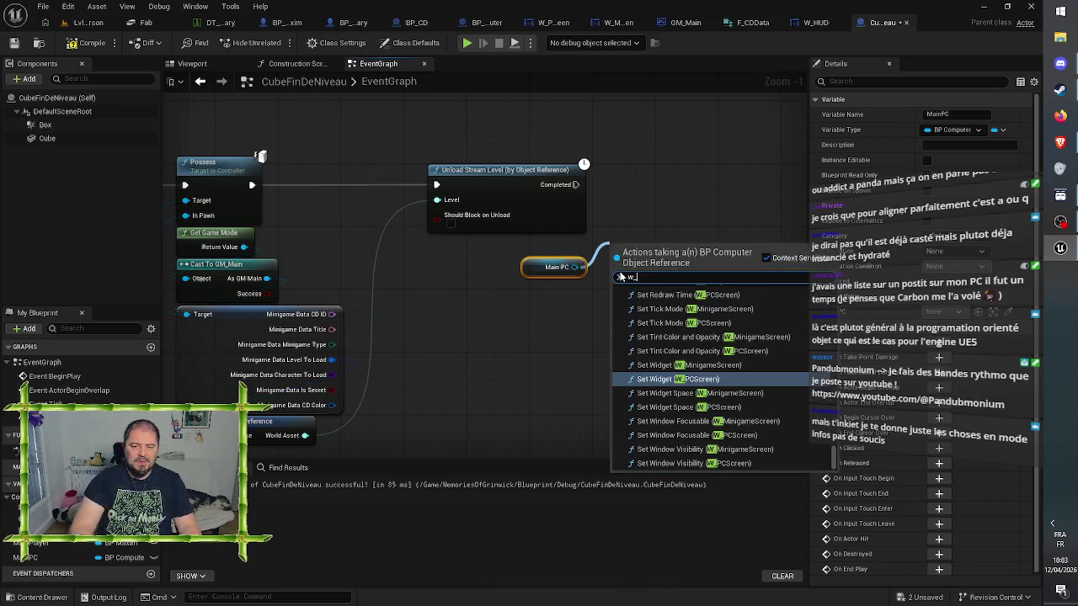
pyautogui.write('mini')
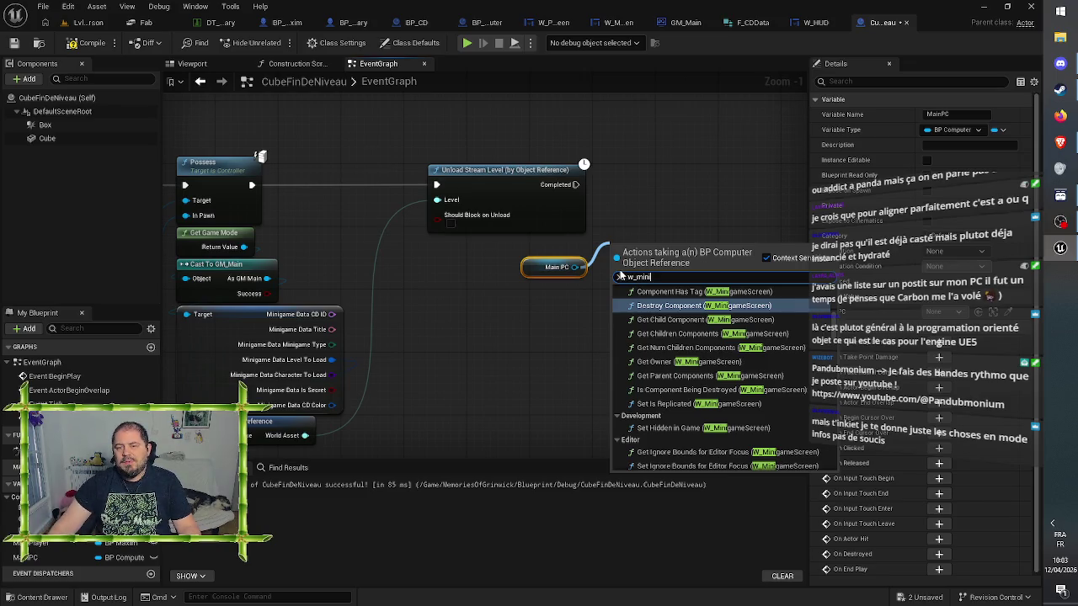
pyautogui.scroll(1, 699, 346)
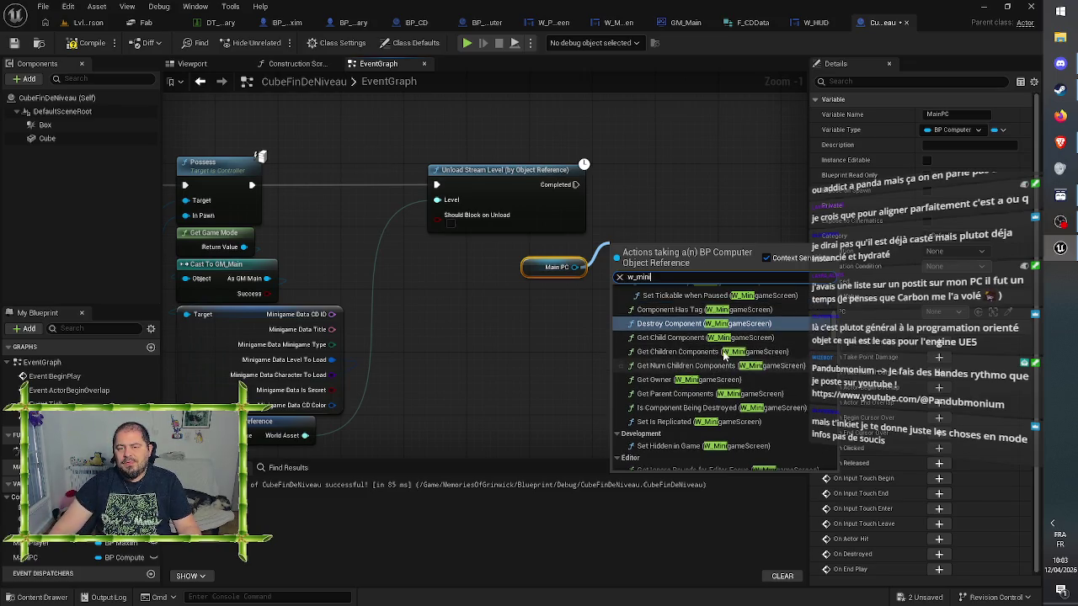
pyautogui.scroll(-3, 725, 355)
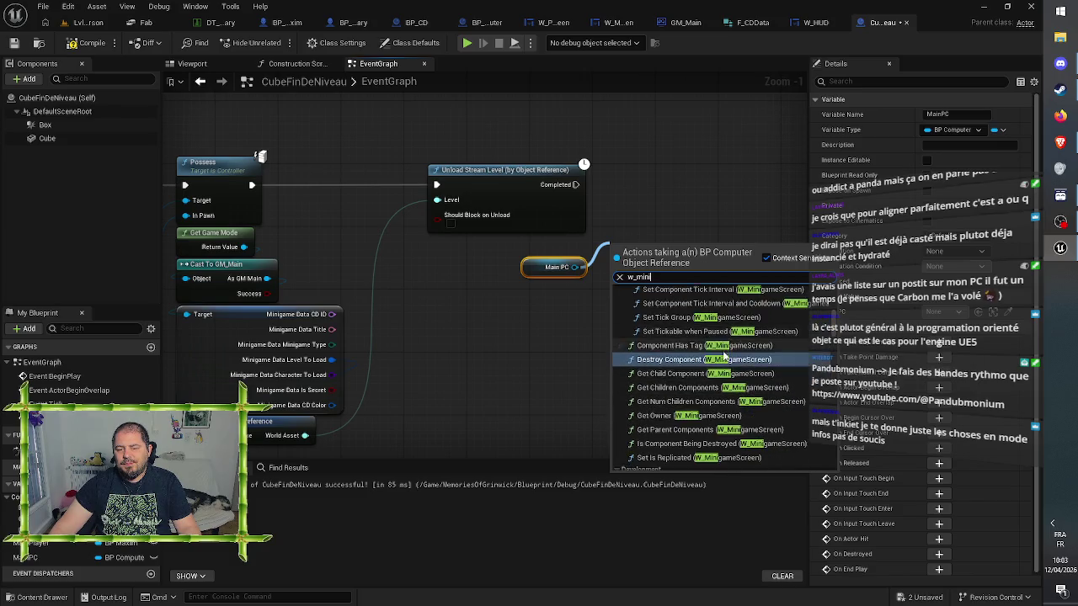
pyautogui.press('BackSpace')
pyautogui.press('BackSpace')
pyautogui.press('BackSpace')
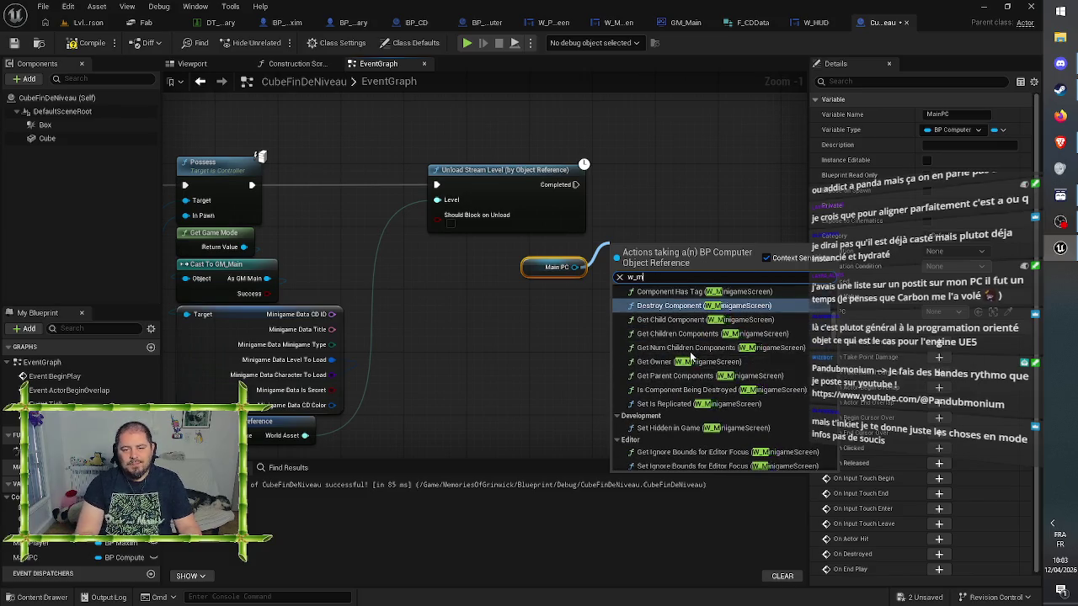
pyautogui.write('get w_')
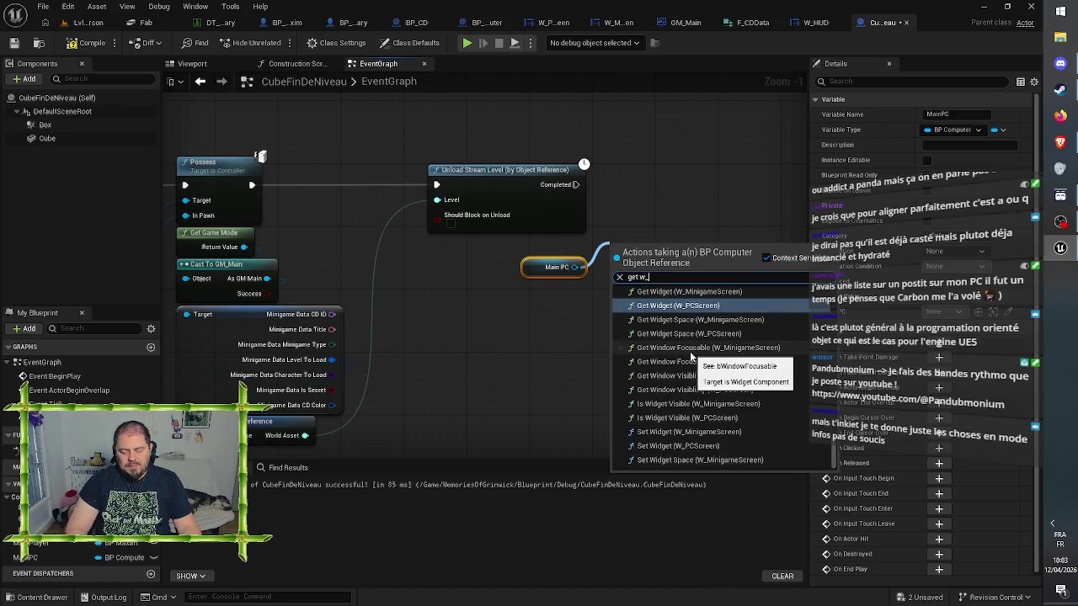
pyautogui.write('mini')
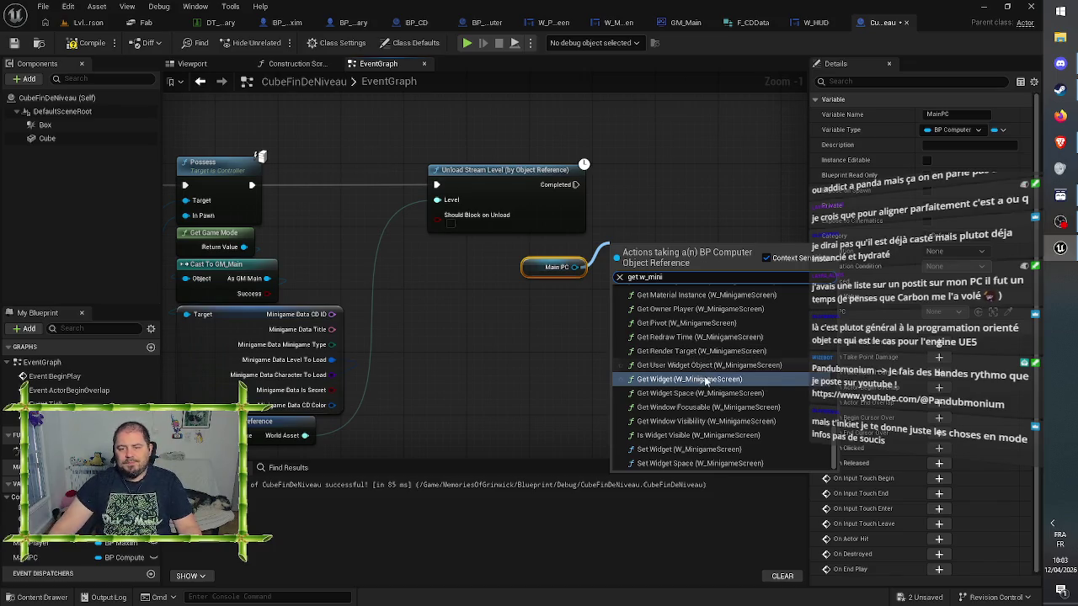
pyautogui.scroll(5, 706, 382)
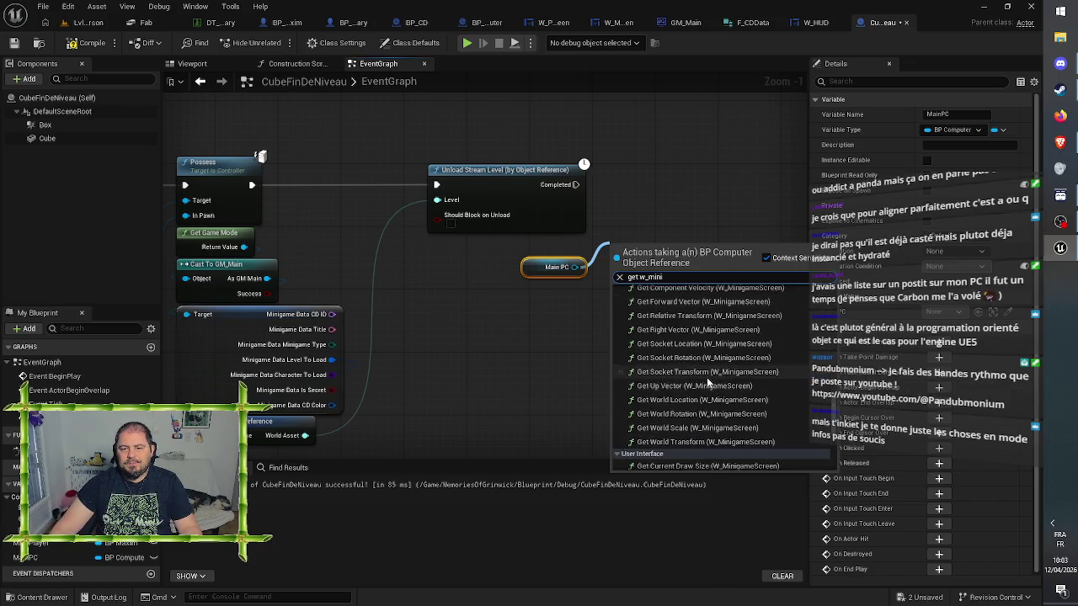
pyautogui.scroll(-3, 707, 383)
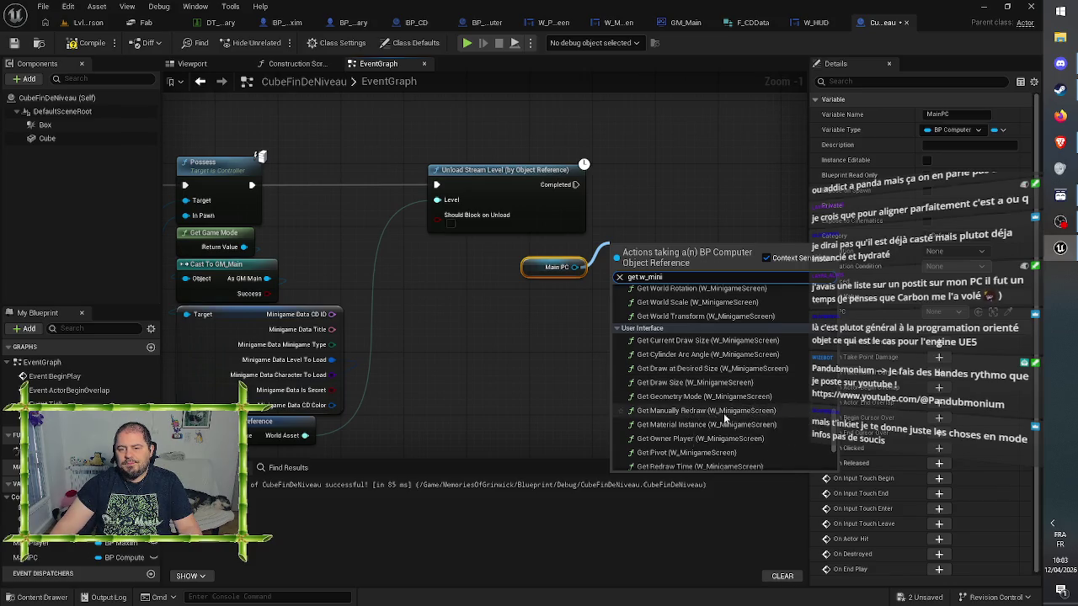
pyautogui.scroll(-3, 731, 416)
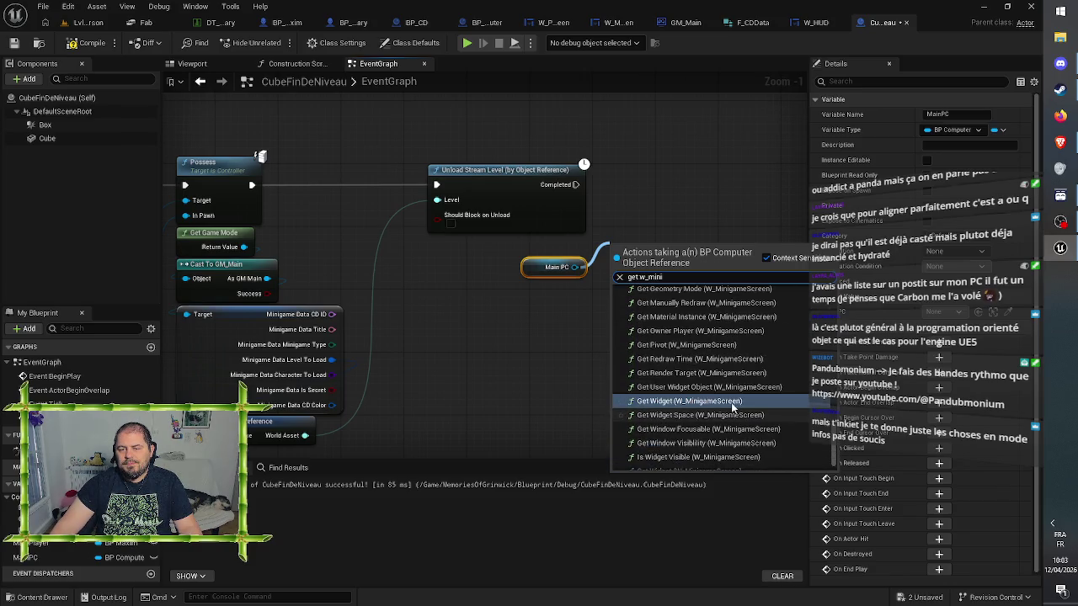
pyautogui.click(731, 402)
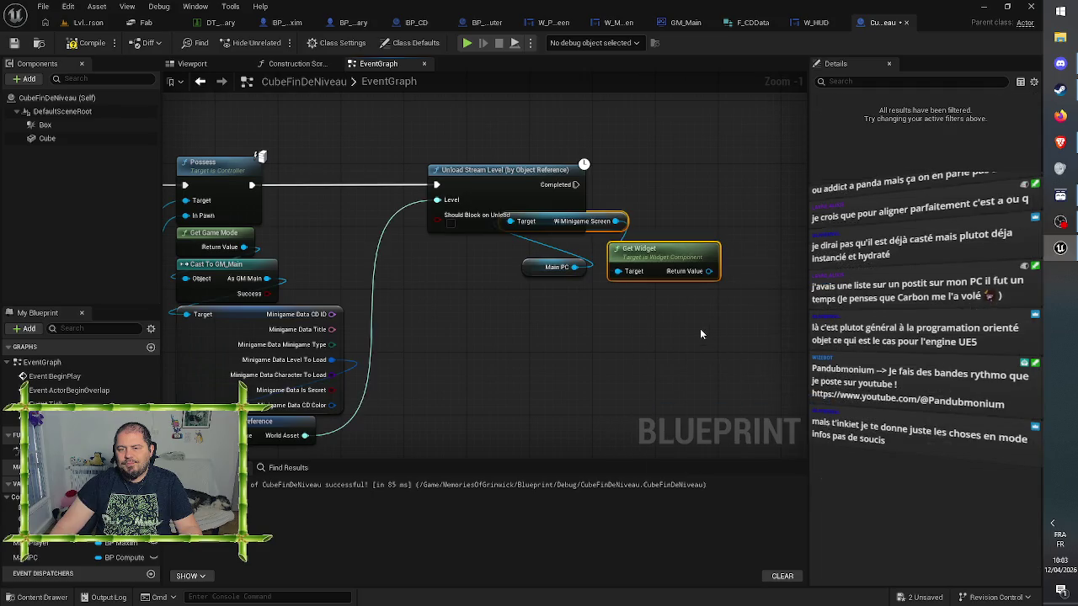
pyautogui.moveTo(679, 298)
pyautogui.mouseDown()
pyautogui.moveTo(696, 345)
pyautogui.moveTo(688, 330)
pyautogui.mouseUp()
pyautogui.press('Delete')
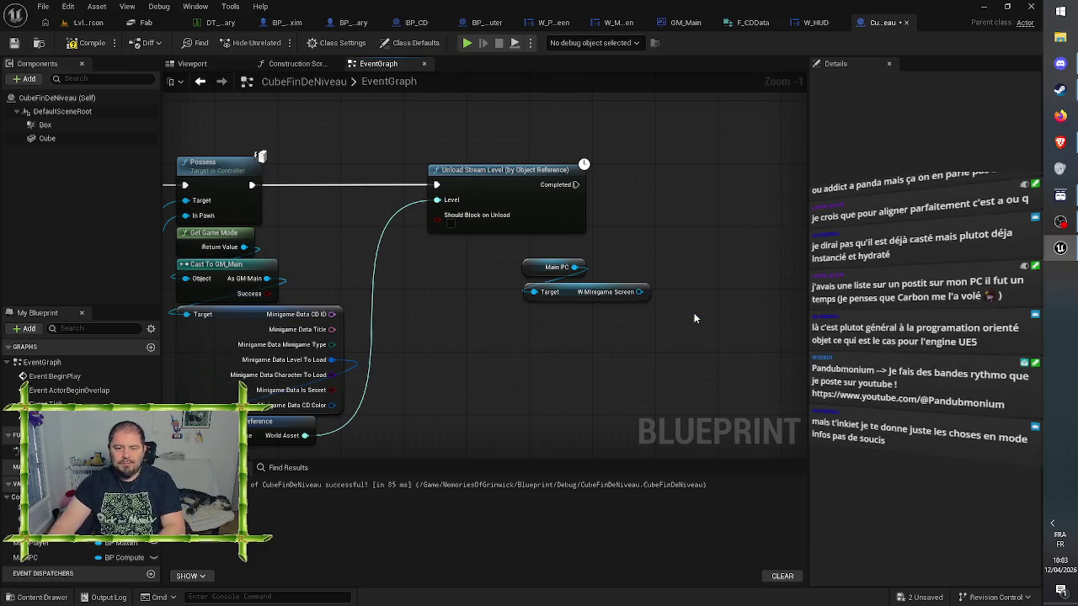
# Add a Set Visibility node on W Minigame Screen that runs after Unload Stream Level completes
pyautogui.moveTo(648, 290); pyautogui.dragTo(686, 235)
pyautogui.write('set visi')
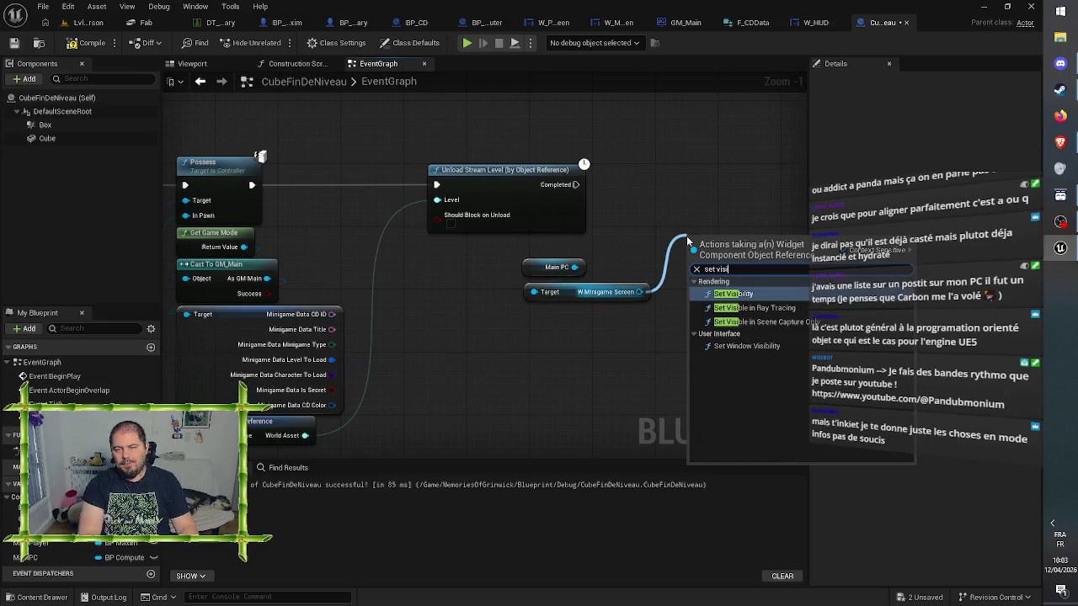
pyautogui.press('Return')
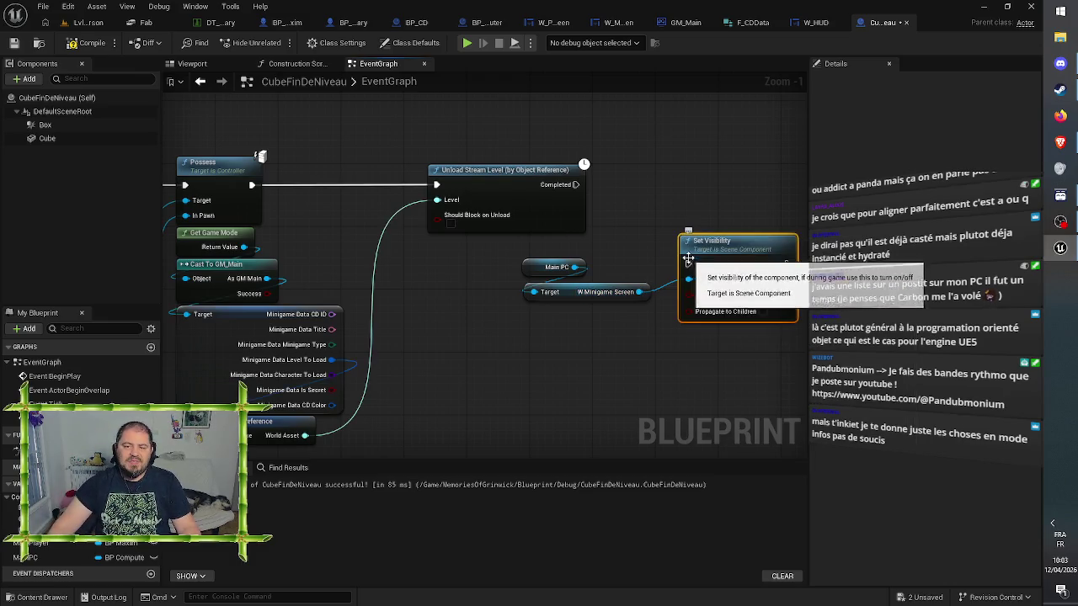
pyautogui.moveTo(575, 184)
pyautogui.mouseDown()
pyautogui.moveTo(689, 263)
pyautogui.moveTo(717, 165)
pyautogui.mouseUp()
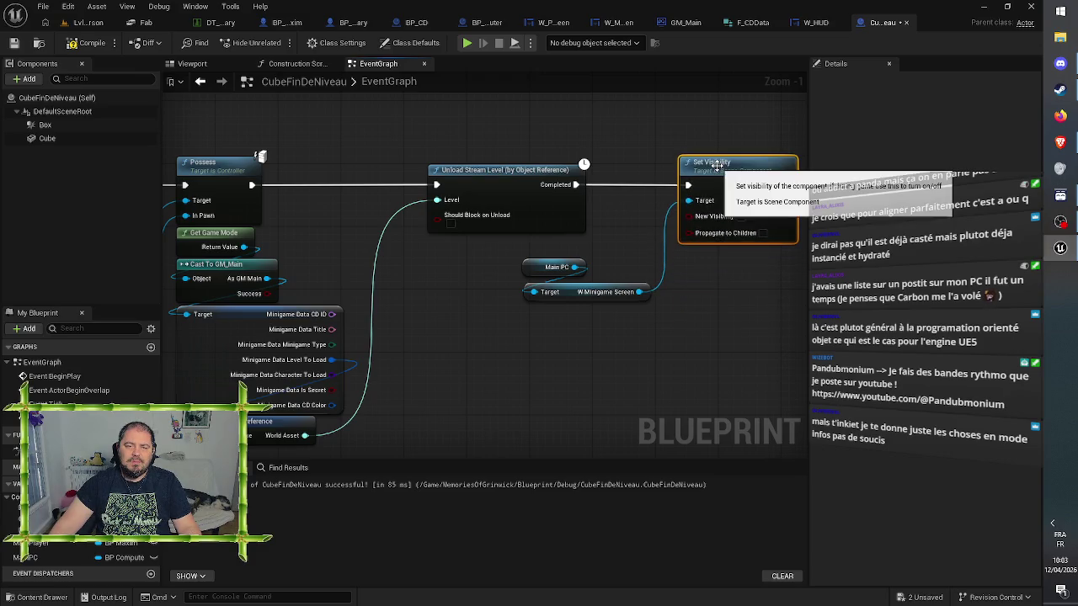
pyautogui.click(667, 137)
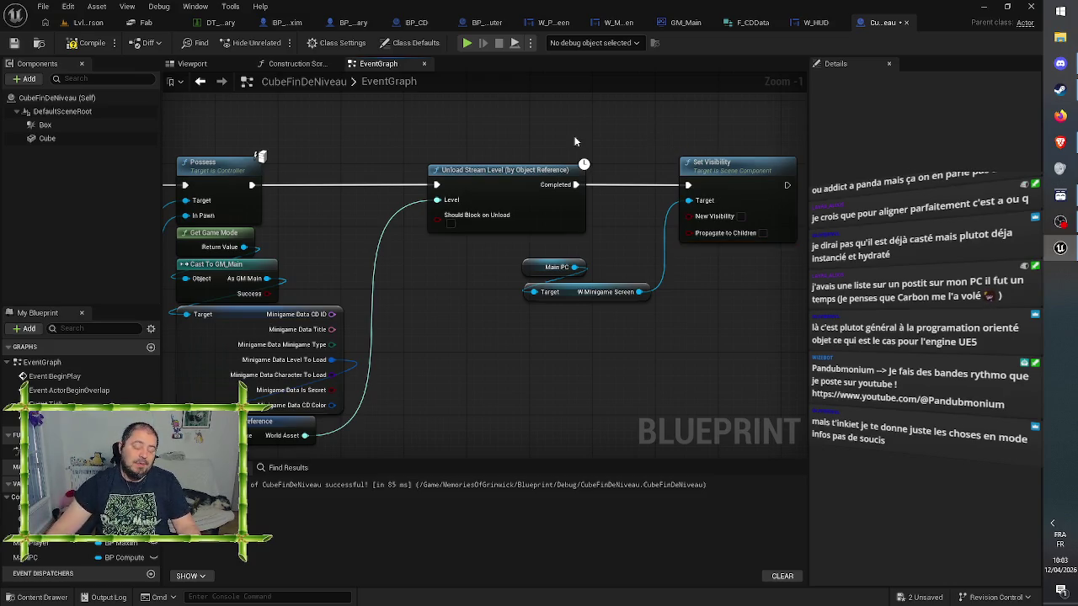
# Pull the Main PC nodes and Set Visibility leftward, and save the blueprint
pyautogui.moveTo(554, 272)
pyautogui.mouseDown()
pyautogui.moveTo(574, 288)
pyautogui.moveTo(510, 279)
pyautogui.mouseUp()
pyautogui.click(571, 320)
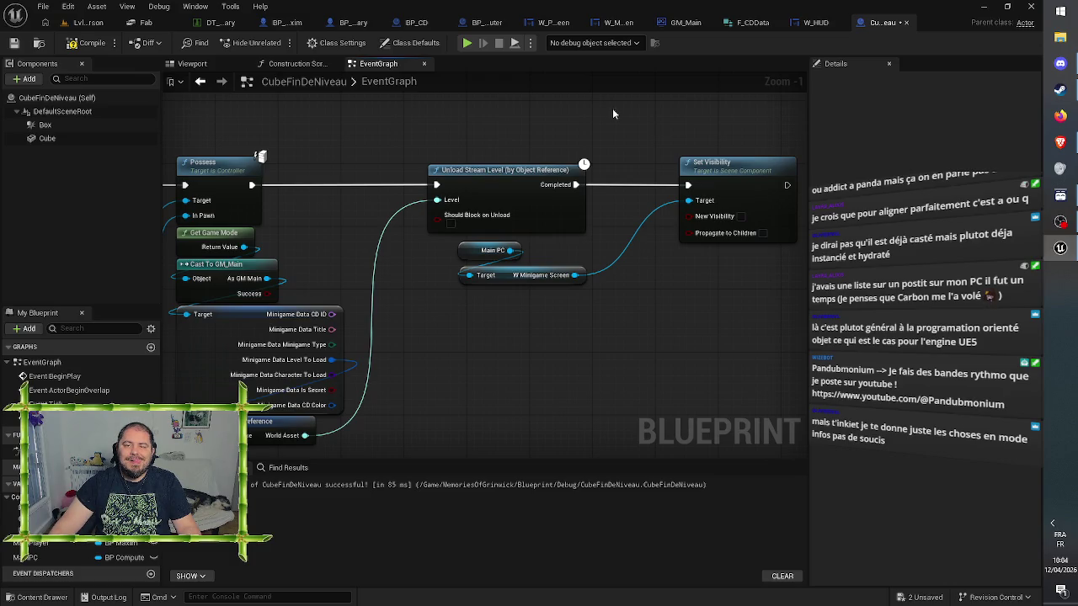
pyautogui.click(16, 44)
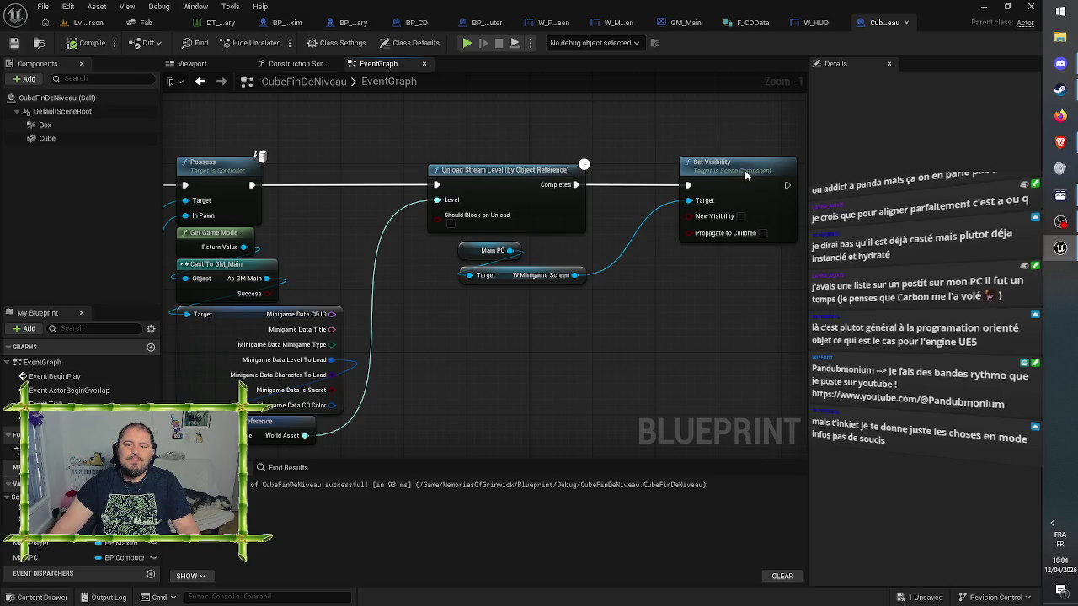
pyautogui.moveTo(744, 171); pyautogui.dragTo(704, 175)
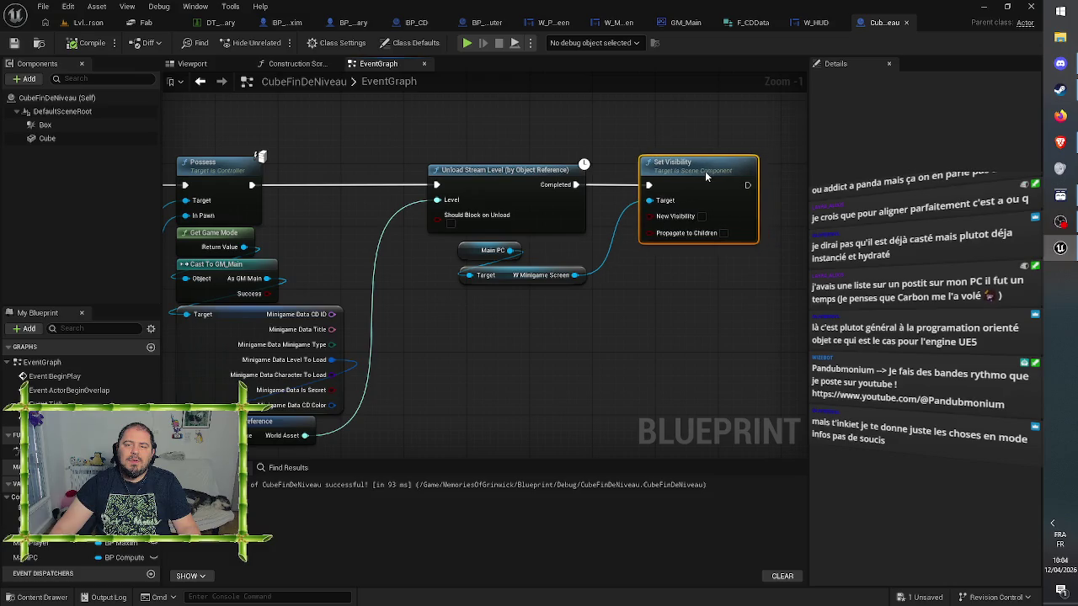
pyautogui.click(691, 125)
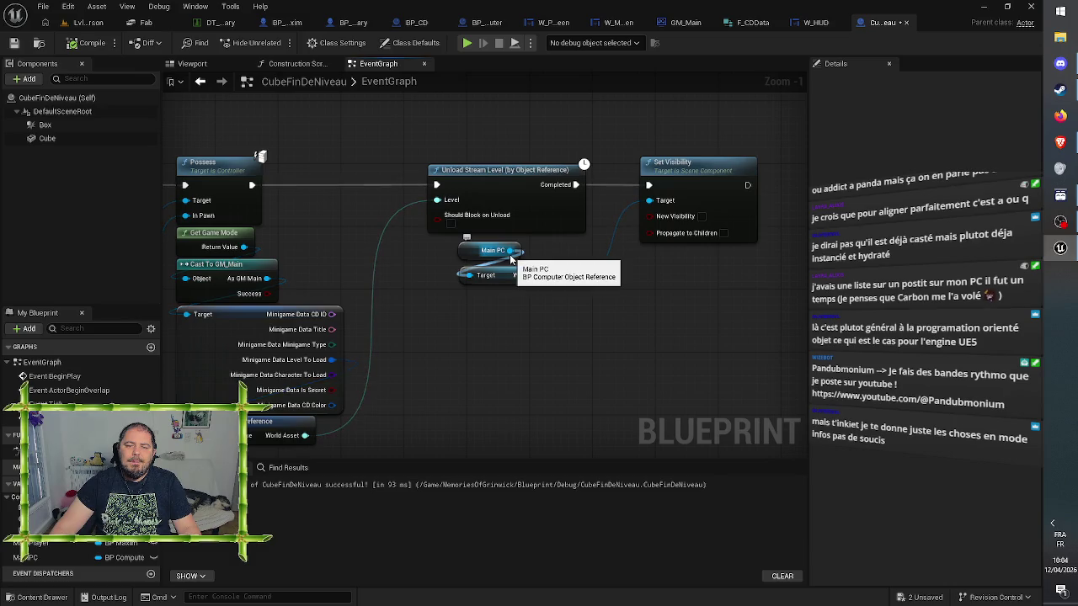
# Chain an Exit PC call on Main PC after Set Visibility, replacing a mistaken Enter PC, and compile
pyautogui.moveTo(510, 257); pyautogui.dragTo(774, 257)
pyautogui.write('enter')
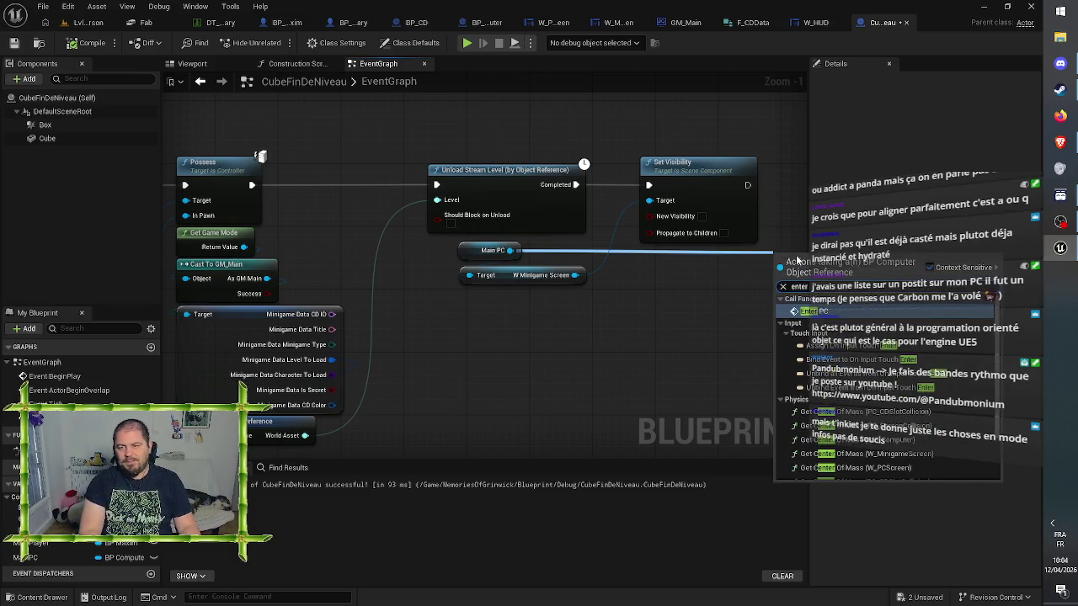
pyautogui.press('Return')
pyautogui.moveTo(587, 390); pyautogui.dragTo(504, 387)
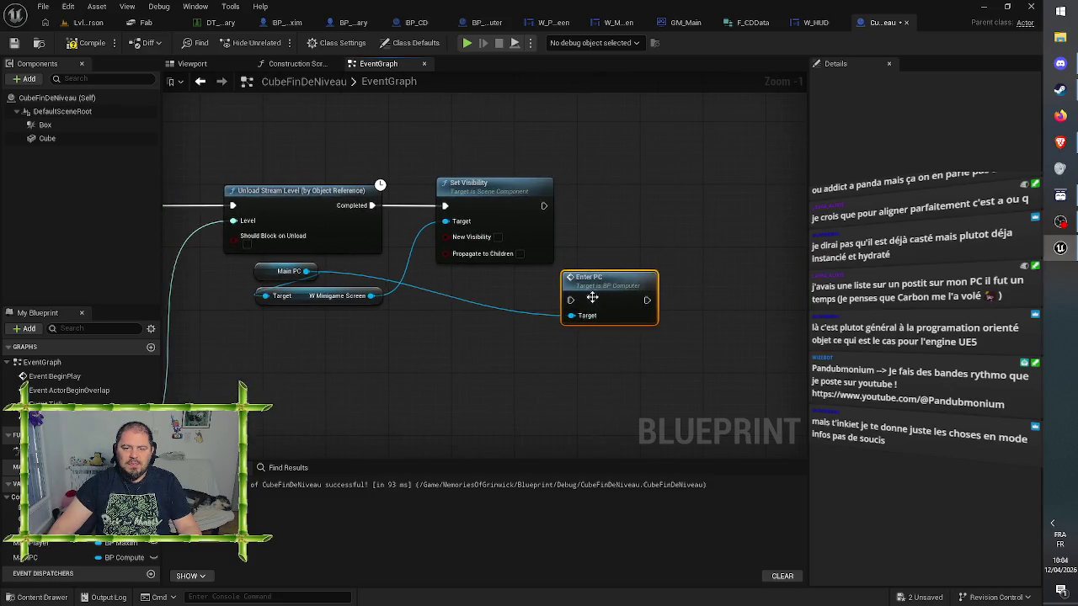
pyautogui.press('Delete')
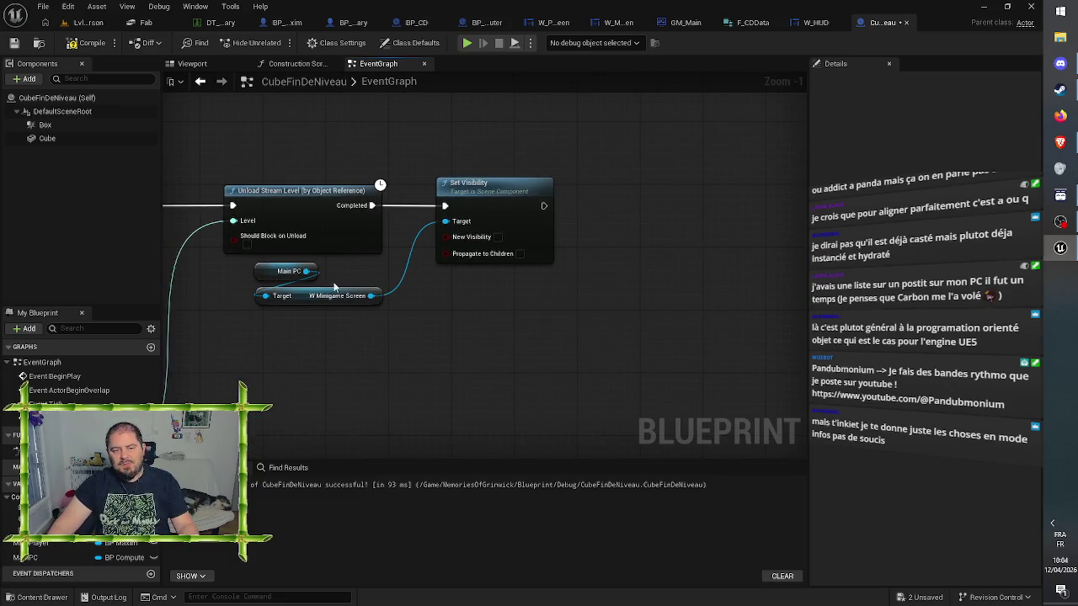
pyautogui.moveTo(308, 277)
pyautogui.mouseDown()
pyautogui.moveTo(509, 293)
pyautogui.moveTo(556, 281)
pyautogui.mouseUp()
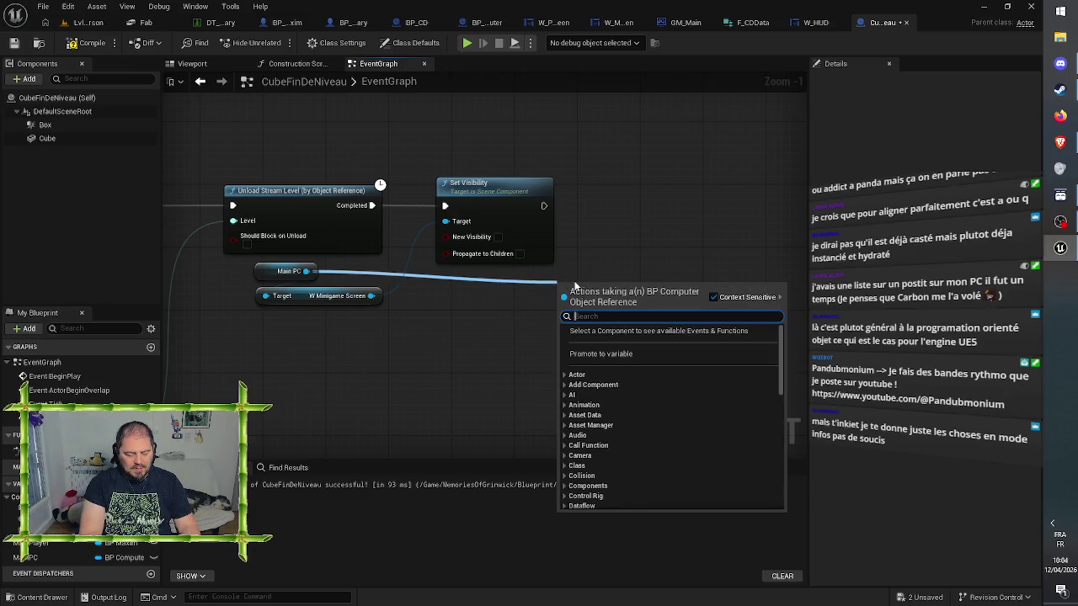
pyautogui.write('ex')
pyautogui.press('Return')
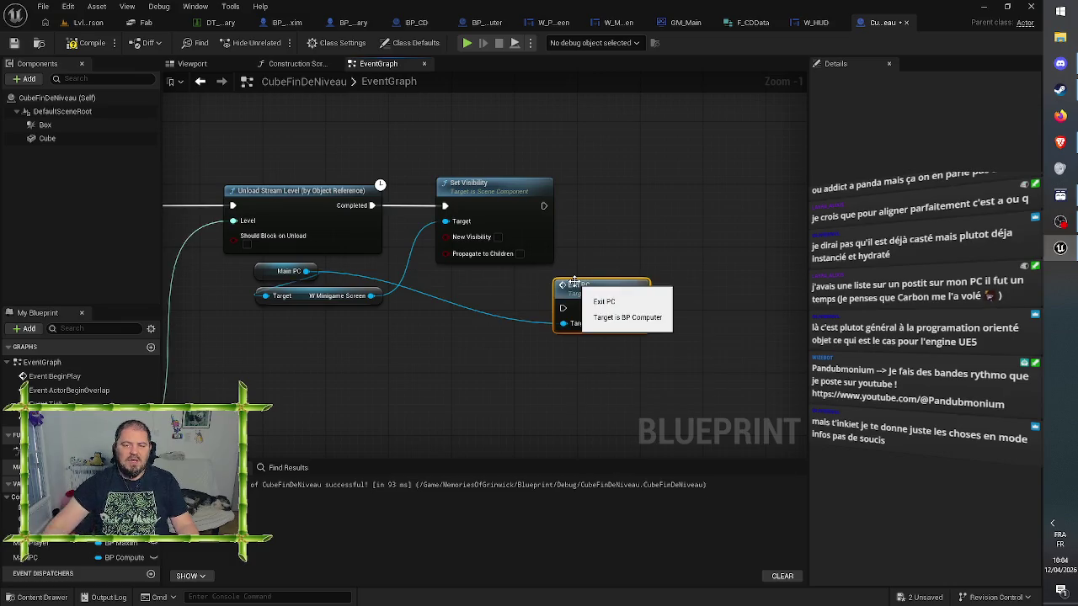
pyautogui.moveTo(586, 306)
pyautogui.mouseDown()
pyautogui.moveTo(632, 244)
pyautogui.moveTo(616, 205)
pyautogui.moveTo(605, 192)
pyautogui.moveTo(560, 212)
pyautogui.moveTo(529, 195)
pyautogui.moveTo(539, 204)
pyautogui.mouseUp()
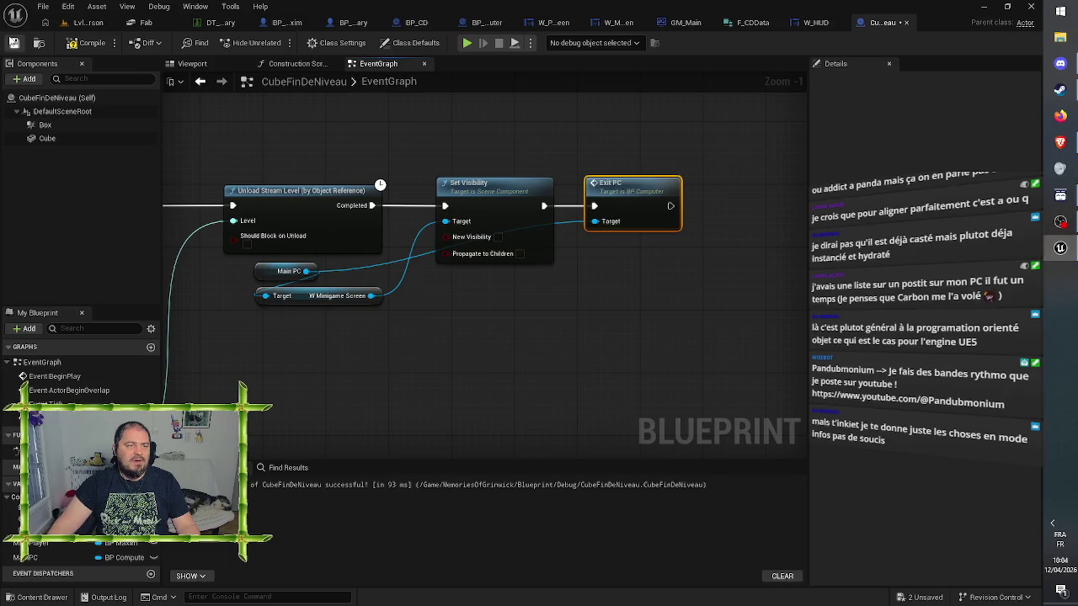
pyautogui.click(75, 44)
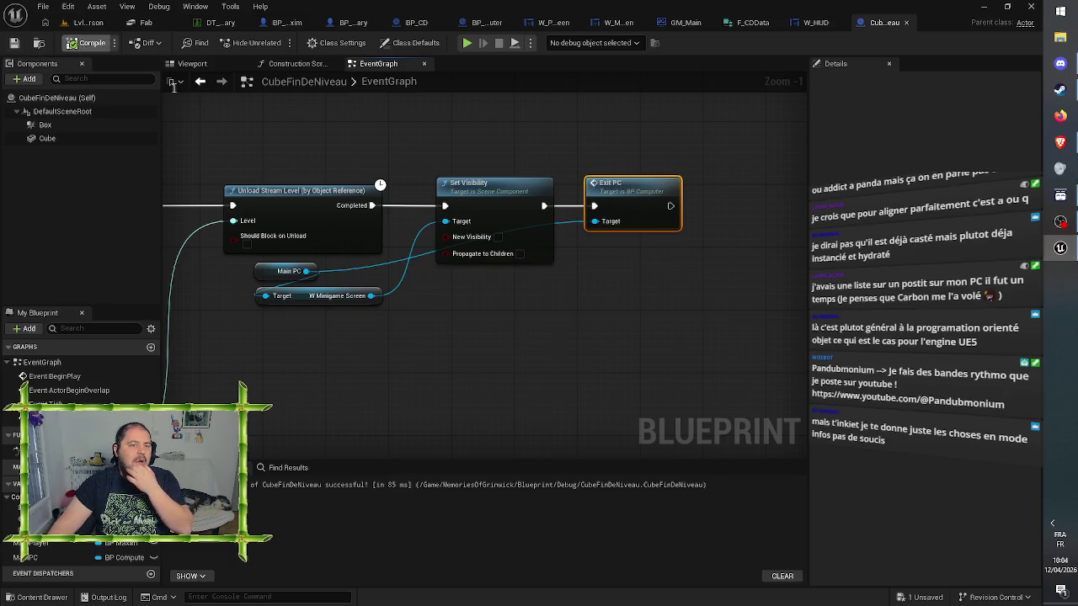
pyautogui.moveTo(236, 125)
pyautogui.mouseDown()
pyautogui.moveTo(326, 145)
pyautogui.moveTo(754, 145)
pyautogui.moveTo(346, 125)
pyautogui.mouseUp()
# Play Lvl_FirstPerson, walk to the laptop and use it with the pink disc
pyautogui.click(76, 23)
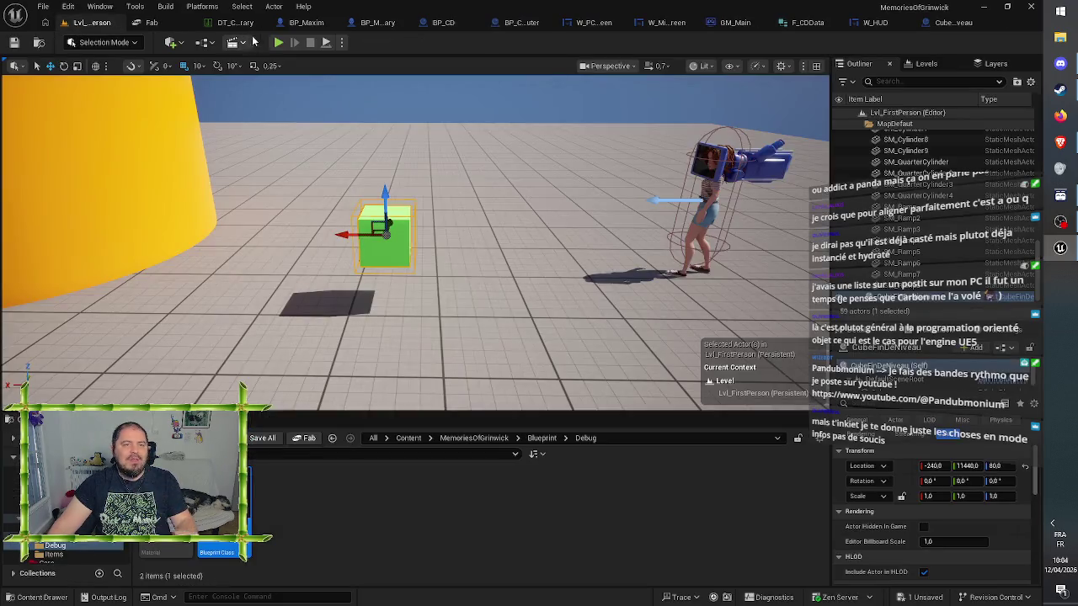
pyautogui.click(285, 42)
pyautogui.press('w')
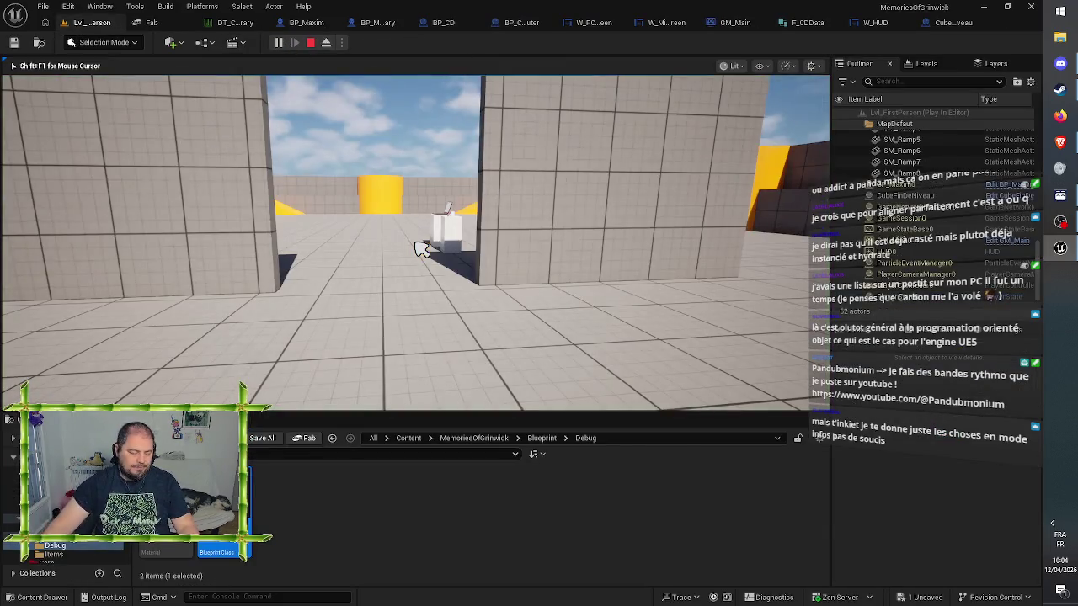
pyautogui.press('w')
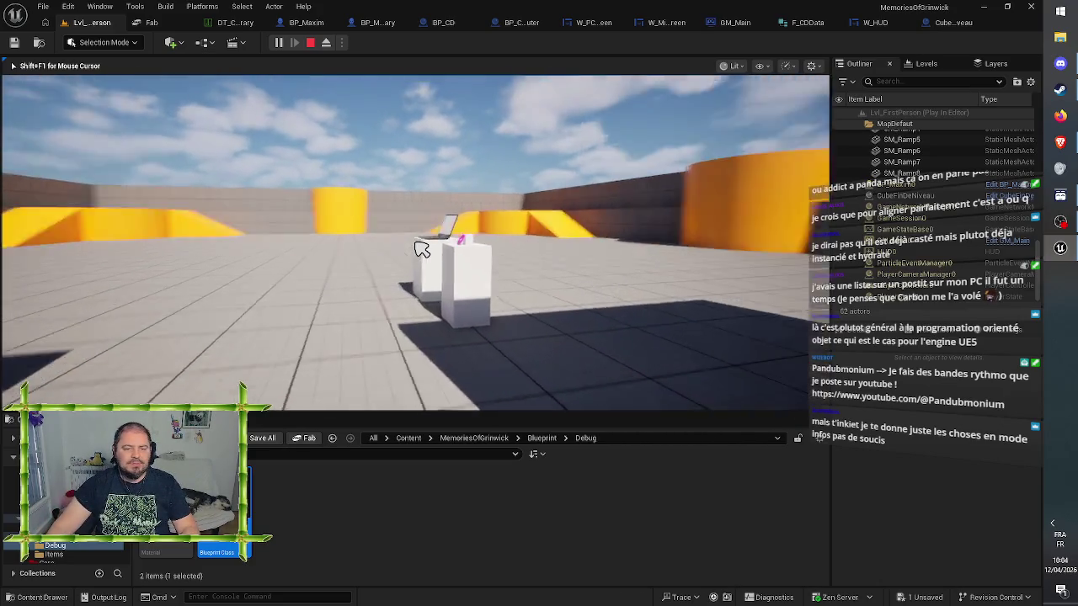
pyautogui.press('w')
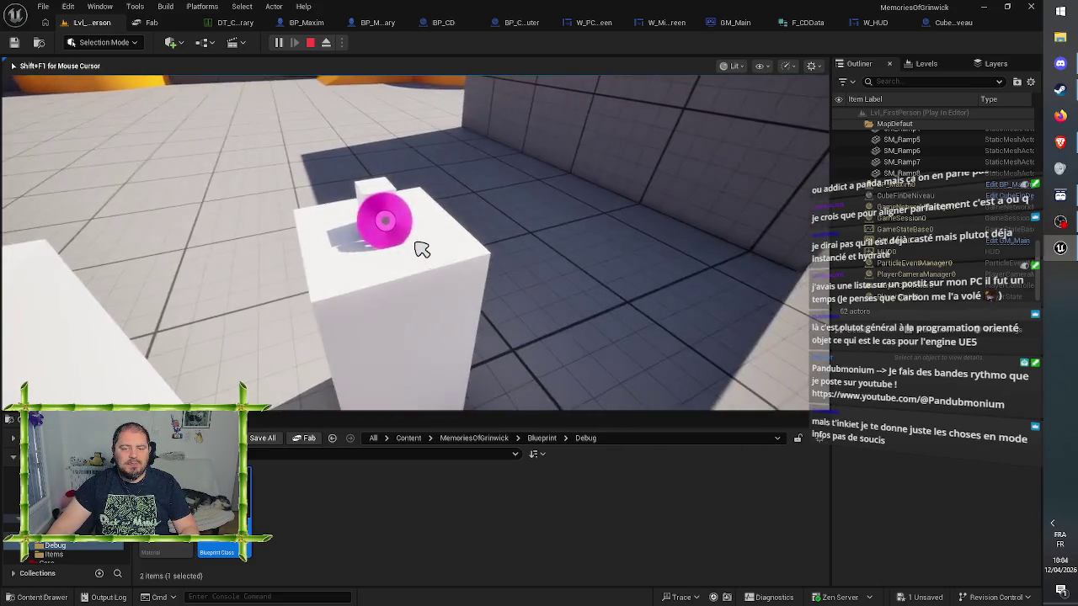
pyautogui.click(421, 248)
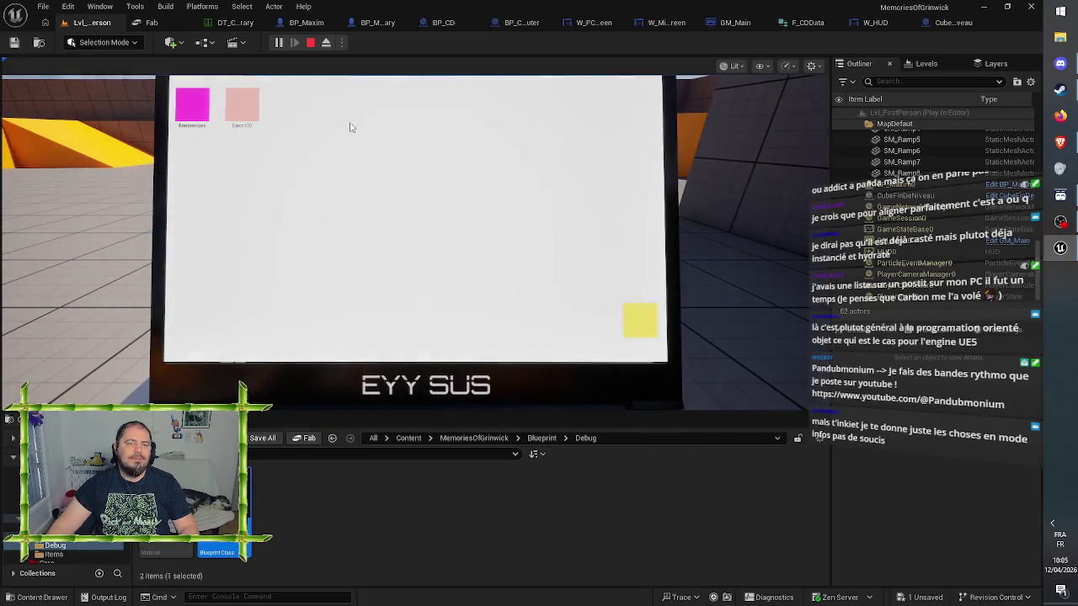
pyautogui.click(198, 117)
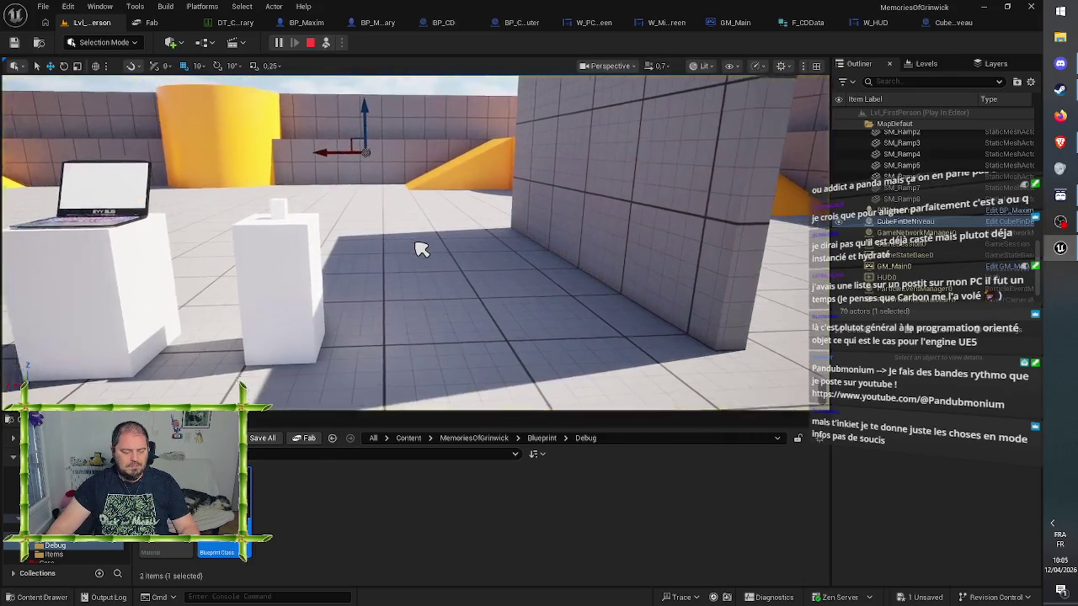
# Detach with F8 to inspect the scene, return to the player, use the laptop, then stop playing
pyautogui.press('F8')
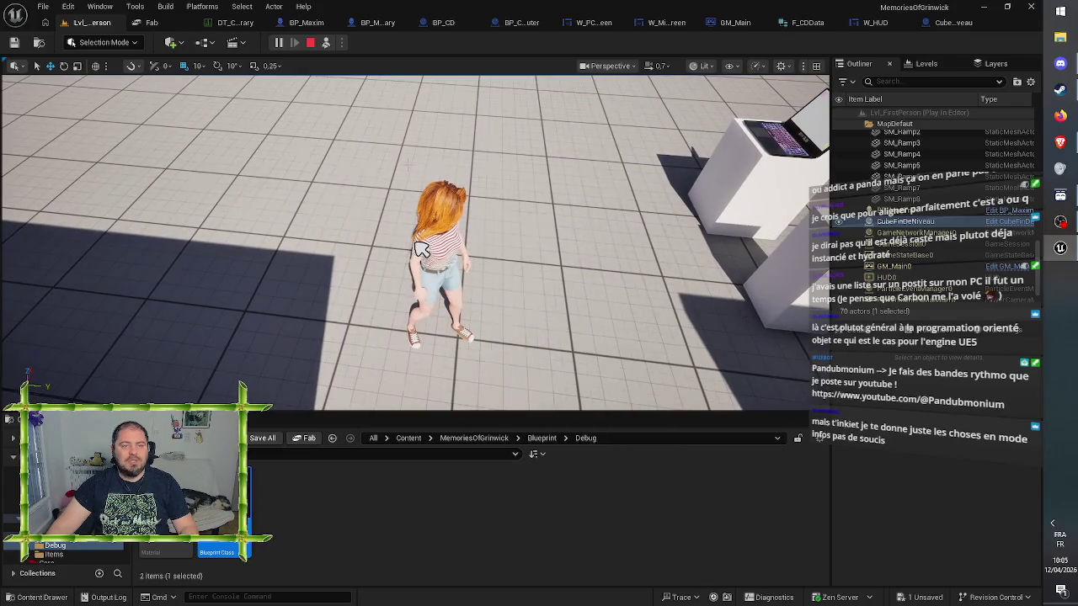
pyautogui.press('F8')
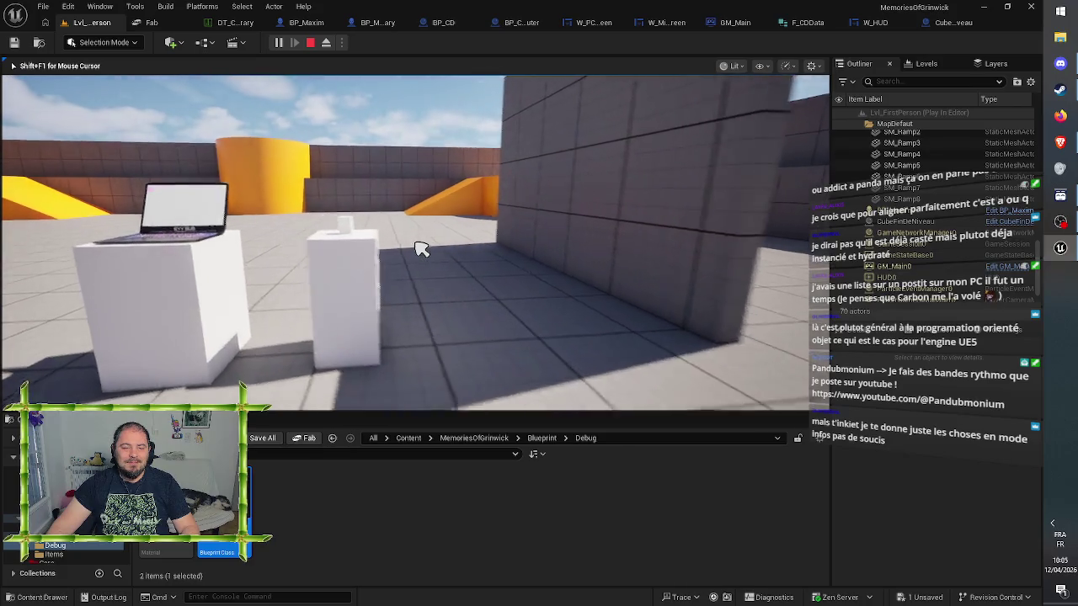
pyautogui.press('e')
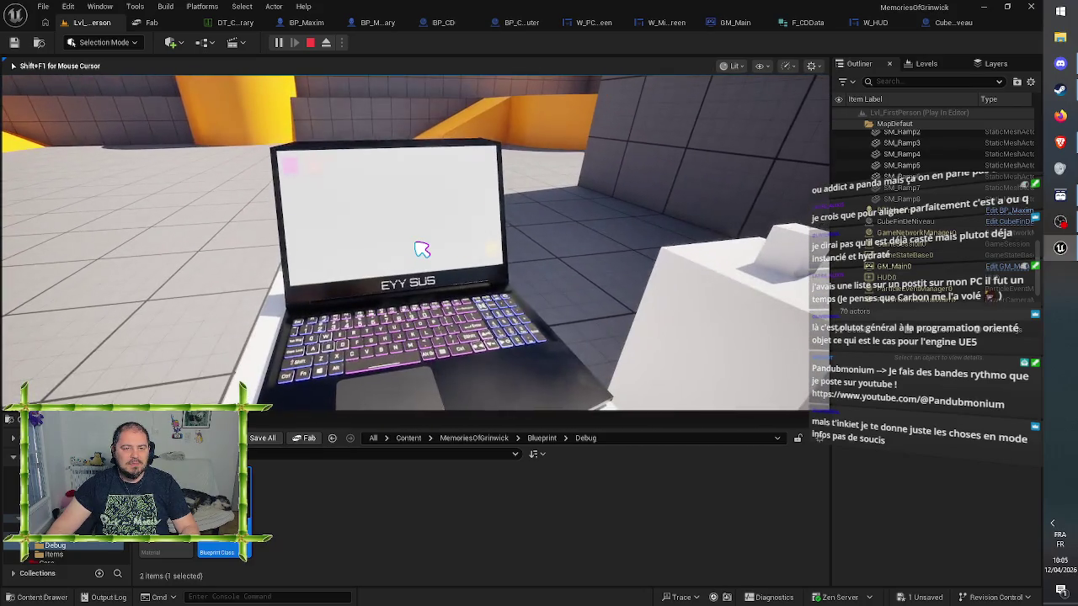
pyautogui.press('e')
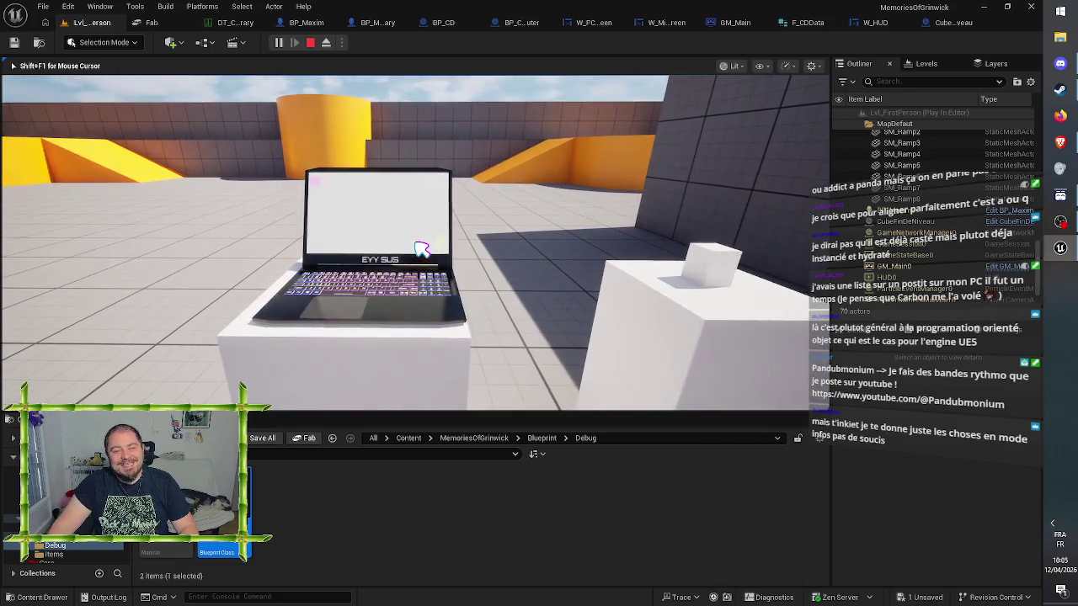
pyautogui.press('Escape')
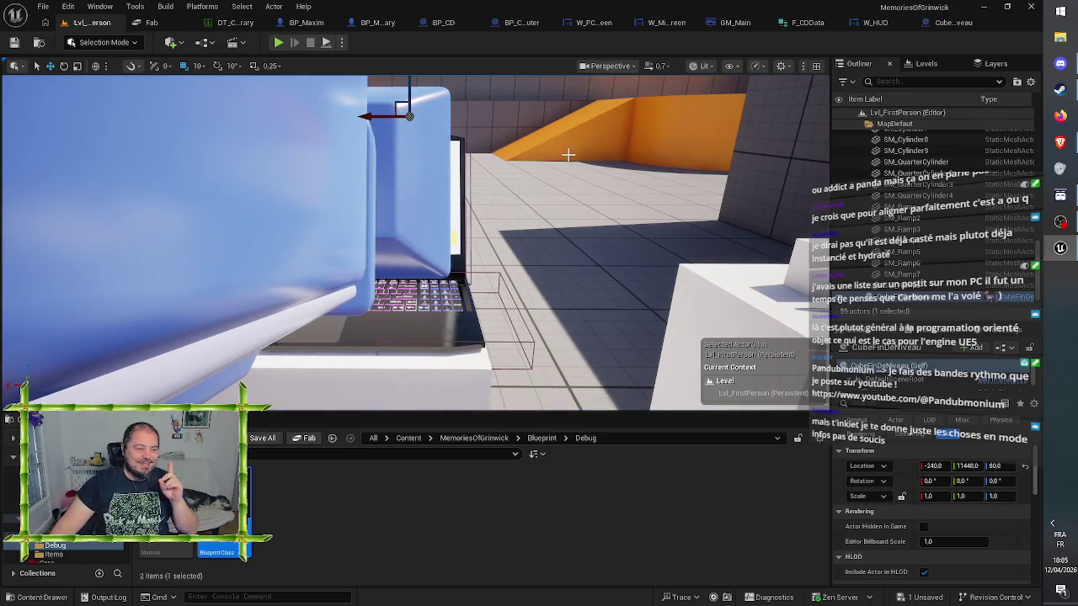
# Replace the Exit PC node with an Eject CD call on Main PC after Set Visibility
pyautogui.click(952, 23)
pyautogui.moveTo(618, 135); pyautogui.dragTo(558, 139)
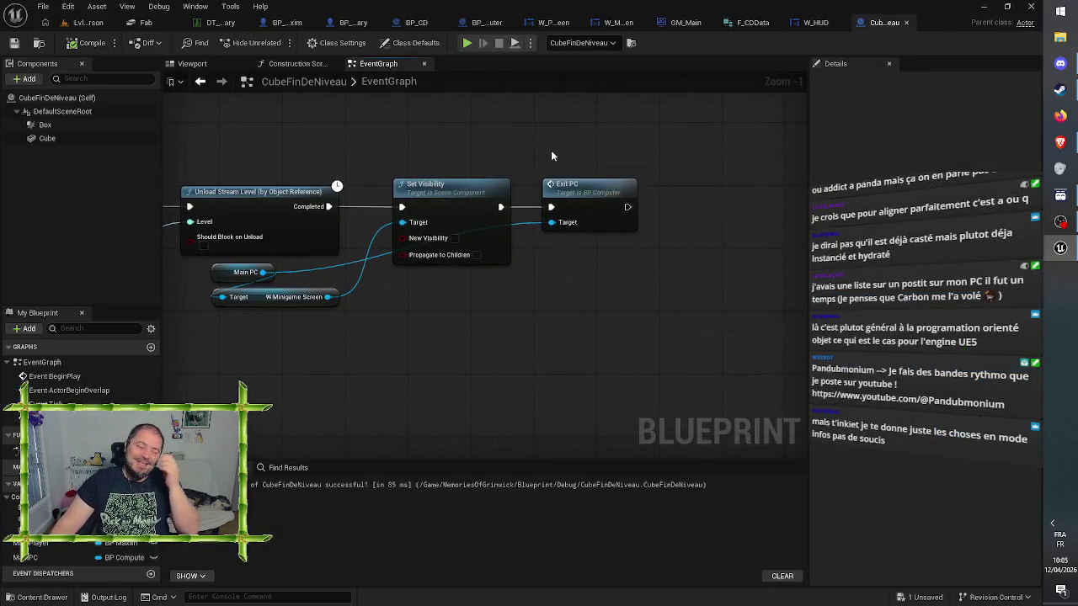
pyautogui.moveTo(576, 192)
pyautogui.mouseDown()
pyautogui.moveTo(652, 194)
pyautogui.moveTo(616, 184)
pyautogui.mouseUp()
pyautogui.press('Delete')
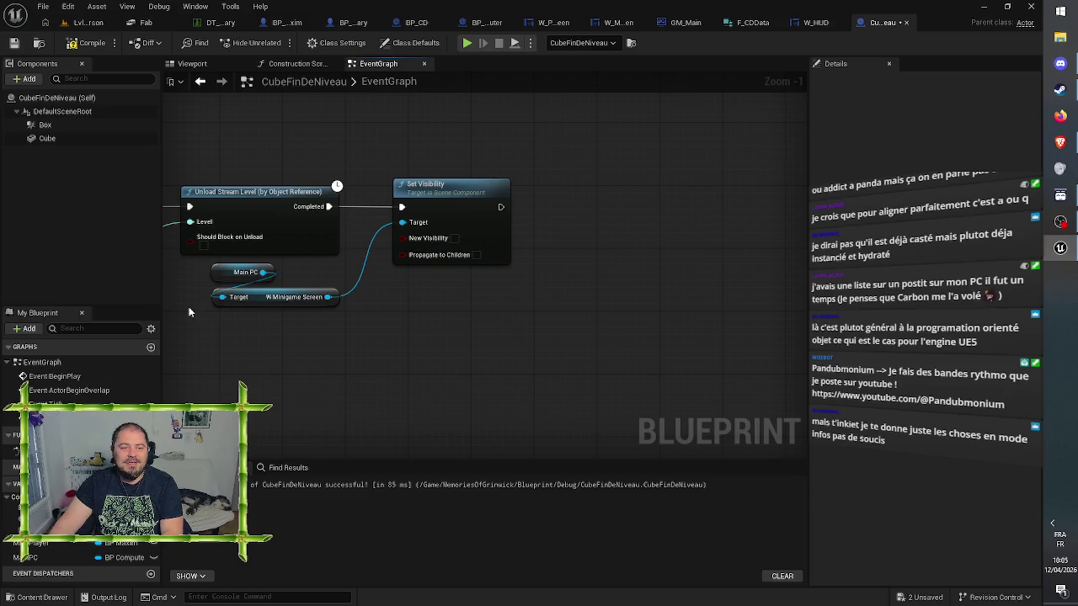
pyautogui.moveTo(310, 283); pyautogui.dragTo(555, 268)
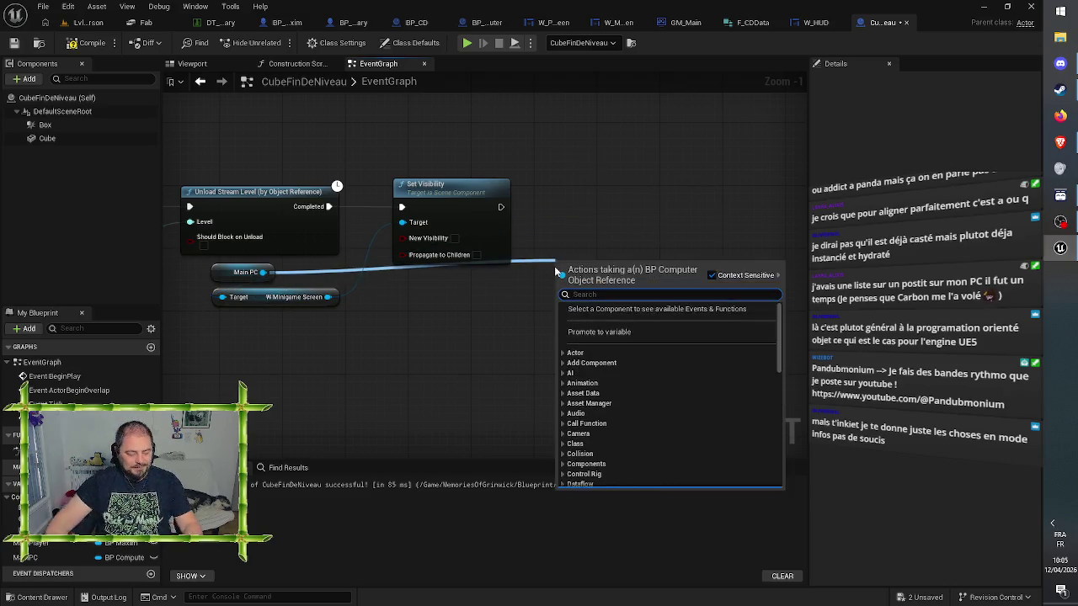
pyautogui.write('eject')
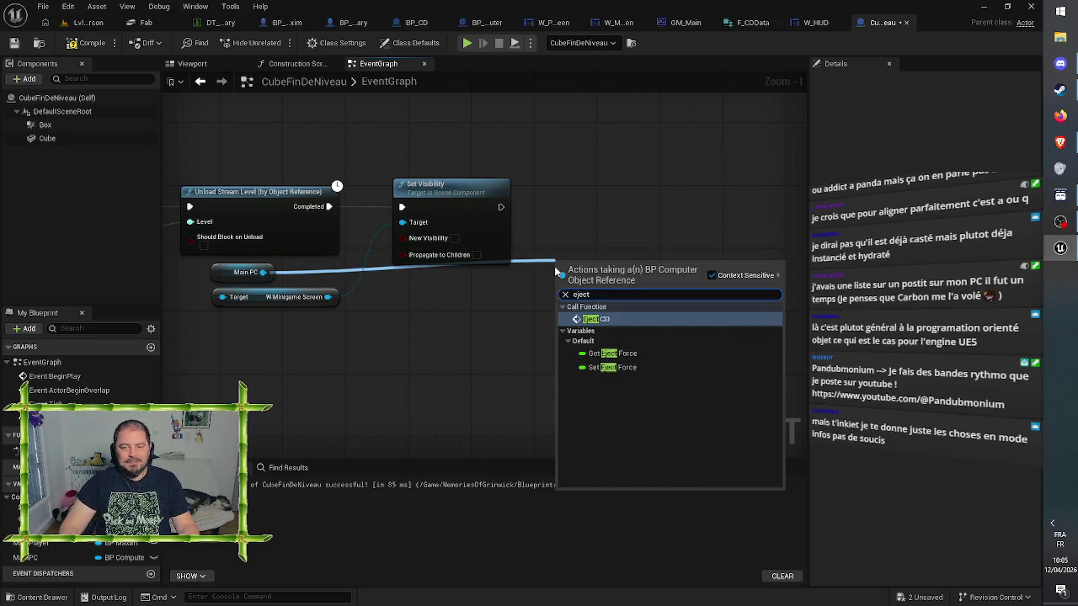
pyautogui.press('Return')
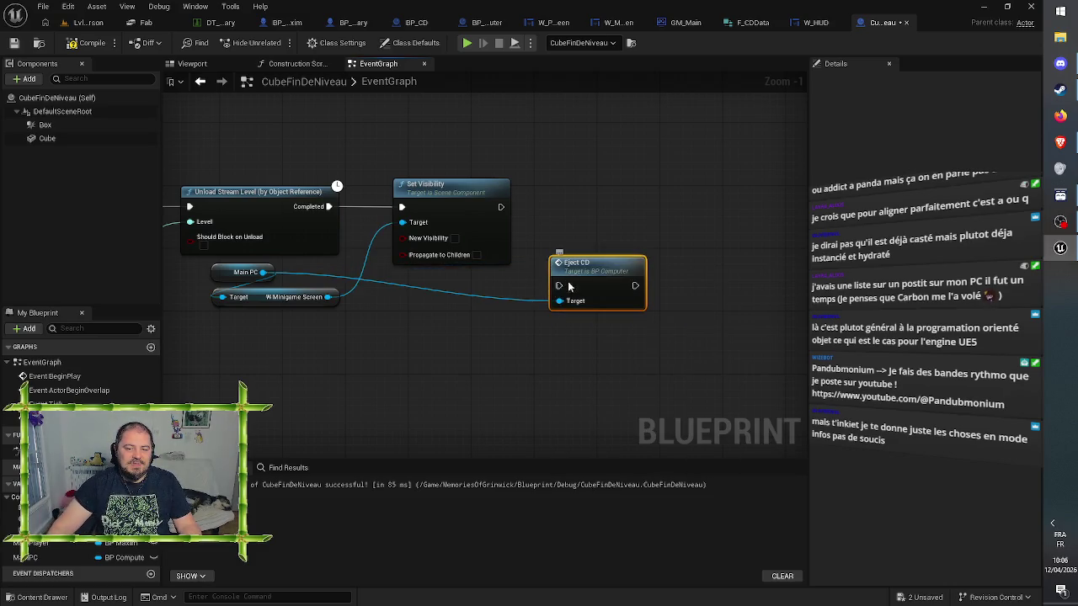
pyautogui.moveTo(568, 287); pyautogui.dragTo(547, 245)
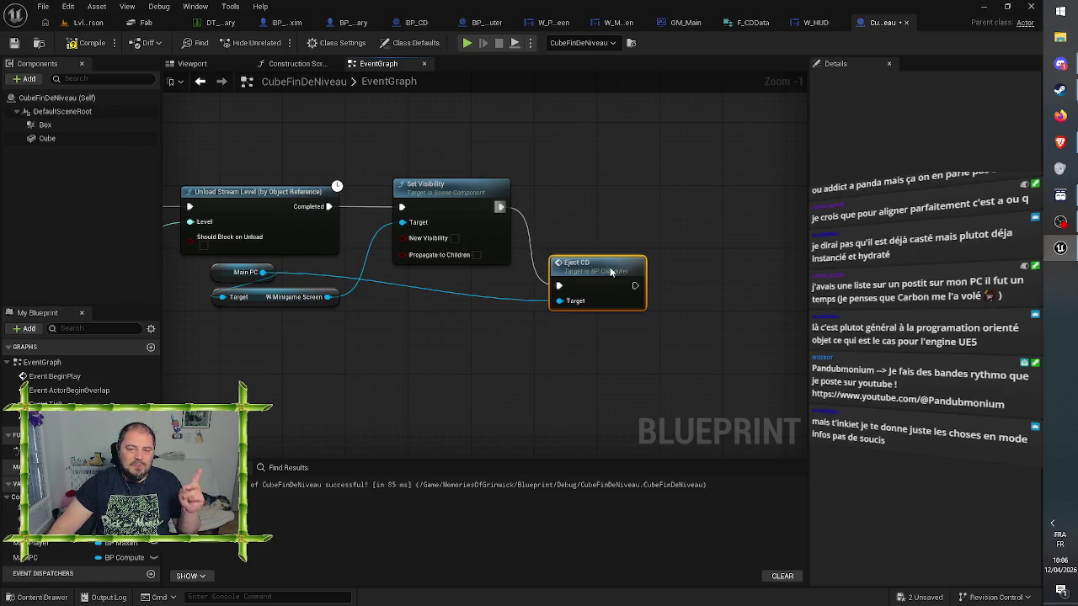
pyautogui.moveTo(610, 267); pyautogui.dragTo(603, 192)
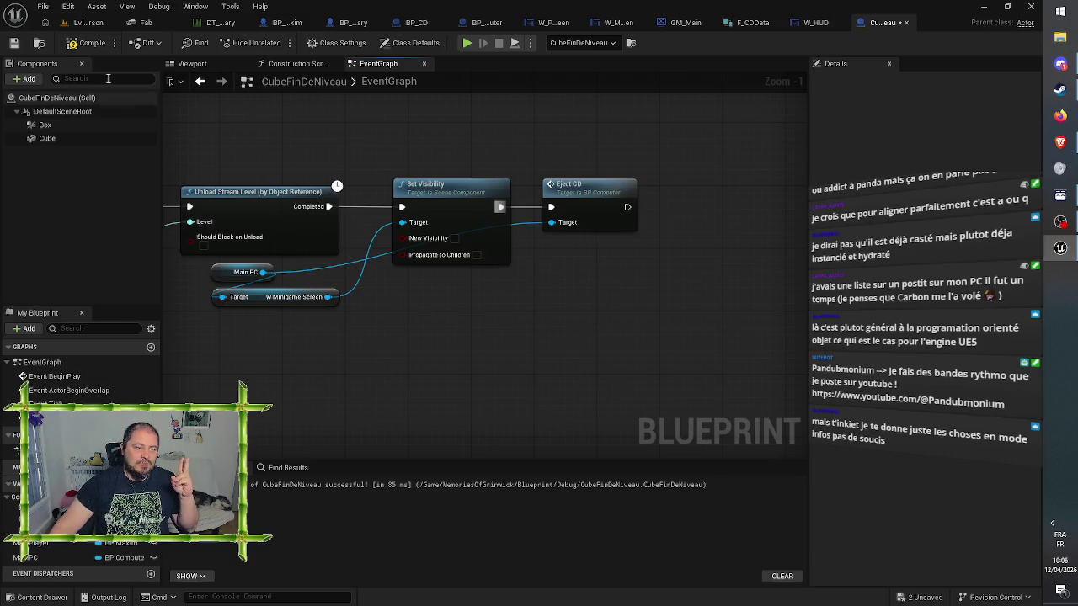
# Save the blueprint and start playing the level with Alt+P
pyautogui.click(14, 44)
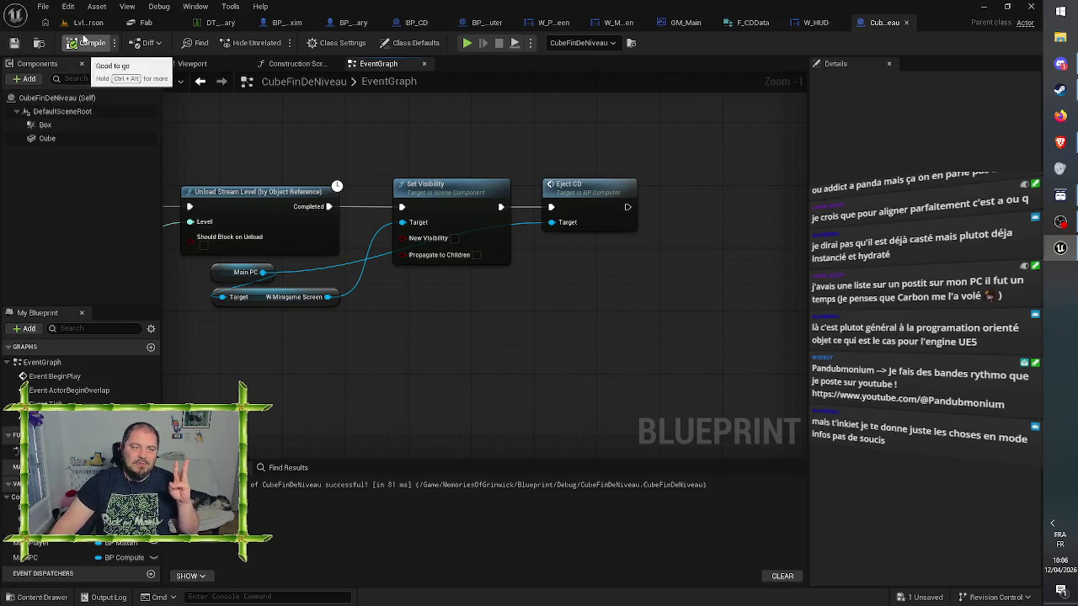
pyautogui.click(89, 23)
pyautogui.hotkey('alt', 'p')
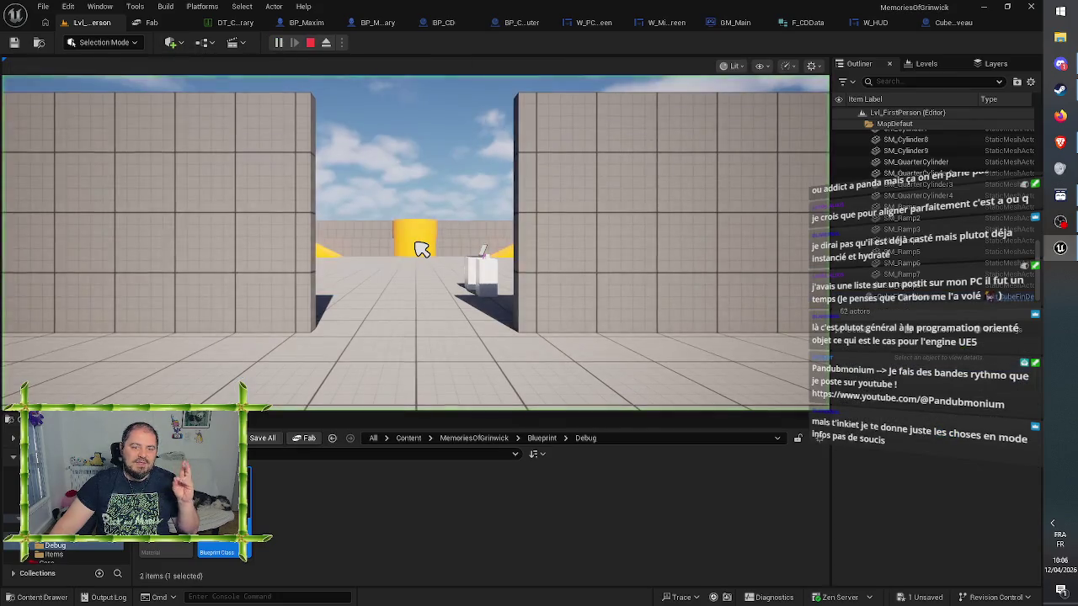
# Walk to the laptop, use its screen, and launch Anniversary from the desktop
pyautogui.press('w')
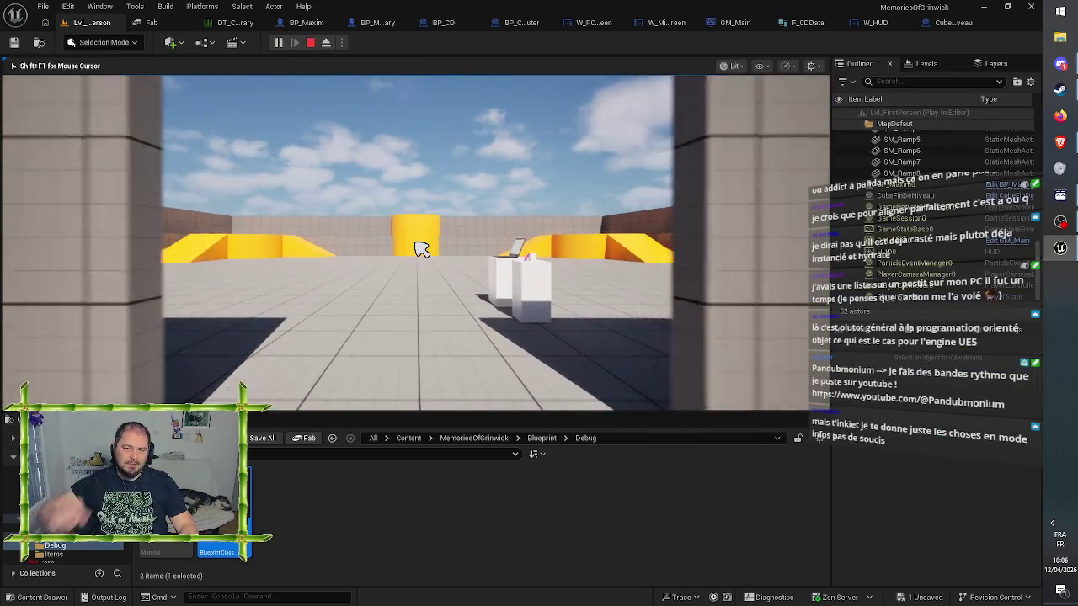
pyautogui.press('w')
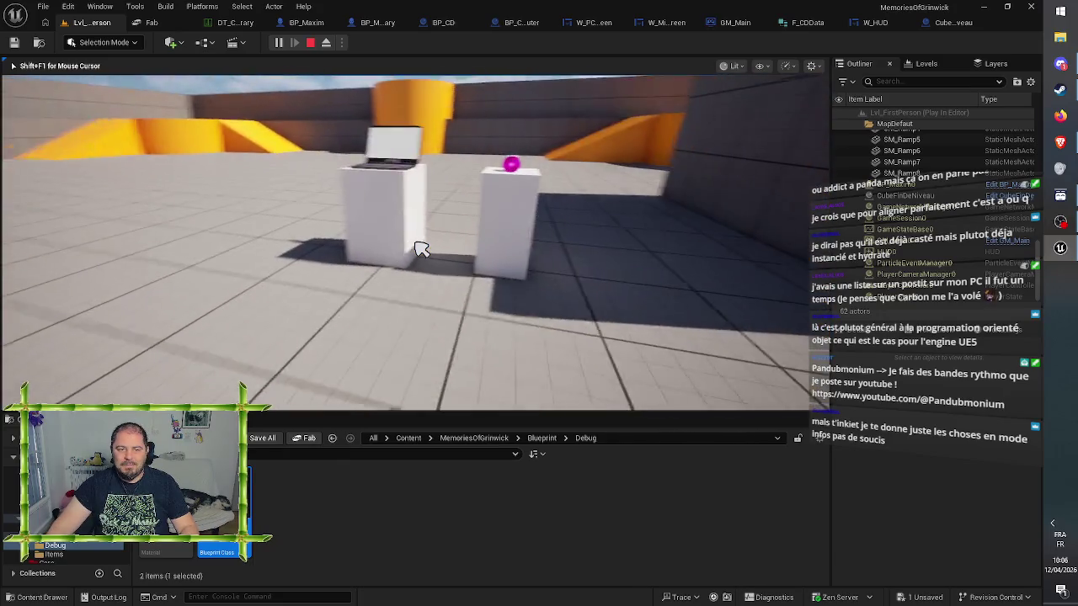
pyautogui.press('w')
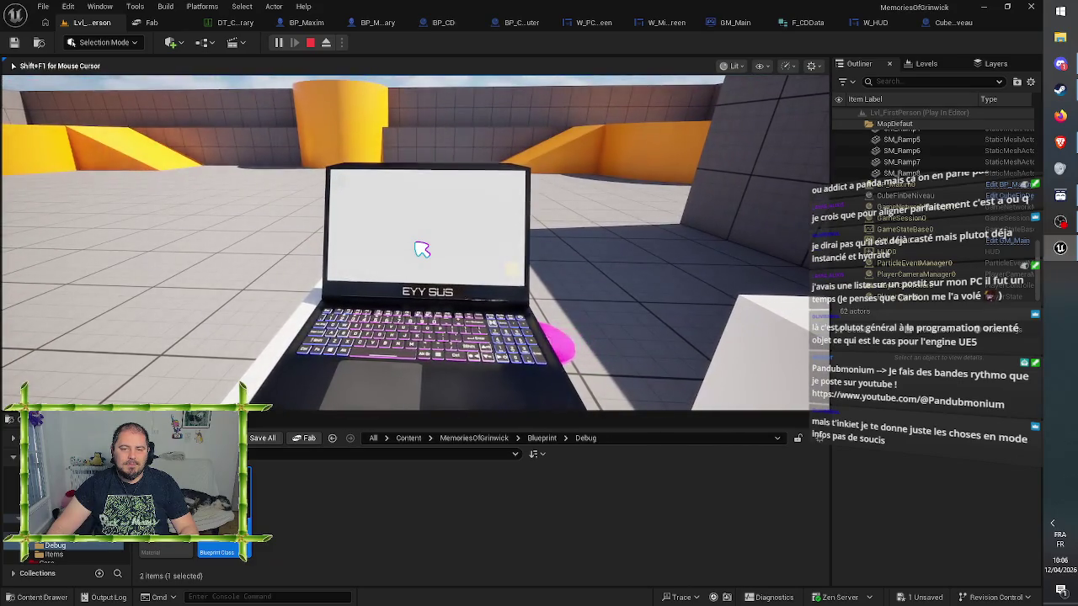
pyautogui.click(422, 249)
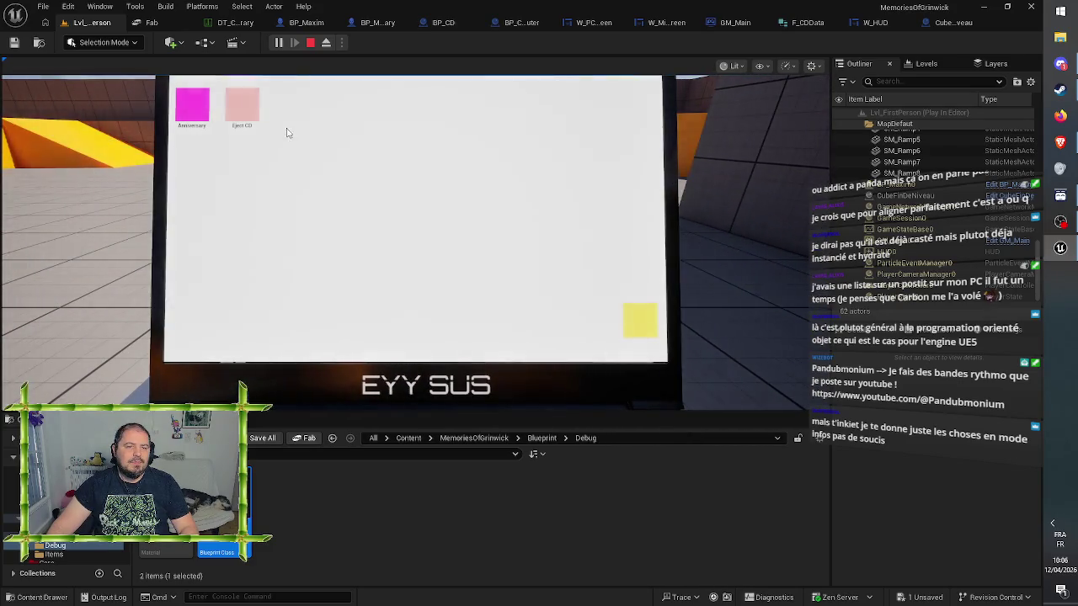
pyautogui.click(193, 111)
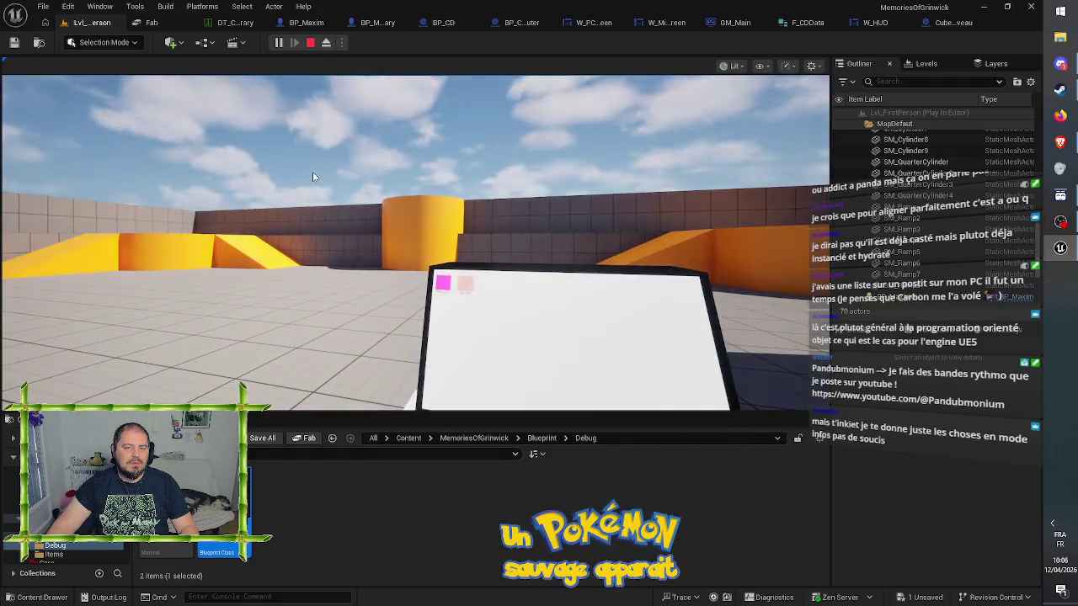
# Regain camera control, reposition at the pedestal, and use the laptop again to check its icons
pyautogui.click(313, 174)
pyautogui.press('s')
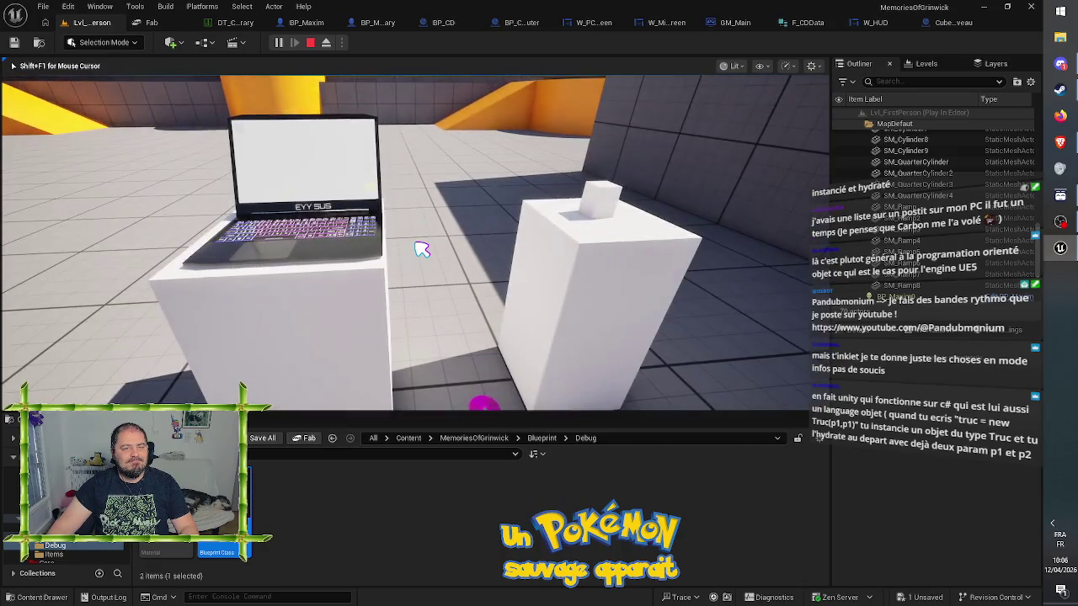
pyautogui.press('w')
pyautogui.press('s')
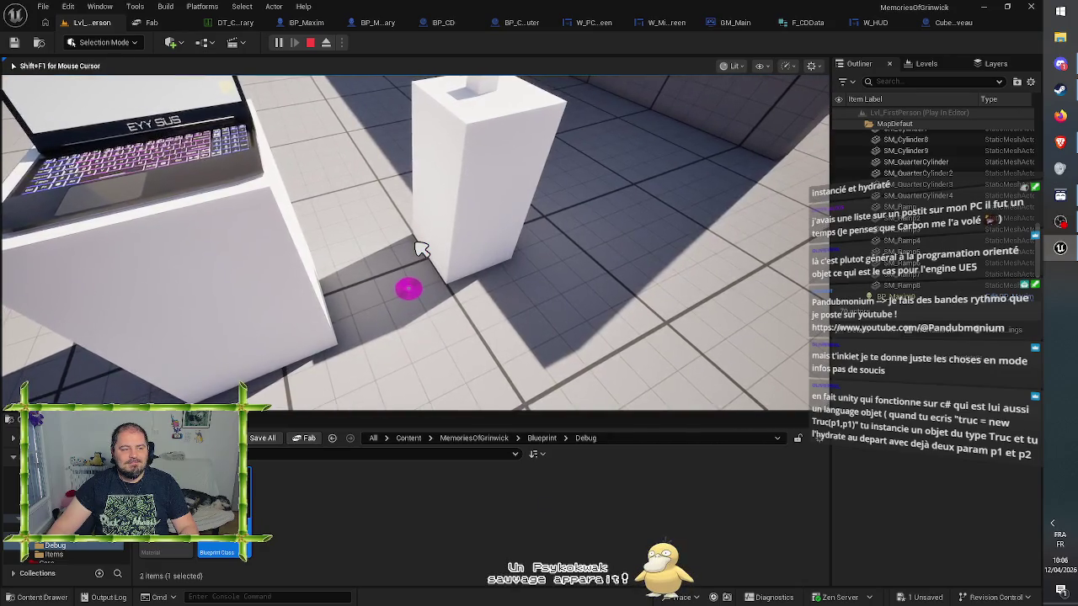
pyautogui.click(422, 250)
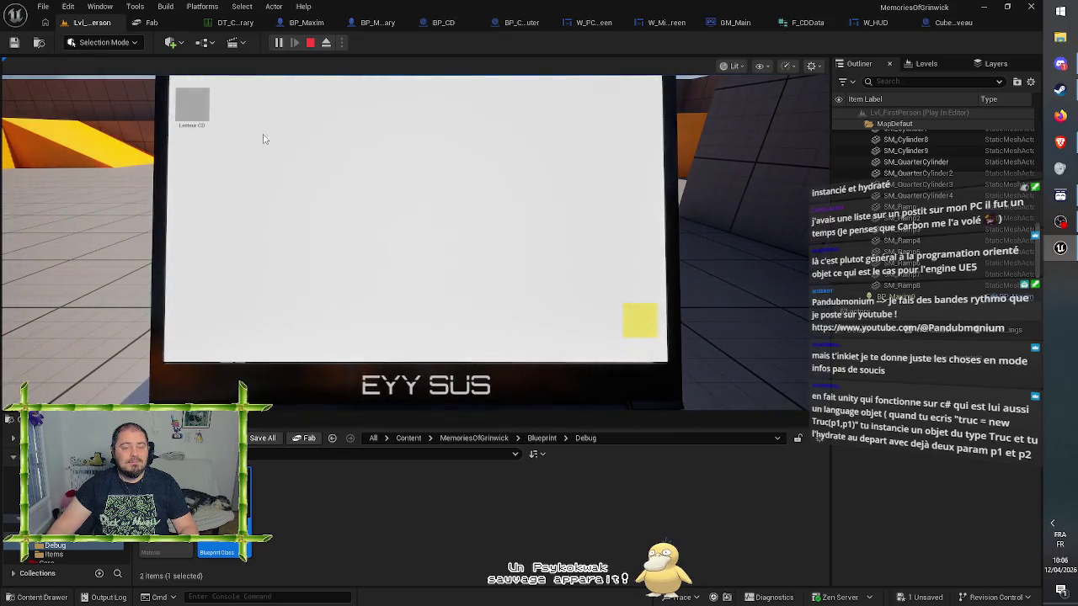
pyautogui.press('e')
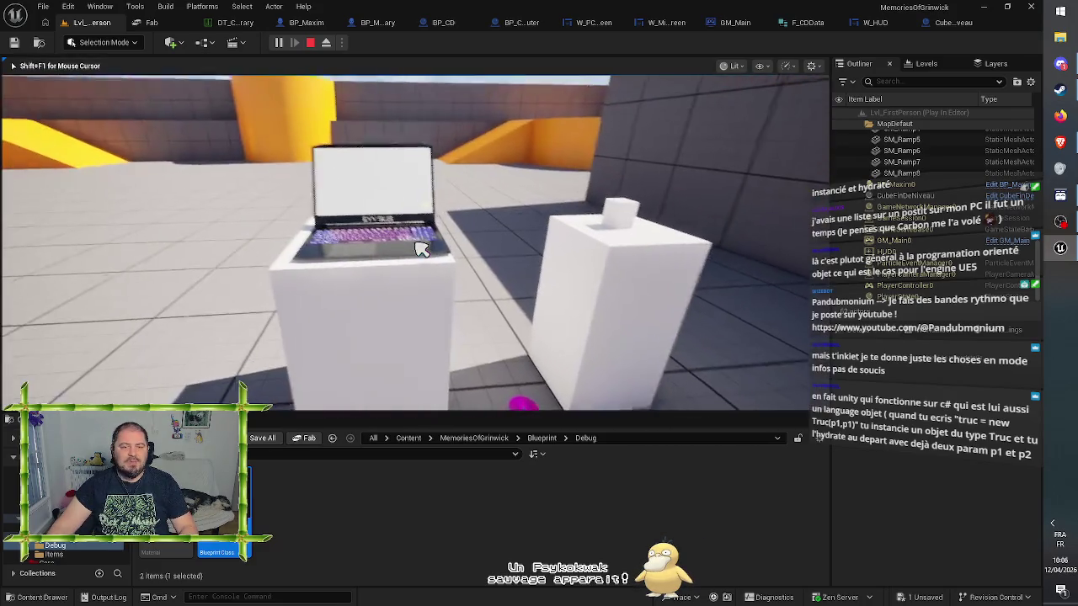
pyautogui.press('e')
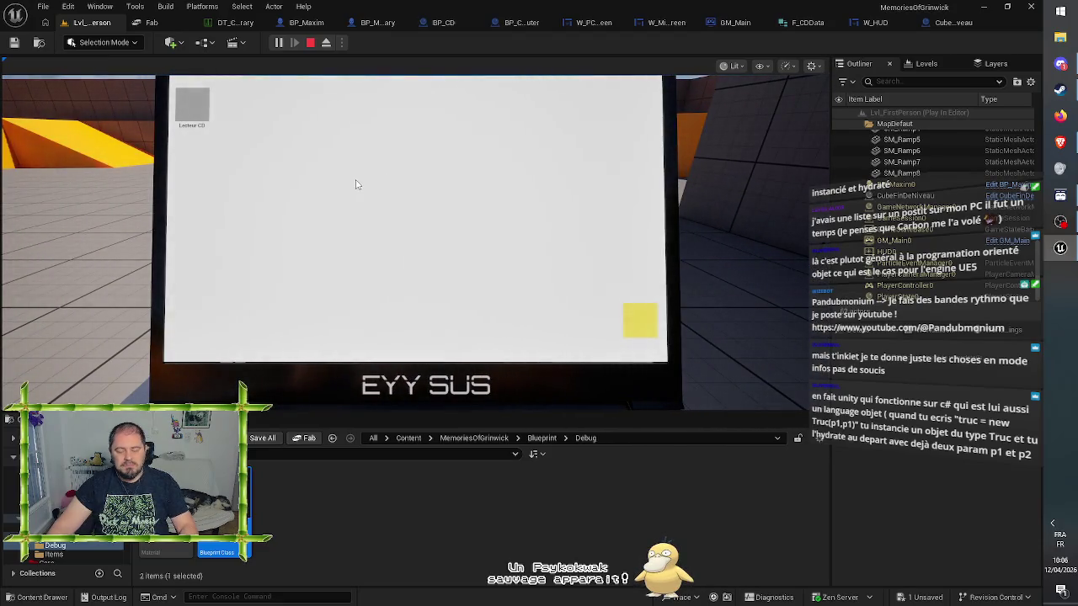
pyautogui.press('e')
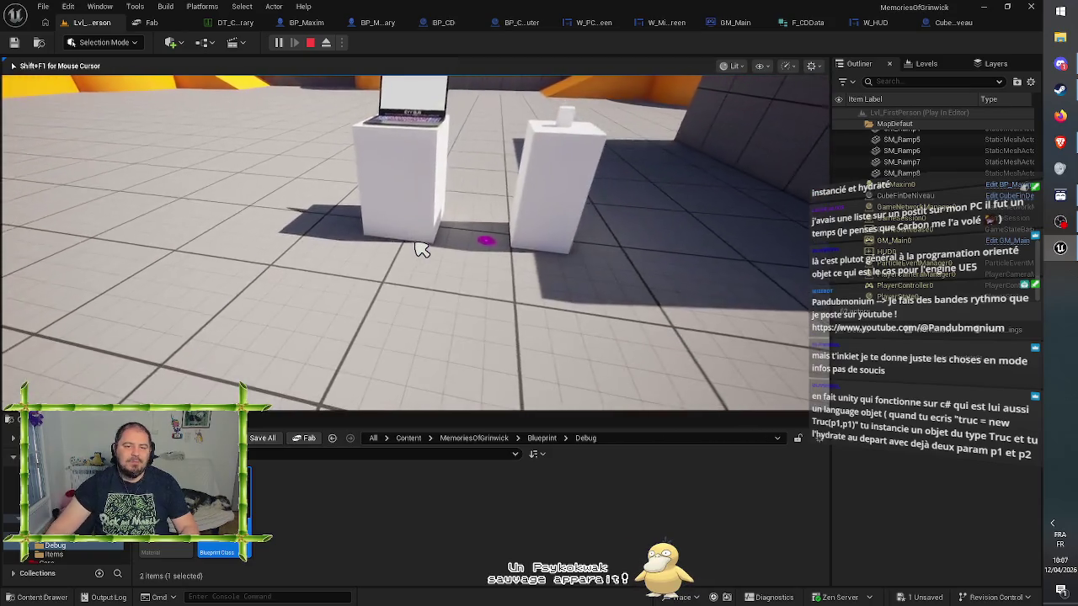
# Walk to the laptop pedestal, use the laptop, and launch Anniversary
pyautogui.press('w')
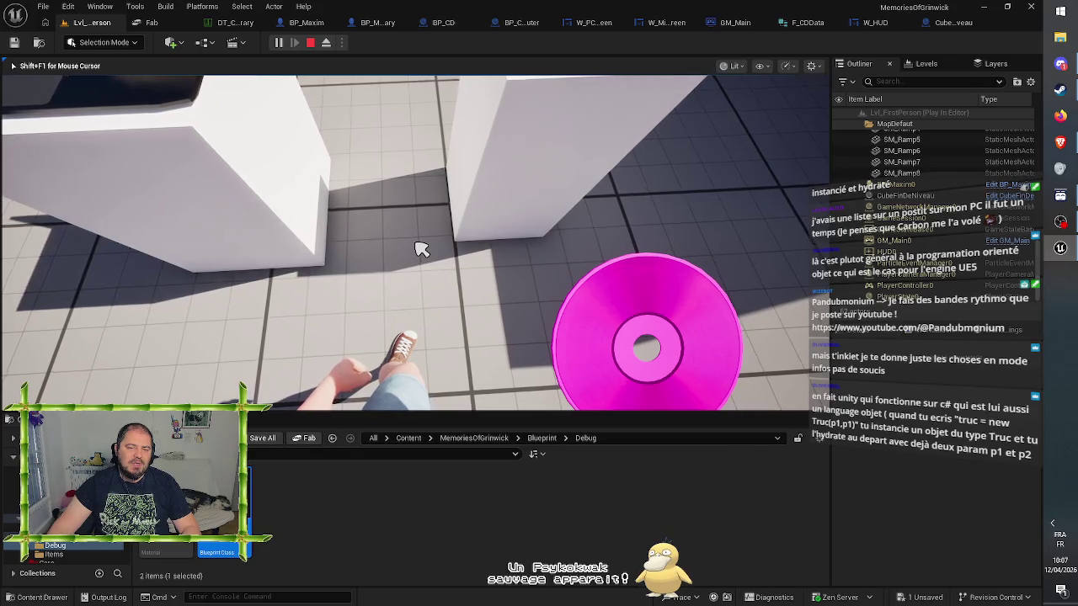
pyautogui.press('w')
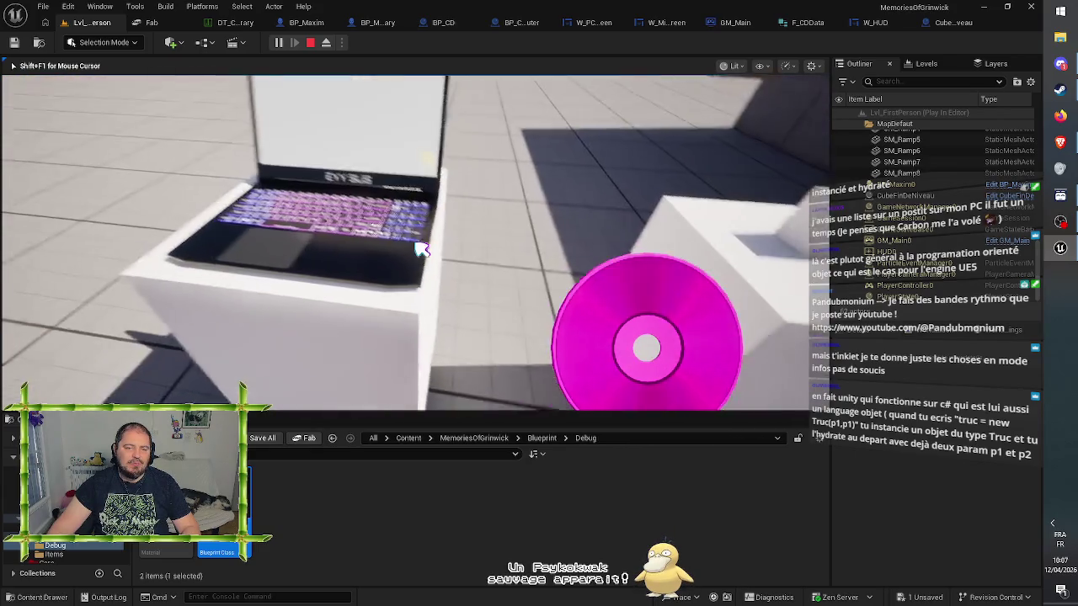
pyautogui.press('e')
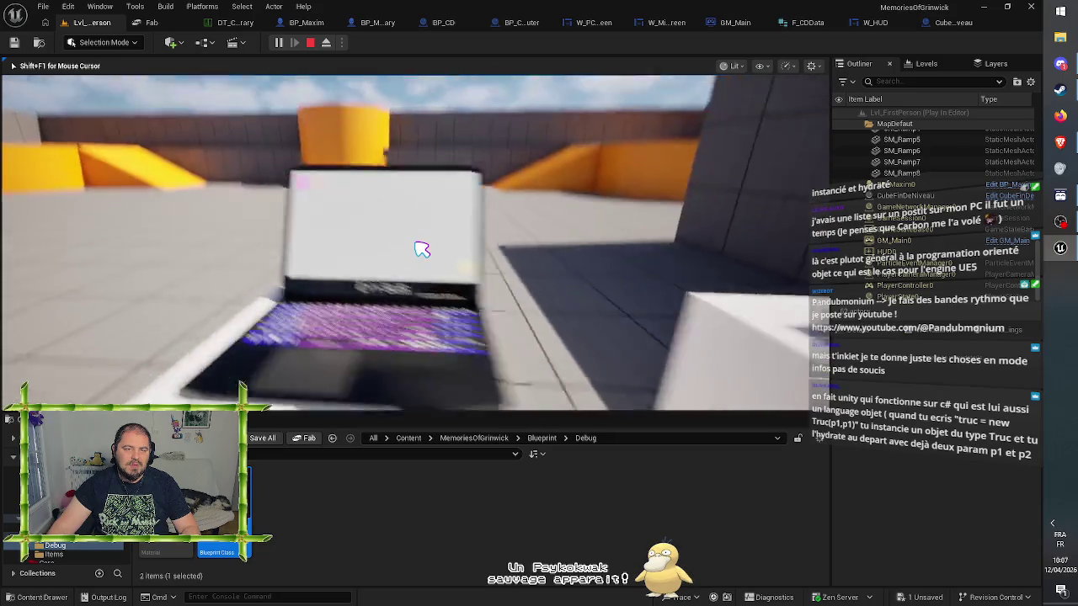
pyautogui.press('e')
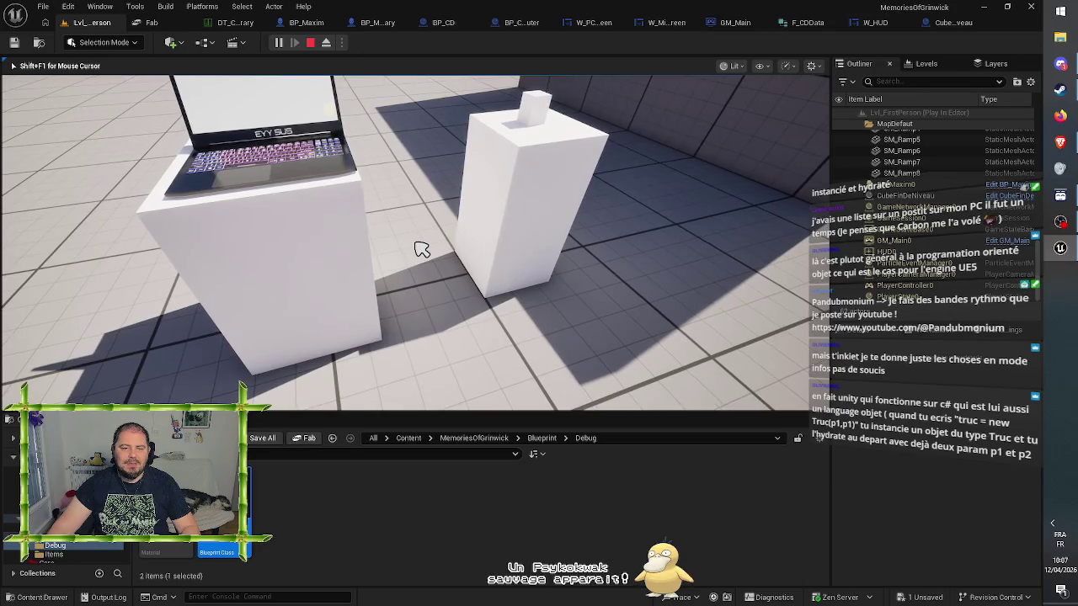
pyautogui.press('w')
pyautogui.press('e')
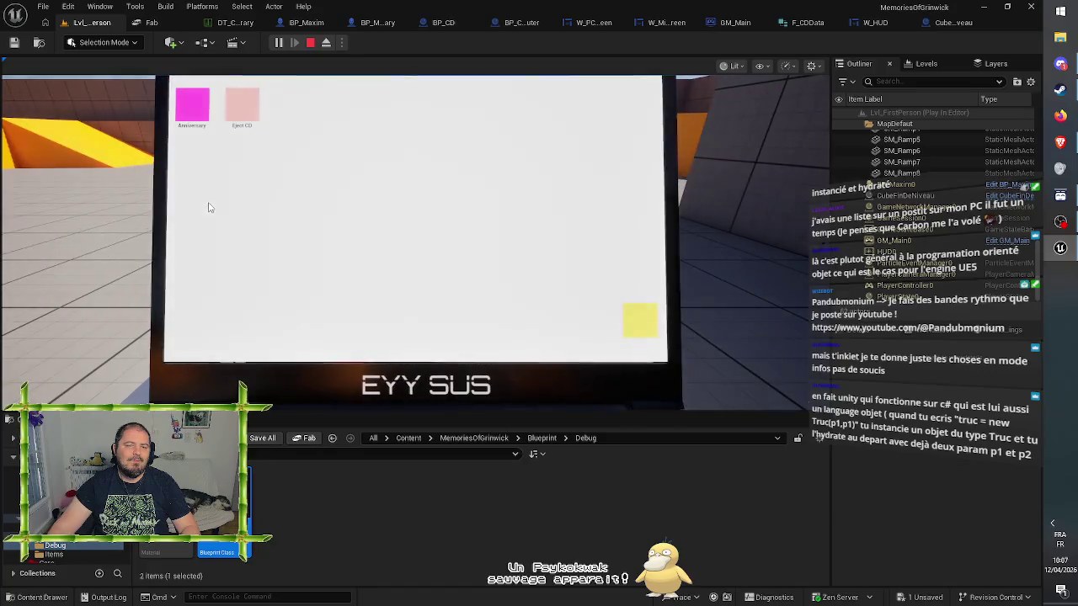
pyautogui.doubleClick(199, 106)
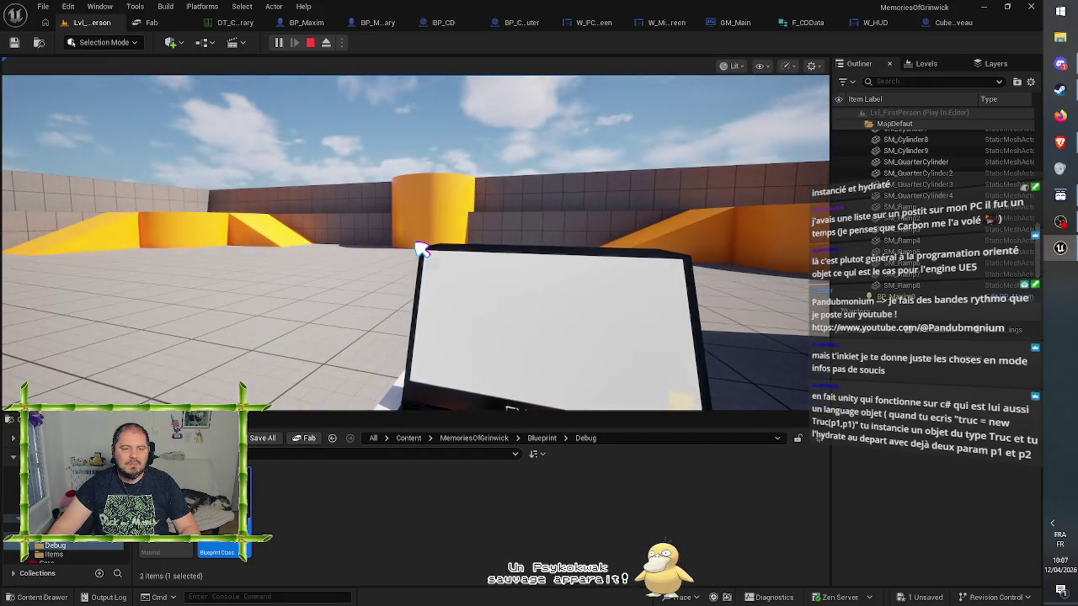
# Pick up the pink CD, carry it to the laptop, drop it, and back away
pyautogui.click(421, 250)
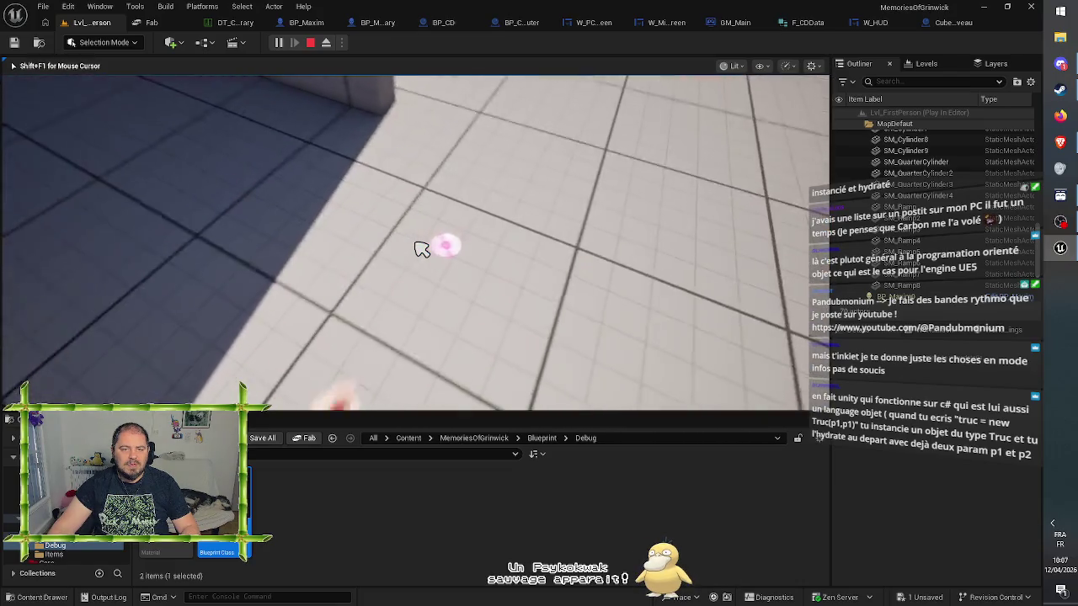
pyautogui.click(422, 249)
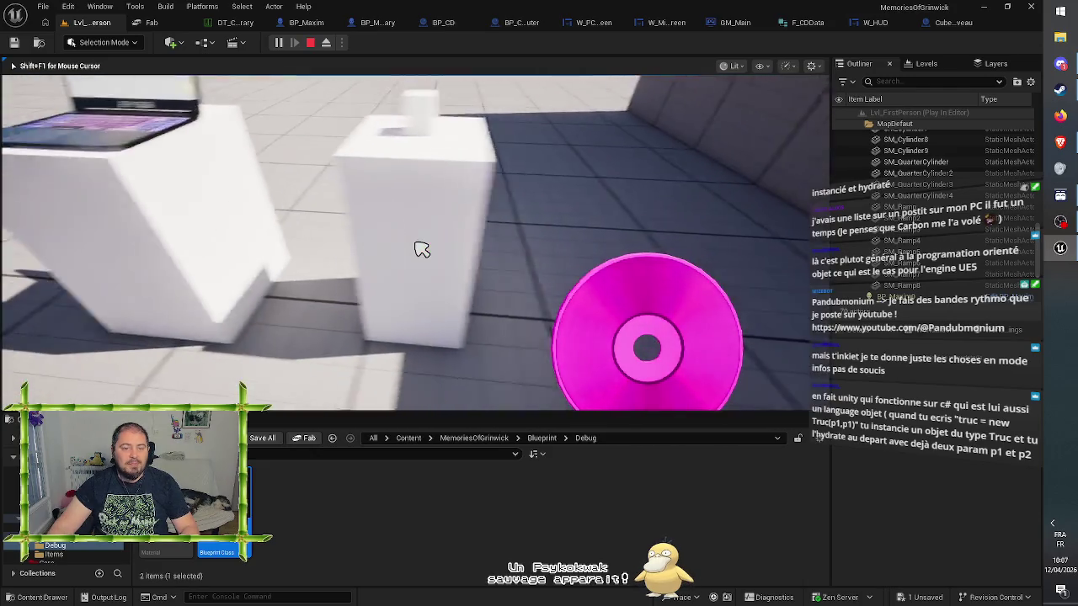
pyautogui.press('w')
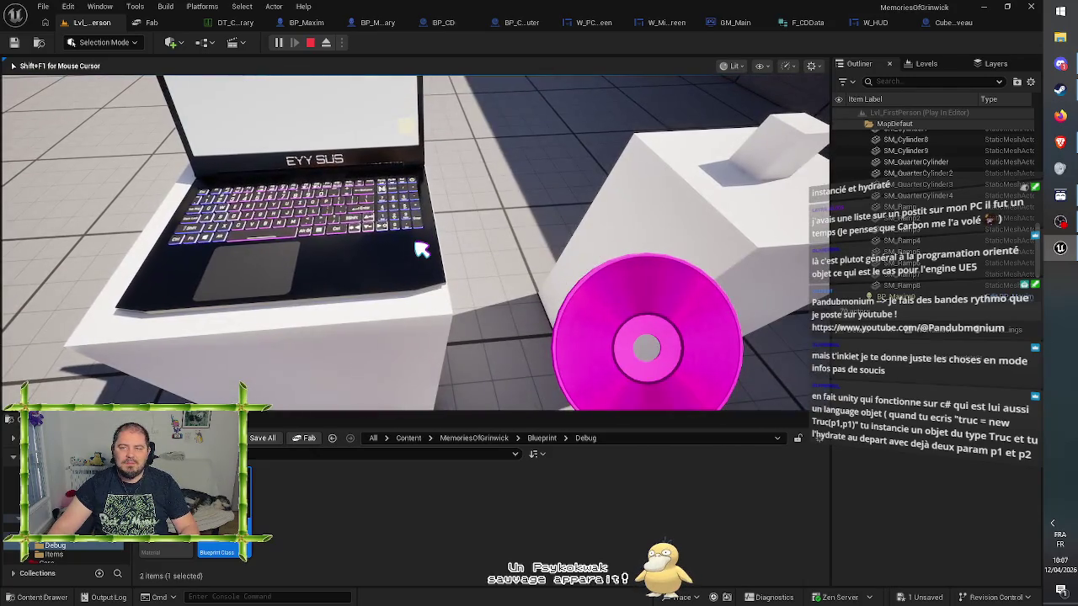
pyautogui.click(422, 249)
pyautogui.press('s')
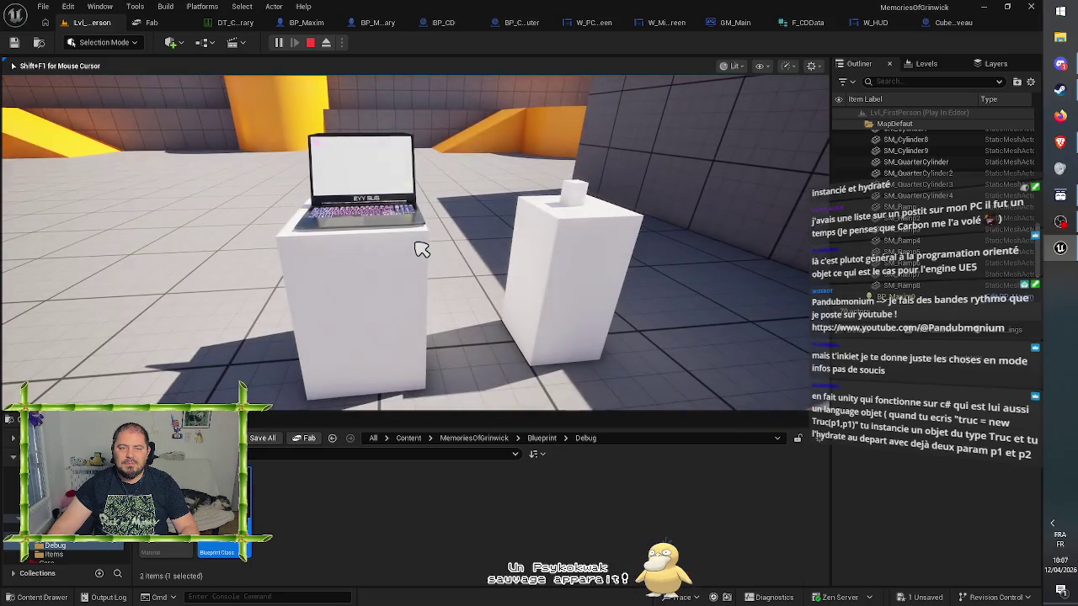
pyautogui.press('w')
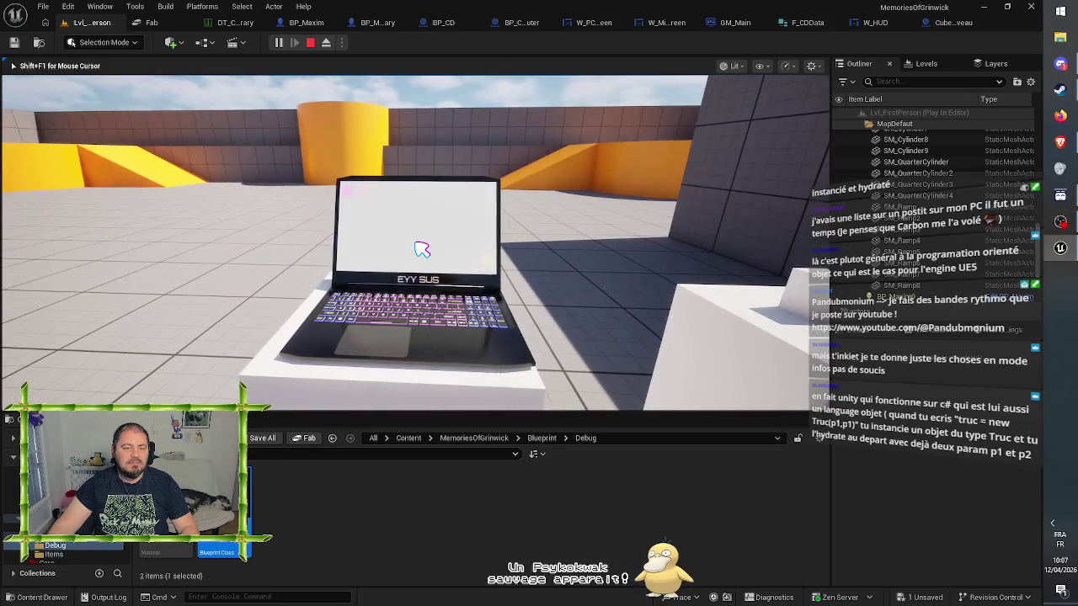
pyautogui.press('s')
pyautogui.press('d')
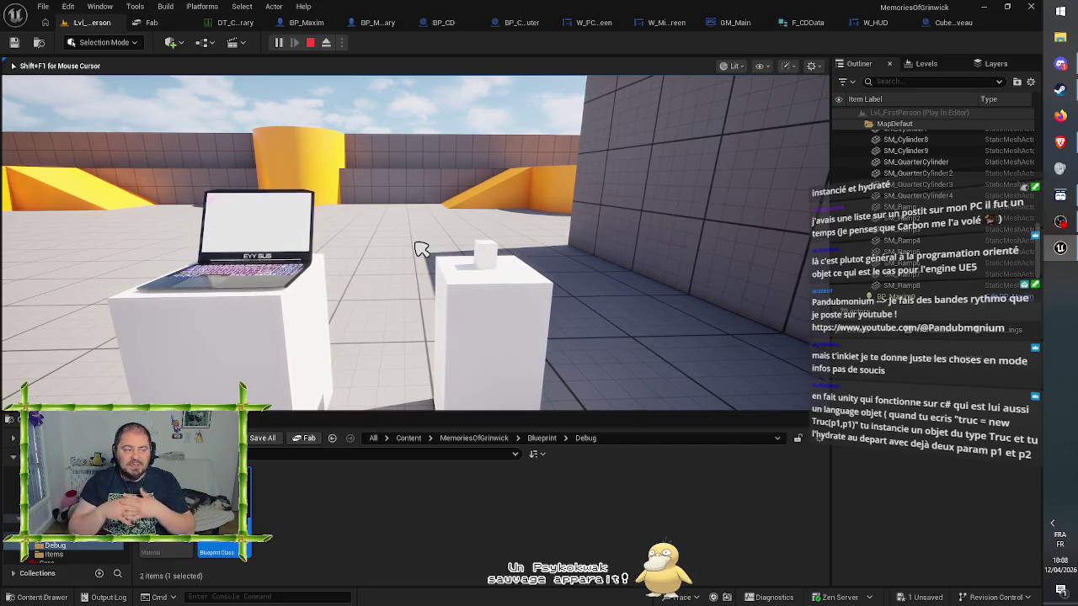
# Stop playing and inspect the Accessed None errors in the Message Log
pyautogui.press('Escape')
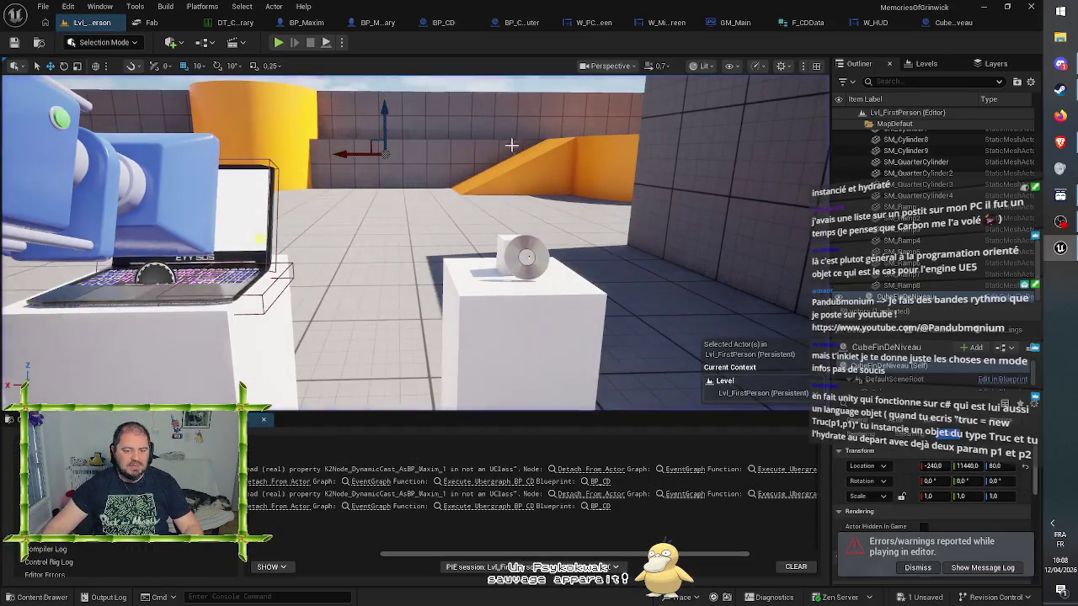
pyautogui.click(507, 459)
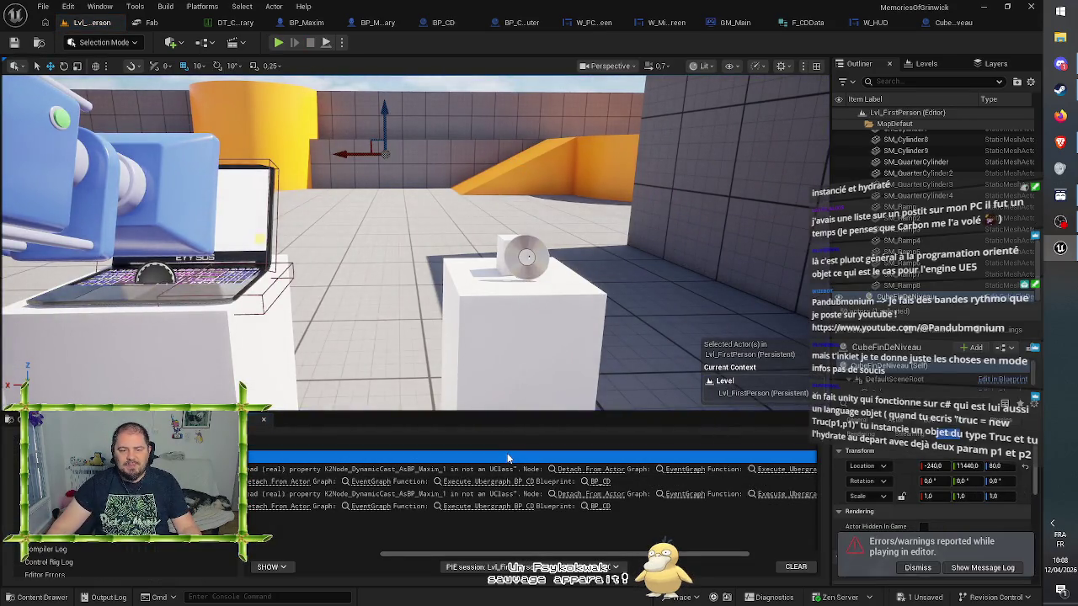
pyautogui.moveTo(468, 554); pyautogui.dragTo(311, 547)
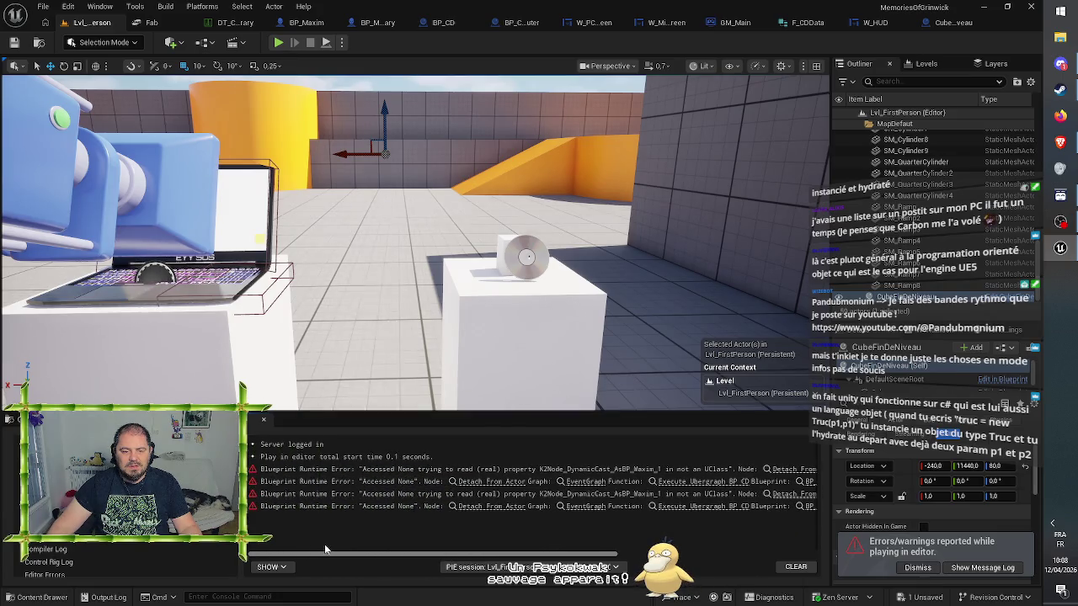
pyautogui.moveTo(357, 548); pyautogui.dragTo(461, 551)
# Follow the Detach From Actor error to BP_CD's Cast To BP_Maxim and OnDropped logic, then return to Lvl_FirstPerson
pyautogui.click(619, 494)
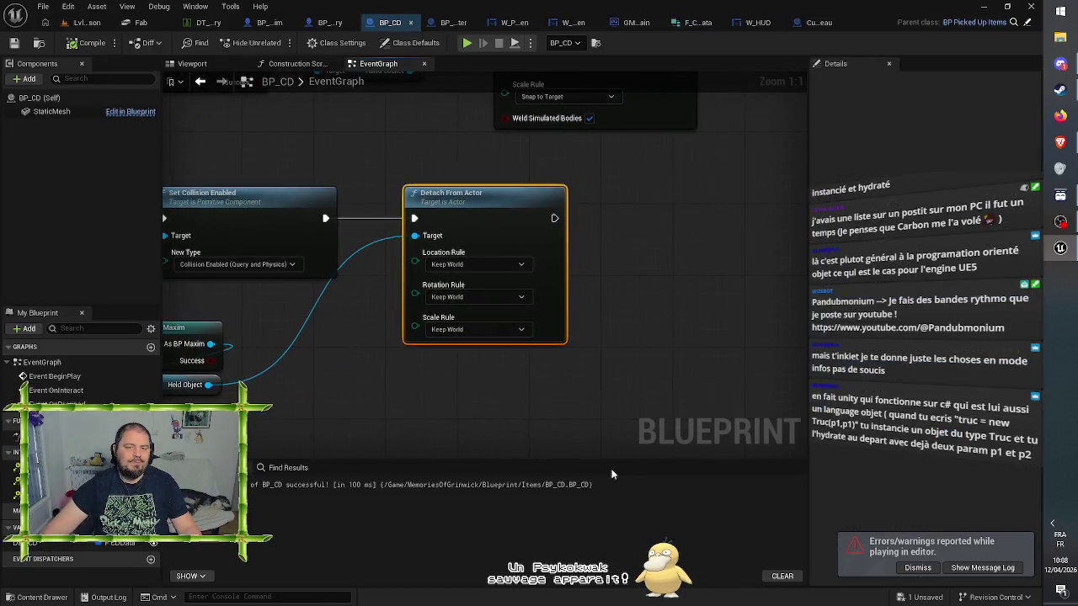
pyautogui.moveTo(398, 406); pyautogui.dragTo(544, 343)
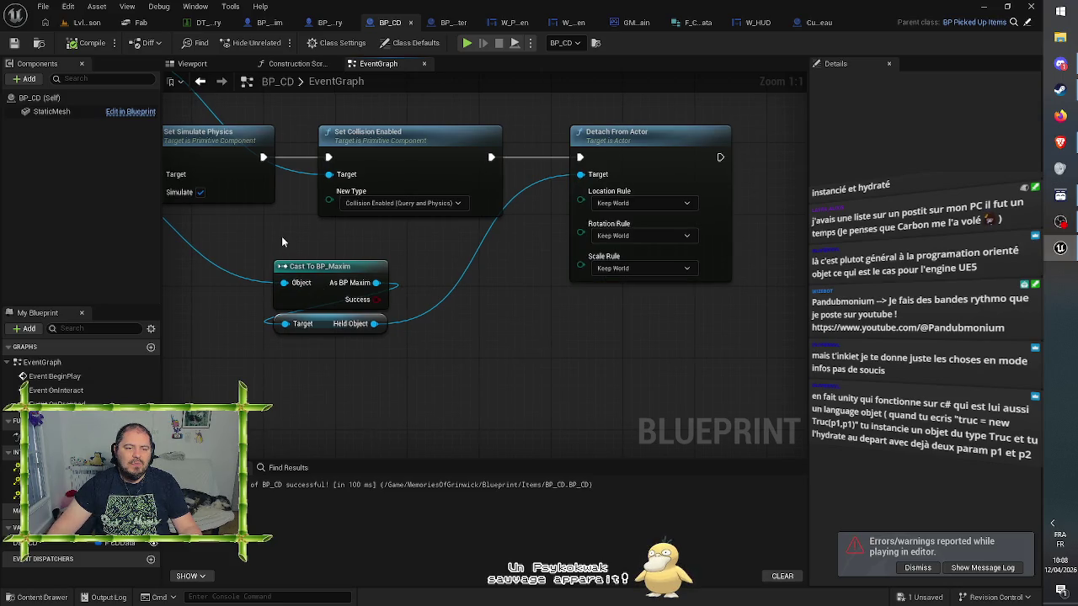
pyautogui.moveTo(288, 239)
pyautogui.mouseDown()
pyautogui.moveTo(773, 261)
pyautogui.moveTo(567, 285)
pyautogui.mouseUp()
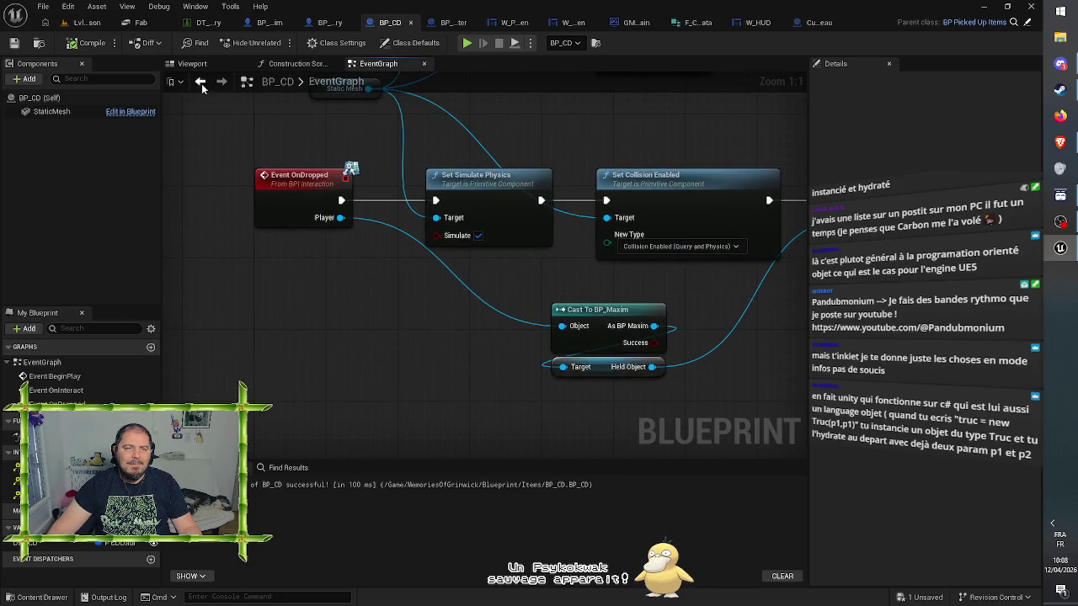
pyautogui.click(84, 22)
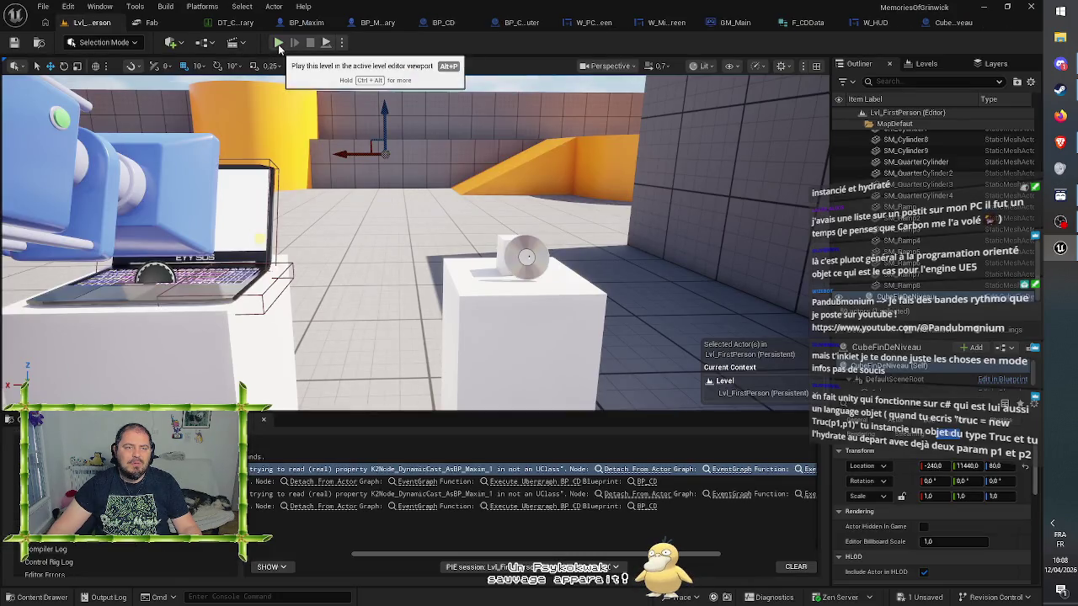
# Start a play session, walk up to the pedestals and pink disc, then stop
pyautogui.click(279, 44)
pyautogui.press('w')
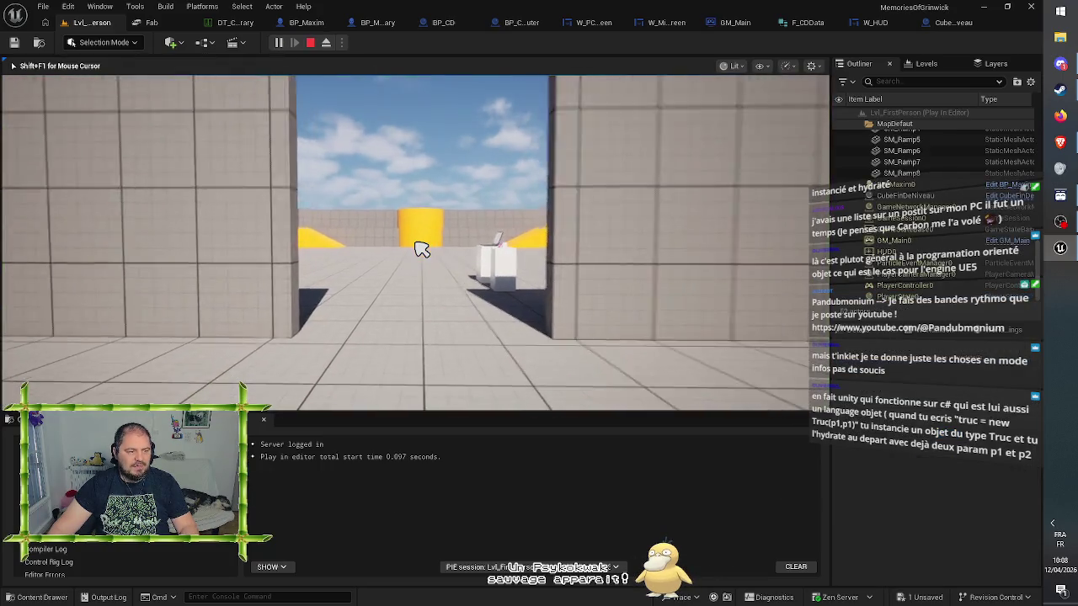
pyautogui.press('w')
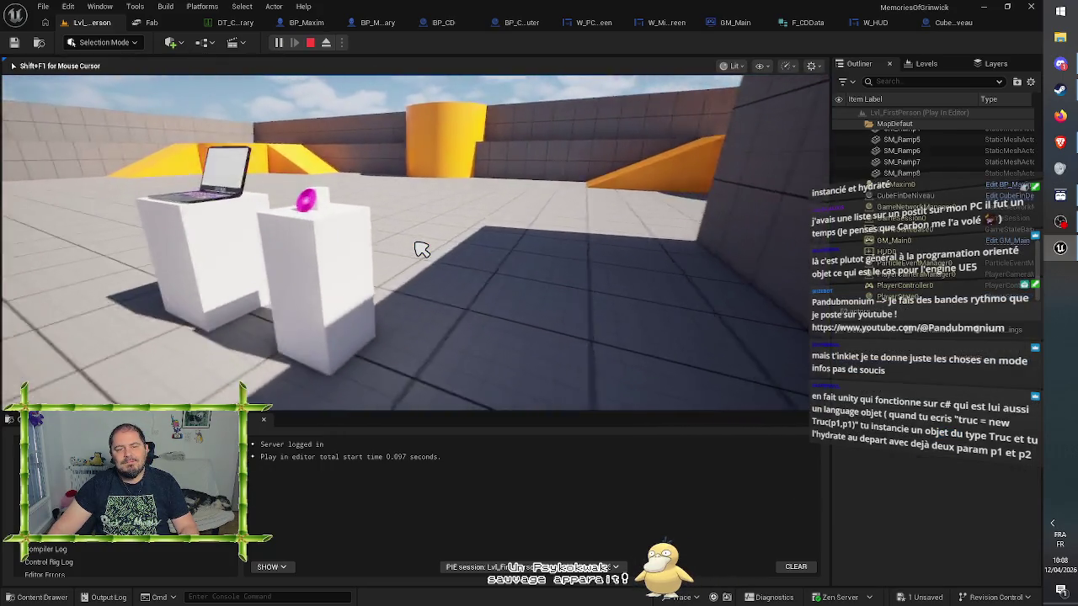
pyautogui.press('w')
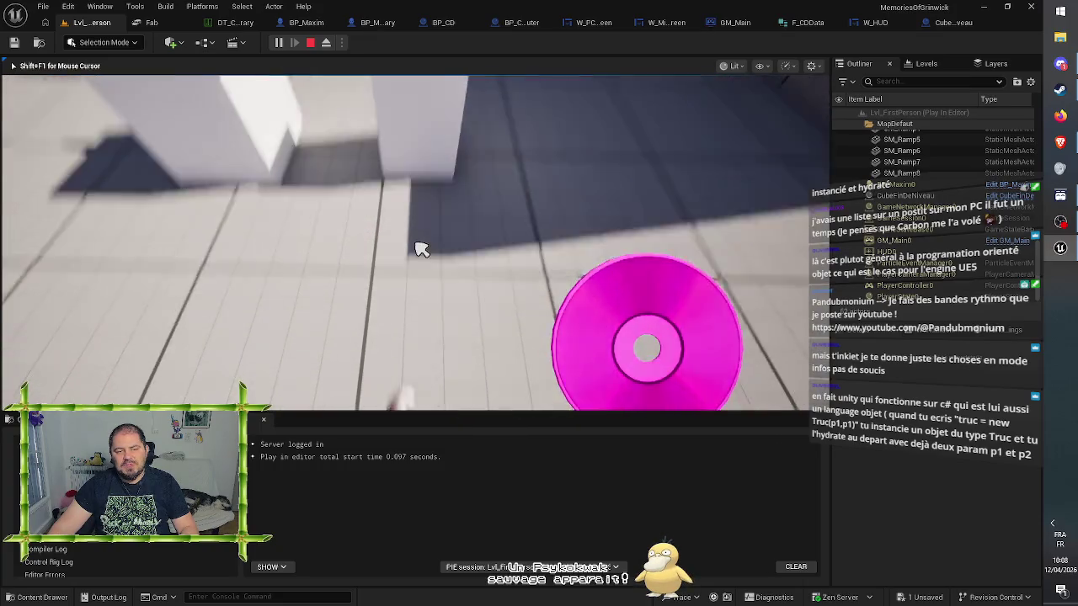
pyautogui.press('Escape')
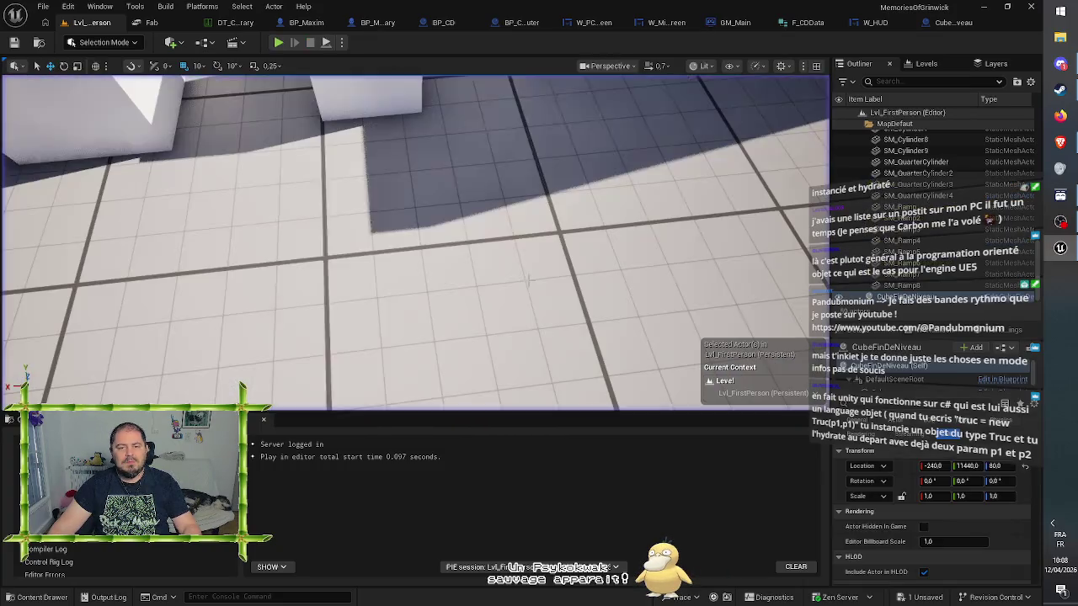
# Play again, pick up the pink disc, eject it via the laptop's Eject CD icon, and stop
pyautogui.click(282, 42)
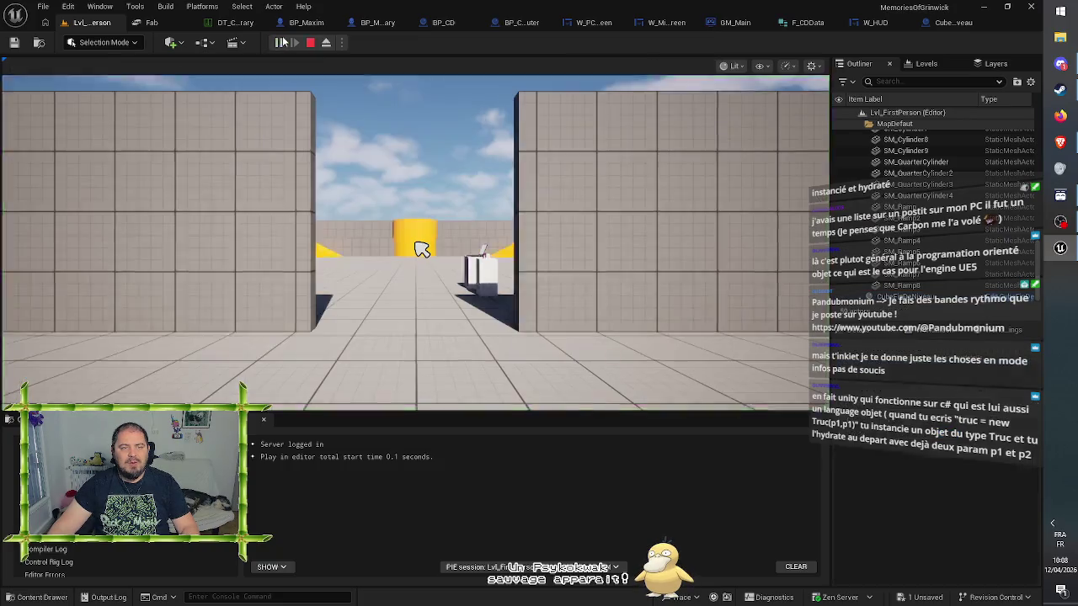
pyautogui.press('w')
pyautogui.press('w')
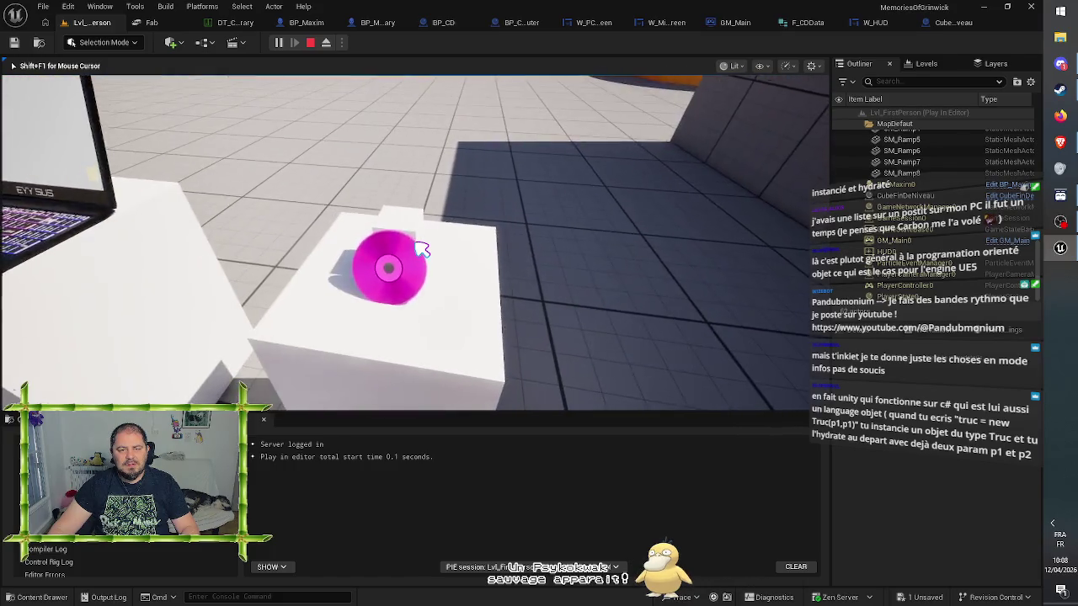
pyautogui.press('e')
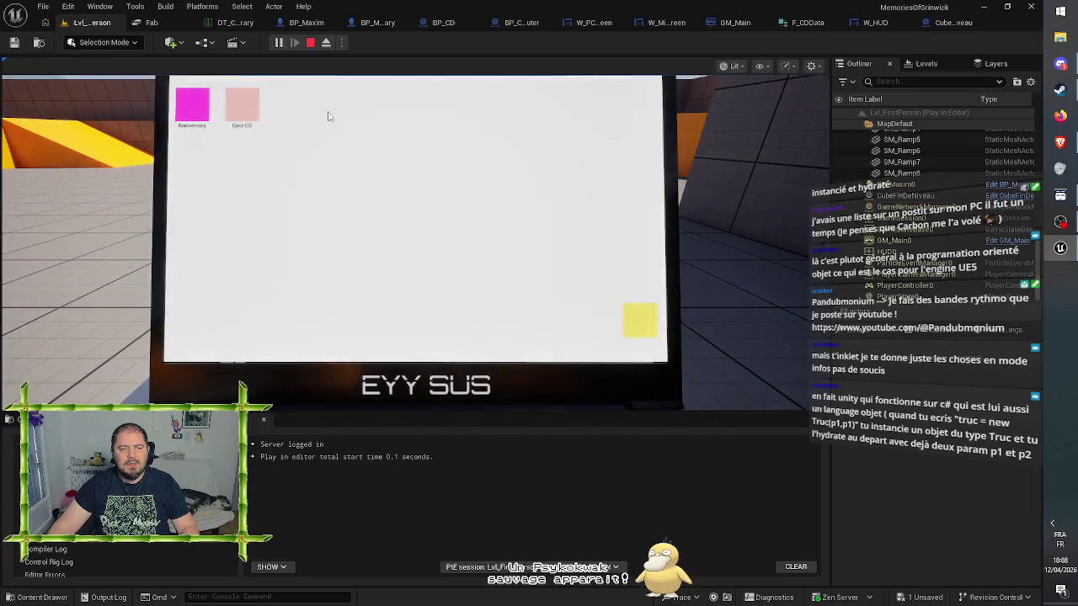
pyautogui.click(424, 205)
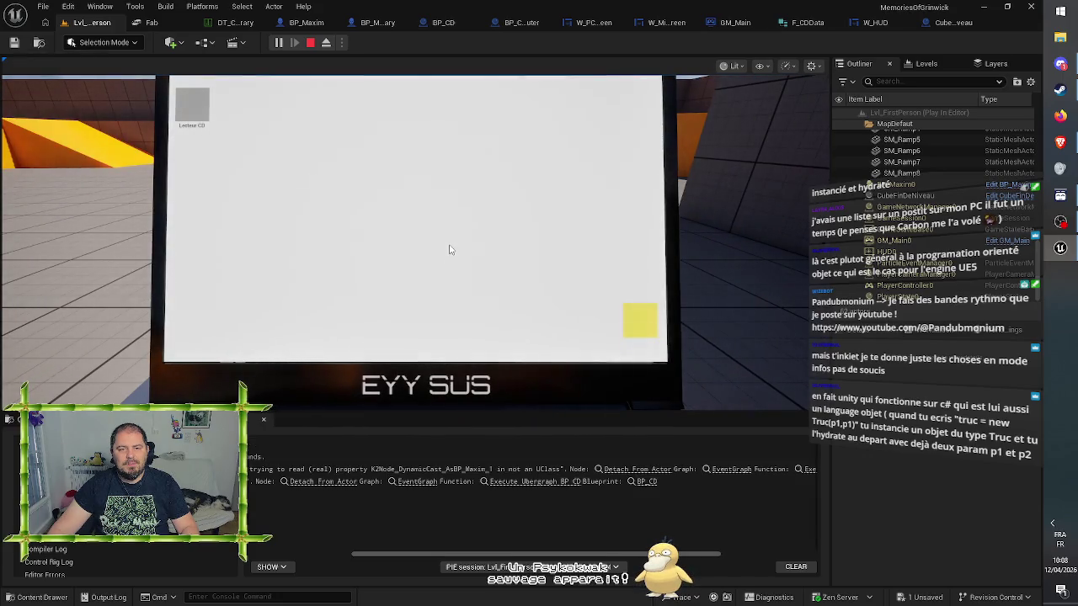
pyautogui.click(553, 294)
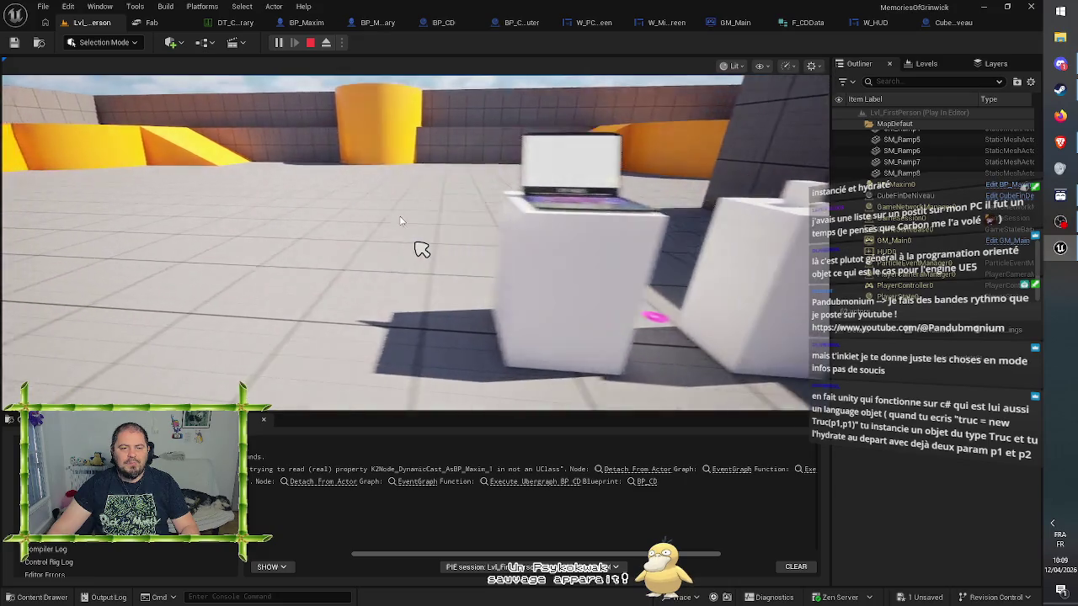
pyautogui.click(447, 269)
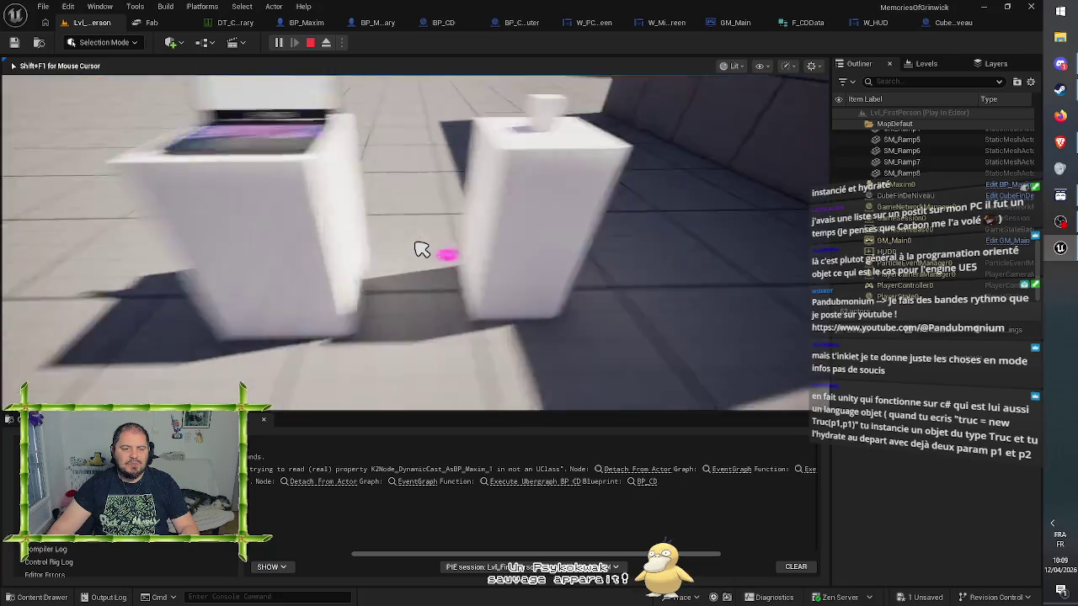
pyautogui.press('Escape')
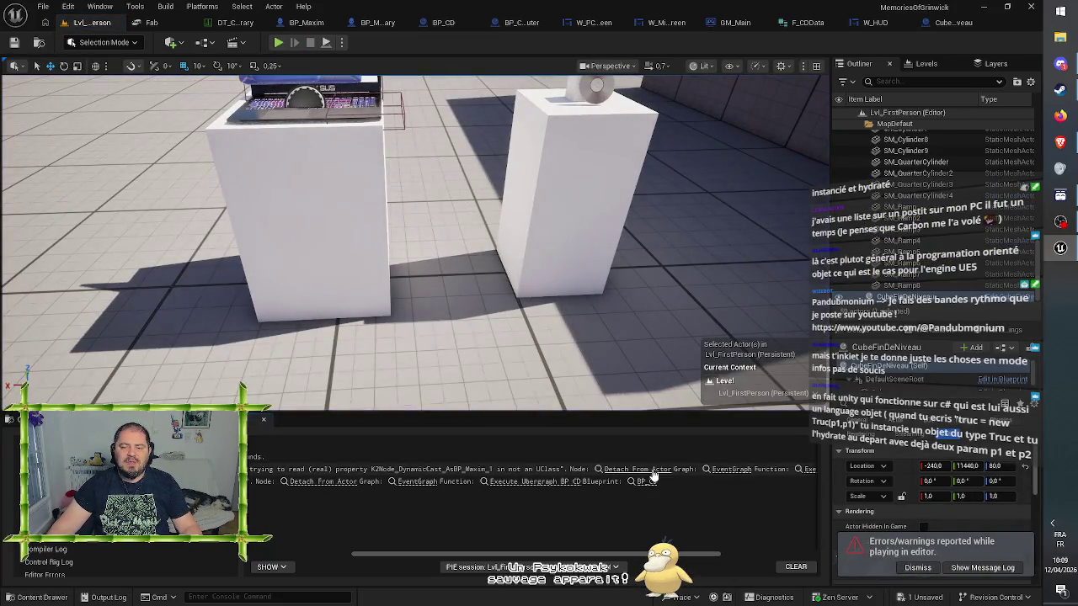
# Jump to BP_CD's Detach From Actor node, then review W_HUD's UpdateCursor graph
pyautogui.click(651, 469)
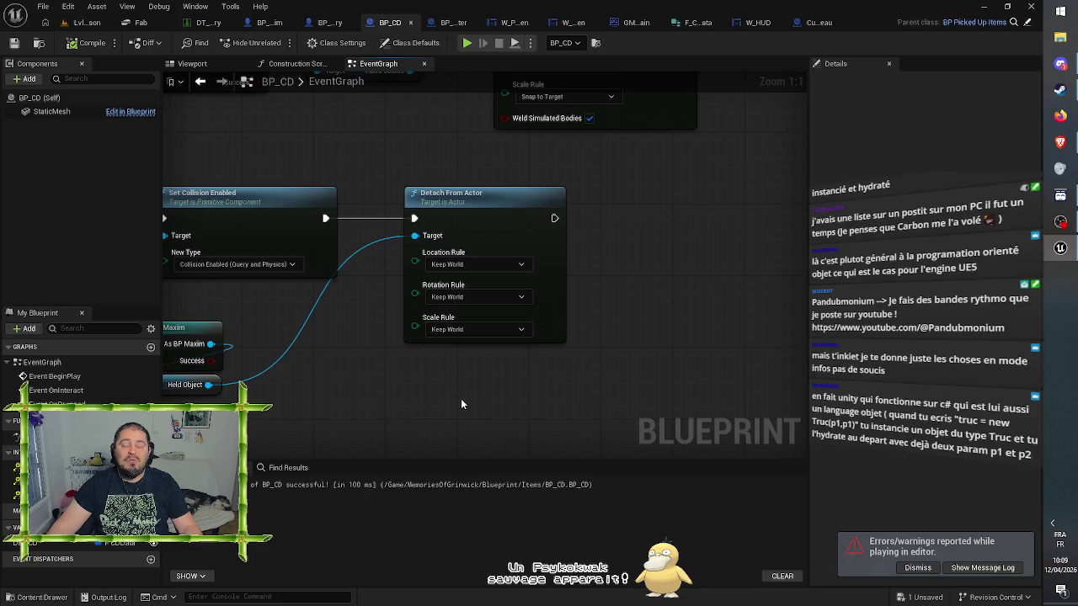
pyautogui.click(756, 24)
pyautogui.moveTo(671, 225)
pyautogui.mouseDown()
pyautogui.moveTo(878, 263)
pyautogui.moveTo(872, 280)
pyautogui.moveTo(598, 265)
pyautogui.mouseUp()
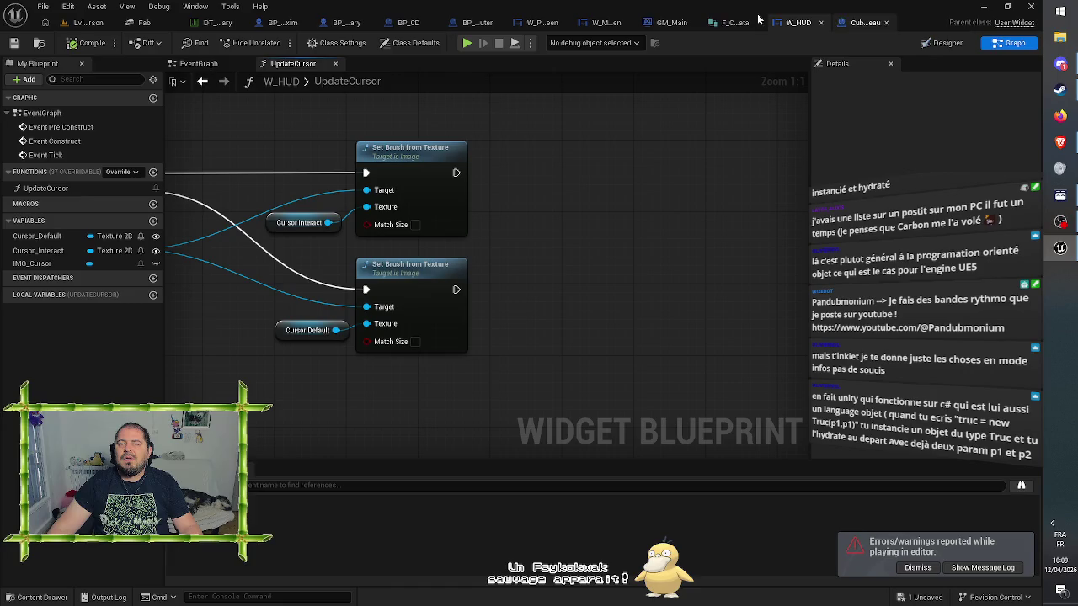
# Look over the W_MinigameScreen and W_PCScreen graphs, then bring up BP_Computer
pyautogui.click(600, 23)
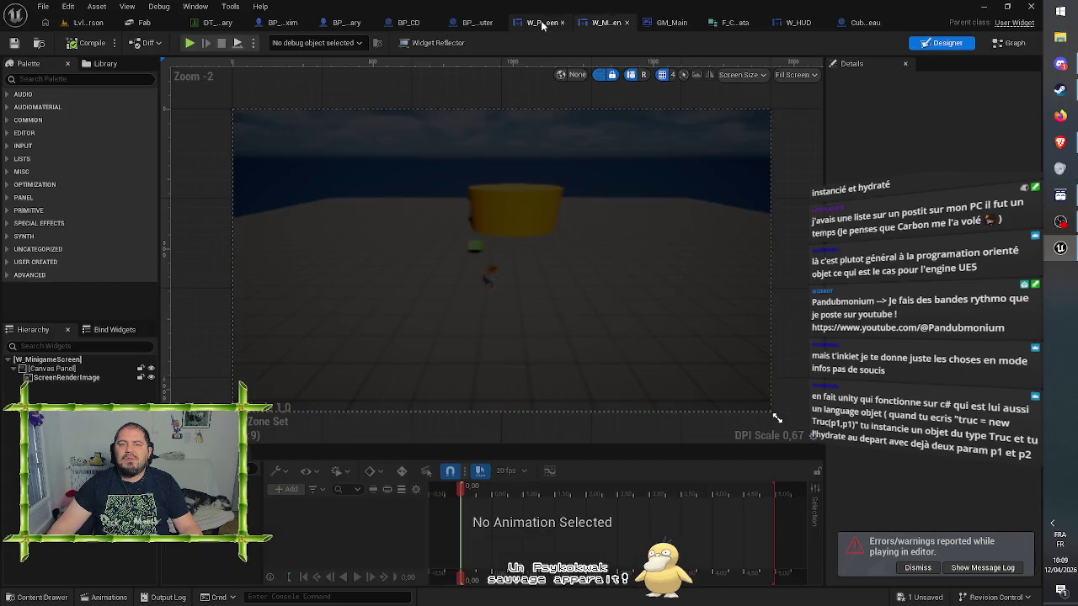
pyautogui.click(541, 22)
pyautogui.scroll(-2, 480, 143)
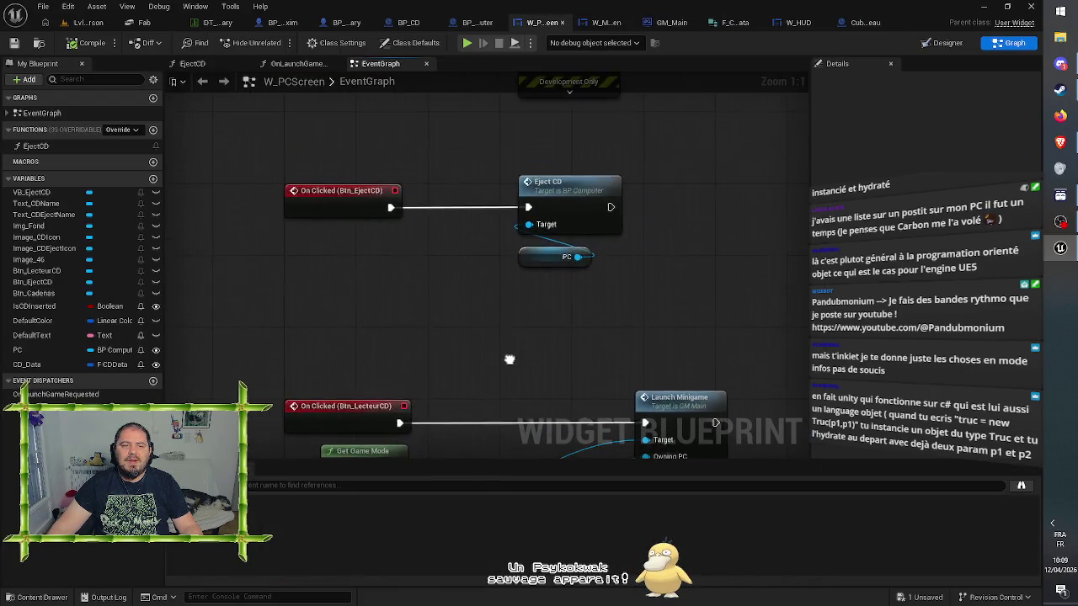
pyautogui.scroll(2, 423, 260)
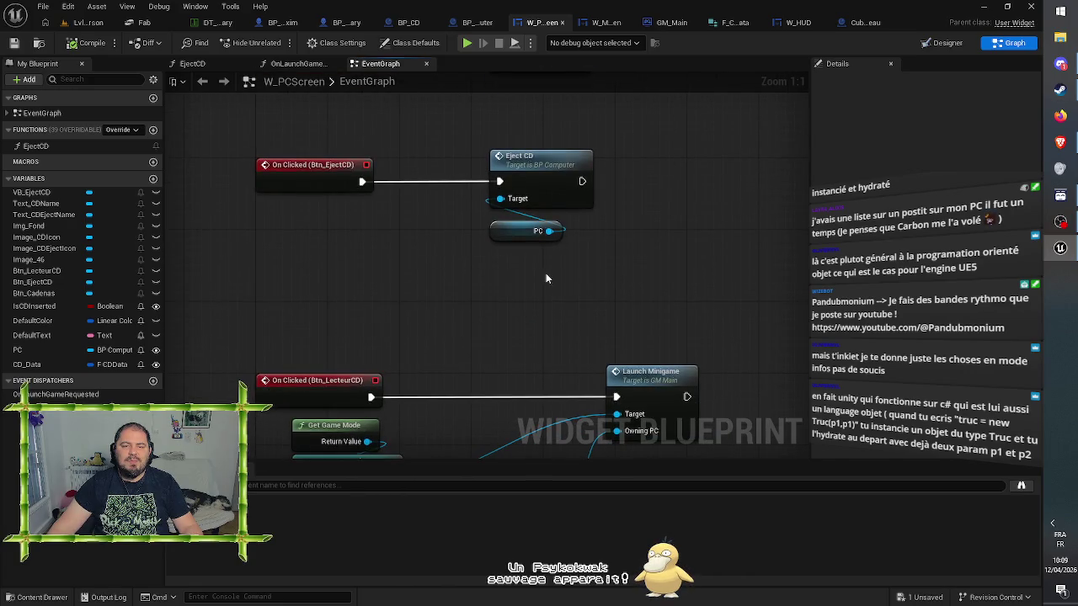
pyautogui.click(503, 235)
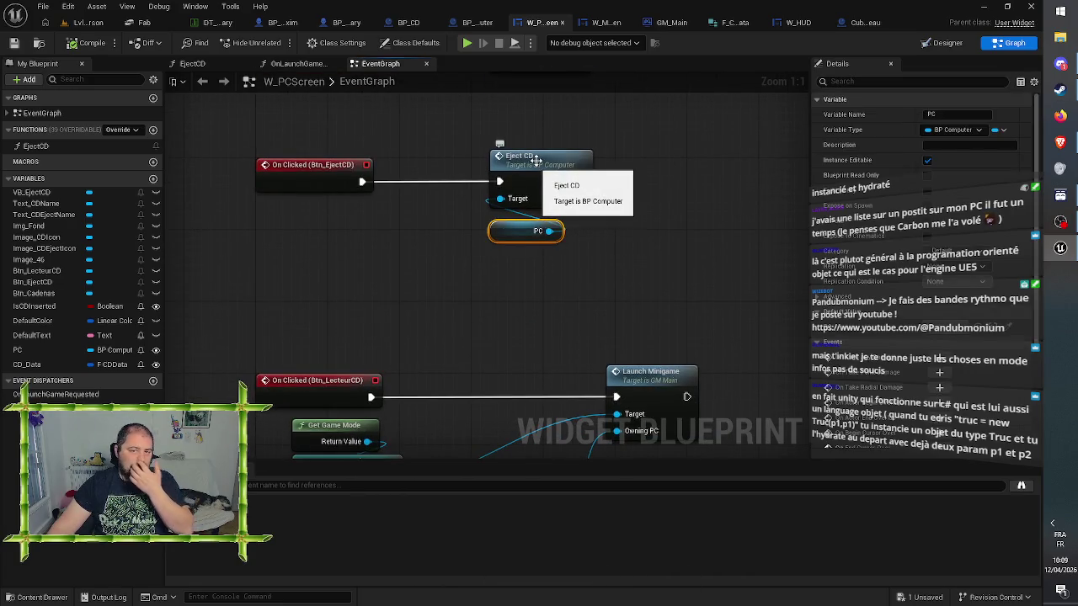
pyautogui.click(654, 123)
pyautogui.click(465, 22)
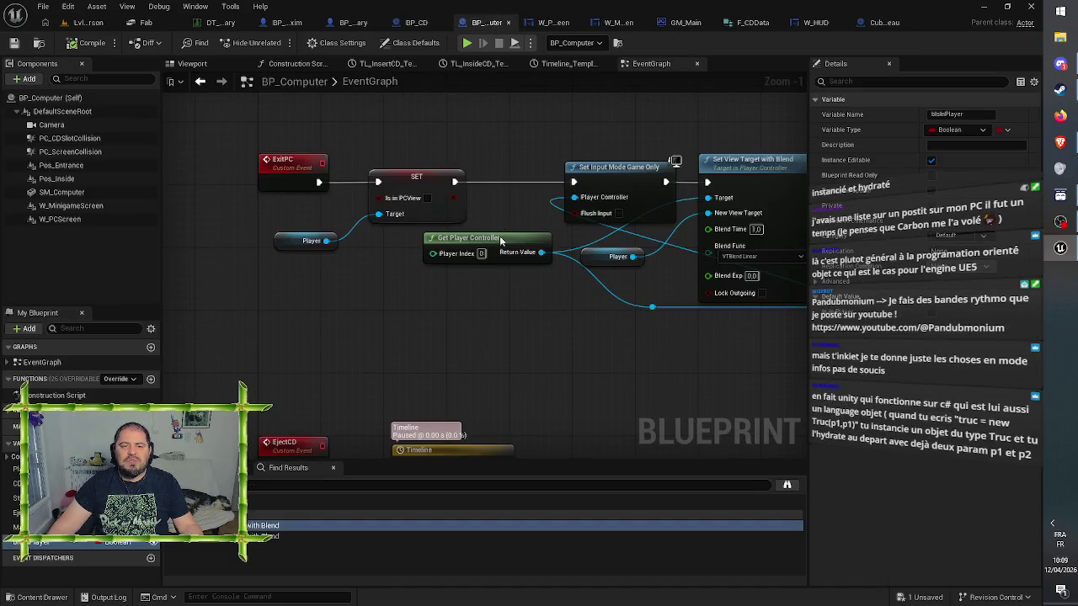
# Pan BP_Computer's graph from the EjectCD timeline to On Dropped, moving Static Mesh off the Player input
pyautogui.moveTo(566, 393); pyautogui.dragTo(552, 137)
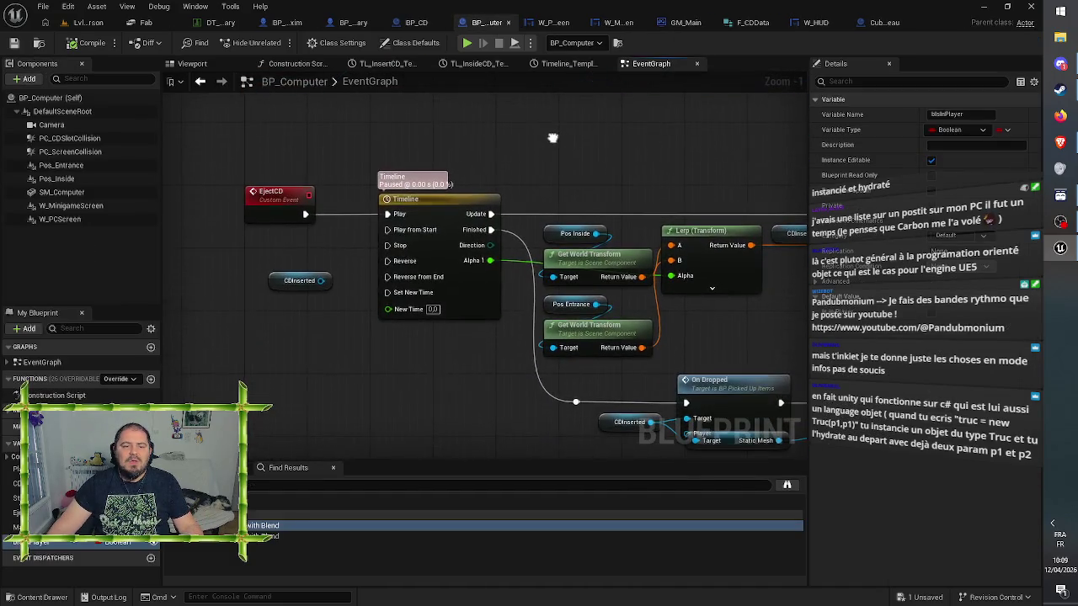
pyautogui.moveTo(653, 171)
pyautogui.mouseDown()
pyautogui.moveTo(588, 147)
pyautogui.moveTo(596, 135)
pyautogui.moveTo(474, 133)
pyautogui.moveTo(467, 116)
pyautogui.mouseUp()
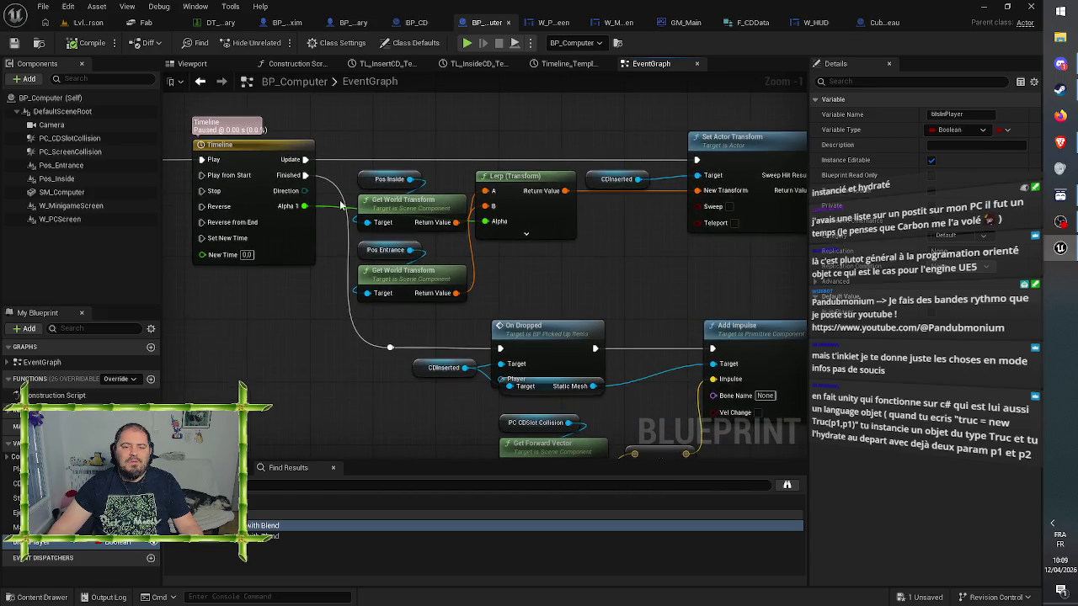
pyautogui.moveTo(629, 295); pyautogui.dragTo(499, 195)
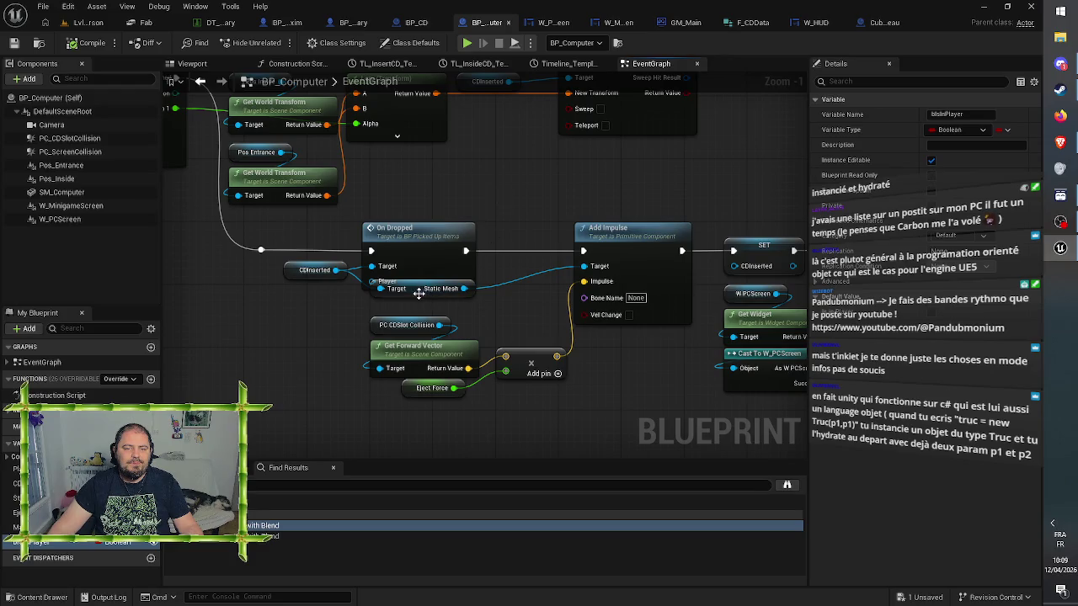
pyautogui.moveTo(416, 299); pyautogui.dragTo(416, 304)
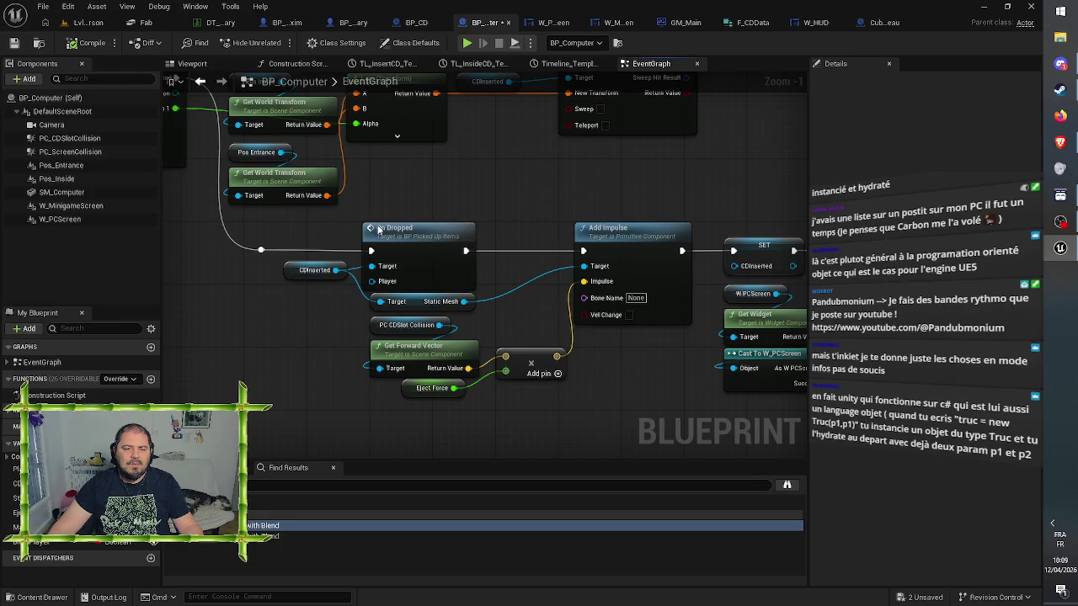
pyautogui.moveTo(299, 326); pyautogui.dragTo(344, 333)
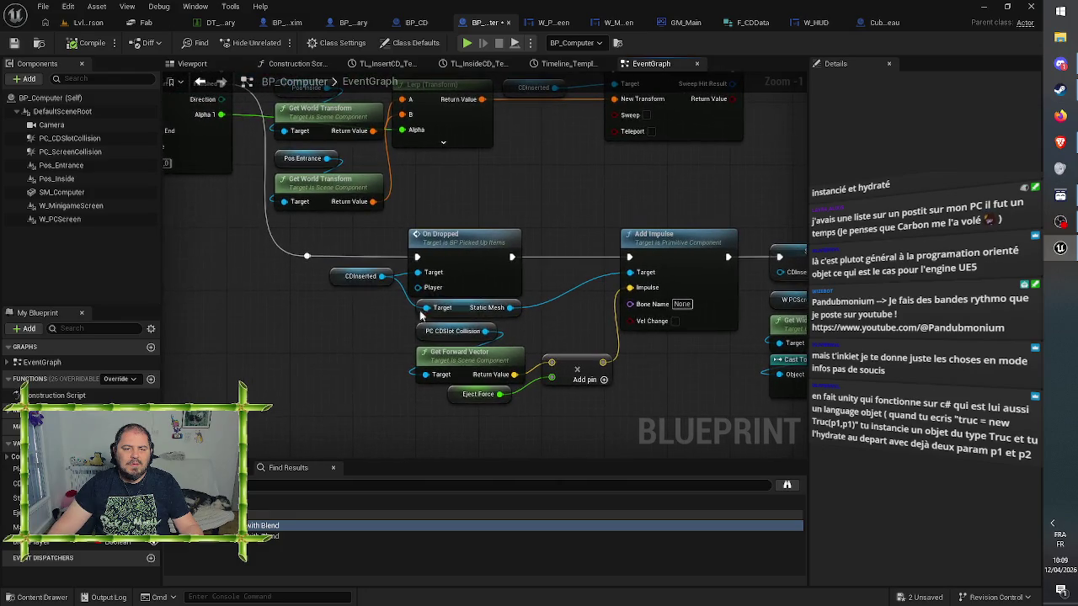
pyautogui.click(442, 245)
pyautogui.click(477, 193)
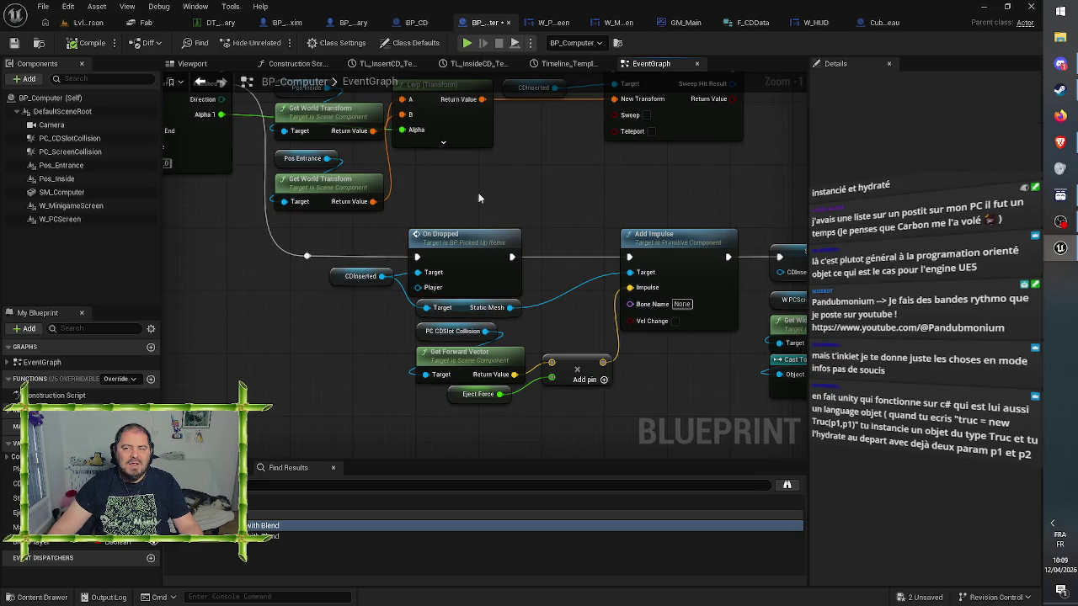
pyautogui.moveTo(478, 193)
pyautogui.mouseDown()
pyautogui.moveTo(511, 180)
pyautogui.moveTo(780, 165)
pyautogui.moveTo(551, 160)
pyautogui.mouseUp()
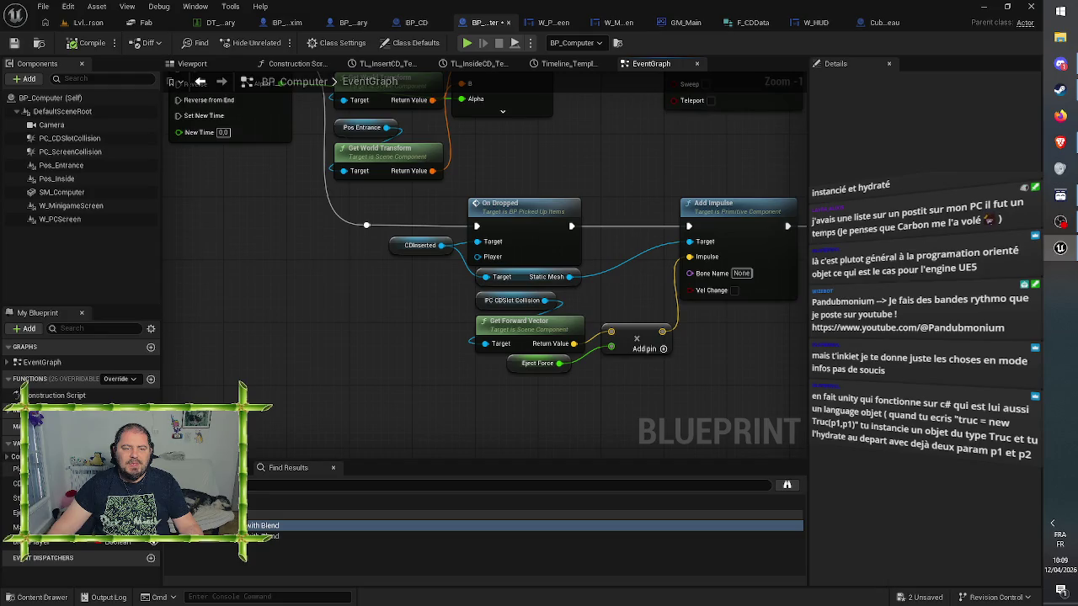
# Feed a Player variable getter into On Dropped's Player input, then save and compile BP_Computer
pyautogui.moveTo(17, 469); pyautogui.dragTo(274, 409)
pyautogui.moveTo(323, 325)
pyautogui.mouseDown()
pyautogui.moveTo(343, 287)
pyautogui.moveTo(372, 286)
pyautogui.mouseUp()
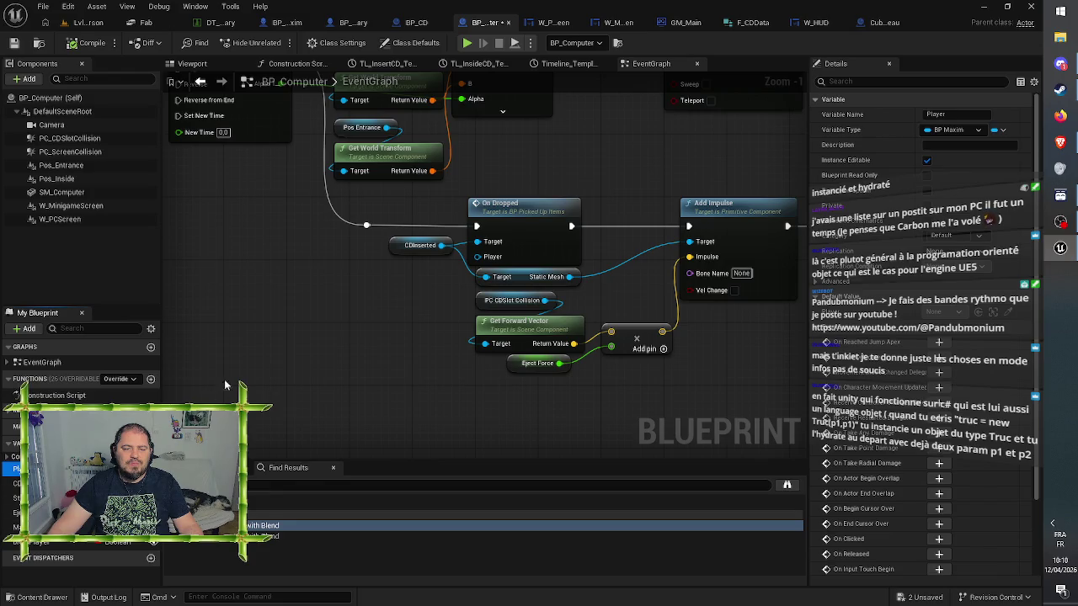
pyautogui.moveTo(224, 379)
pyautogui.mouseDown()
pyautogui.moveTo(383, 299)
pyautogui.moveTo(376, 286)
pyautogui.moveTo(459, 291)
pyautogui.moveTo(478, 257)
pyautogui.mouseUp()
pyautogui.click(421, 301)
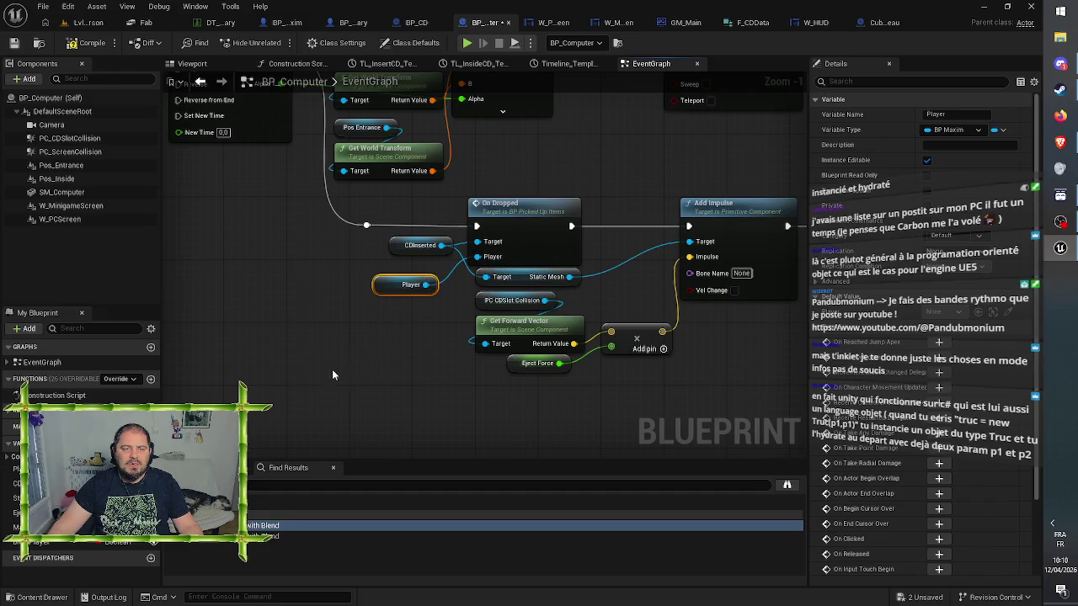
pyautogui.click(13, 43)
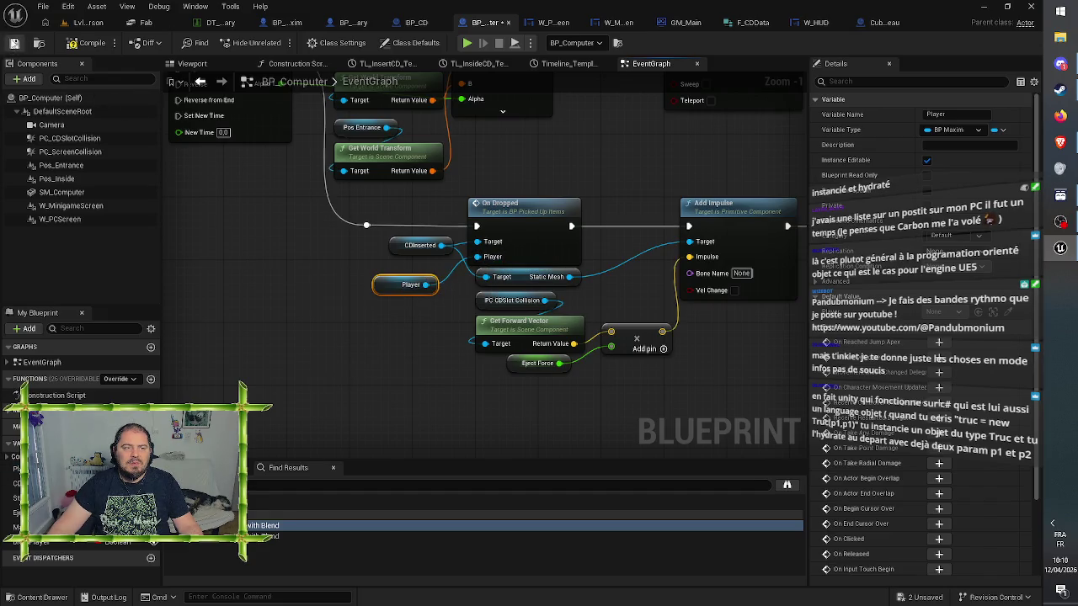
pyautogui.click(91, 43)
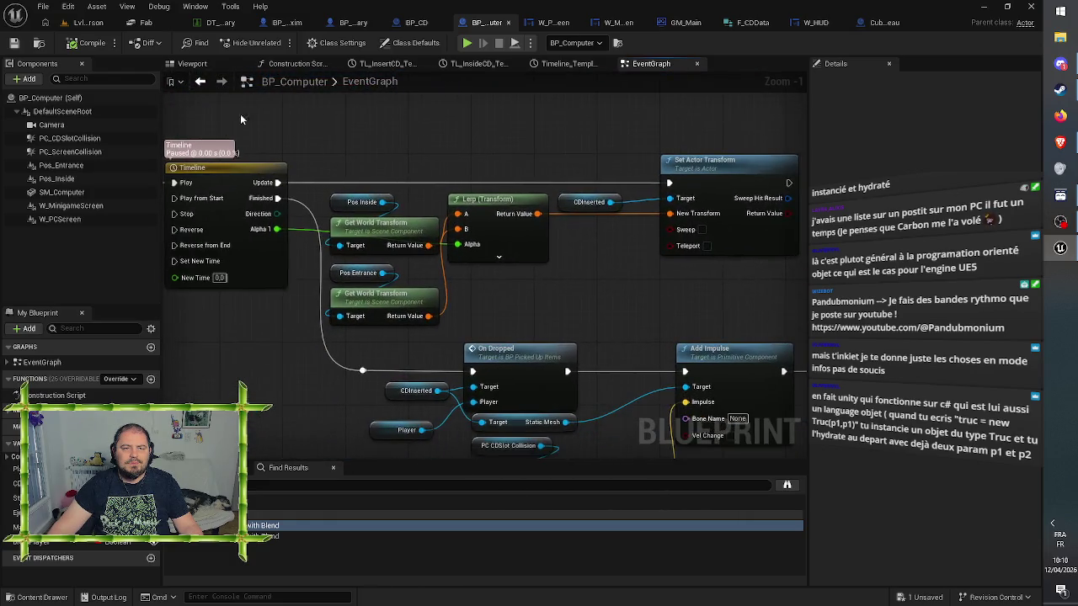
# Play the level up to the laptop's desktop, then jump to BP_Computer's On Dropped node
pyautogui.click(89, 23)
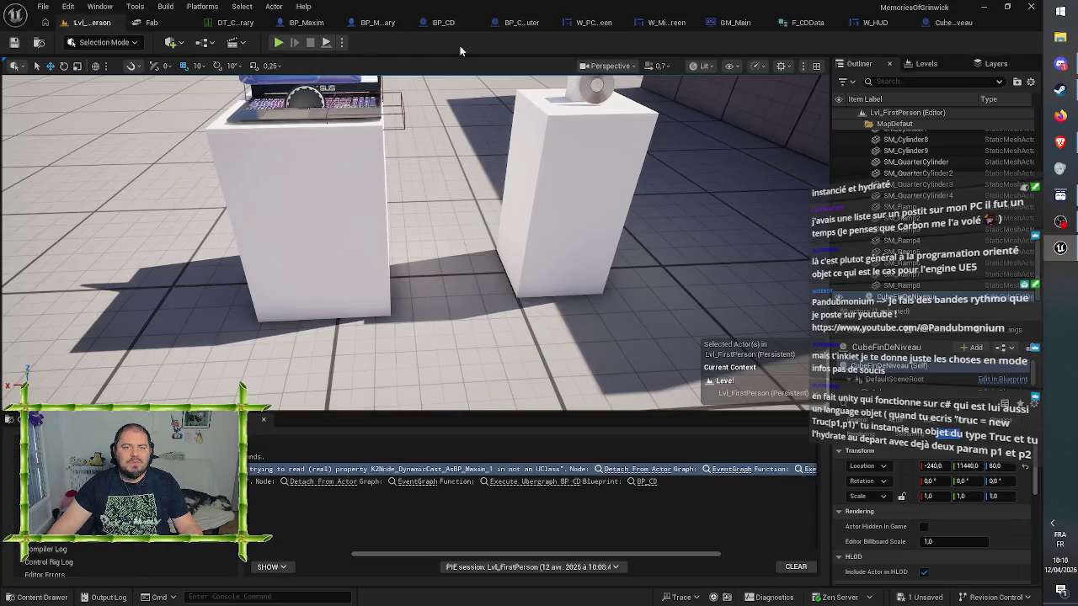
pyautogui.click(278, 42)
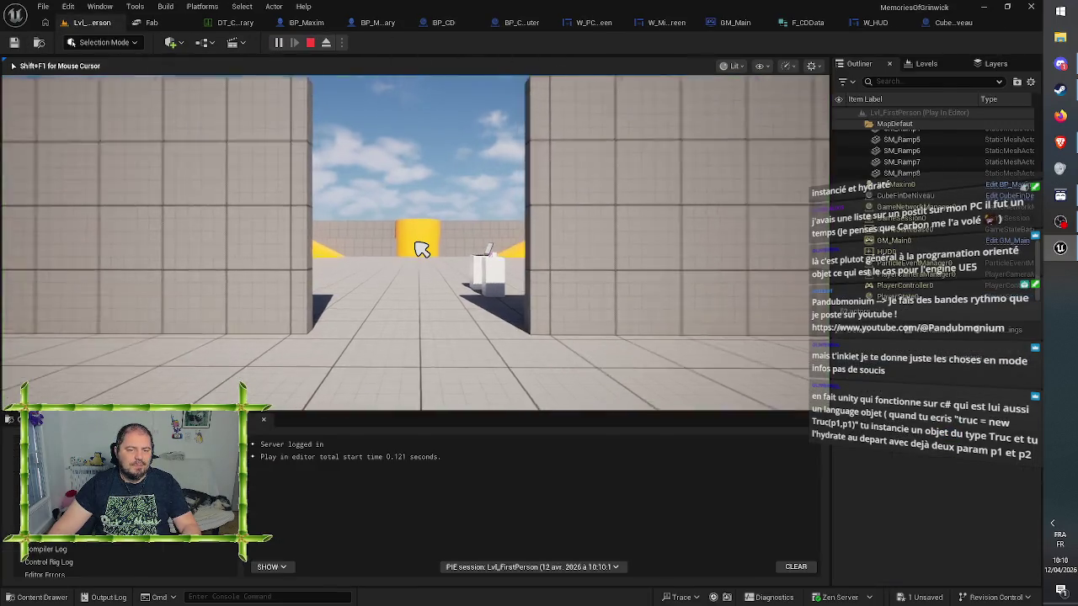
pyautogui.press('w')
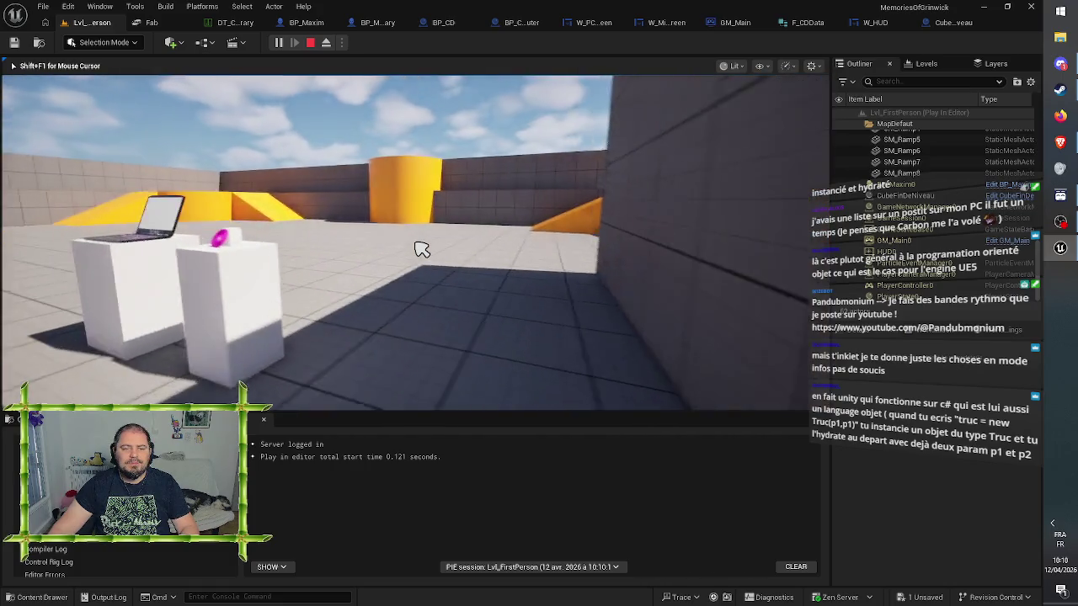
pyautogui.press('w')
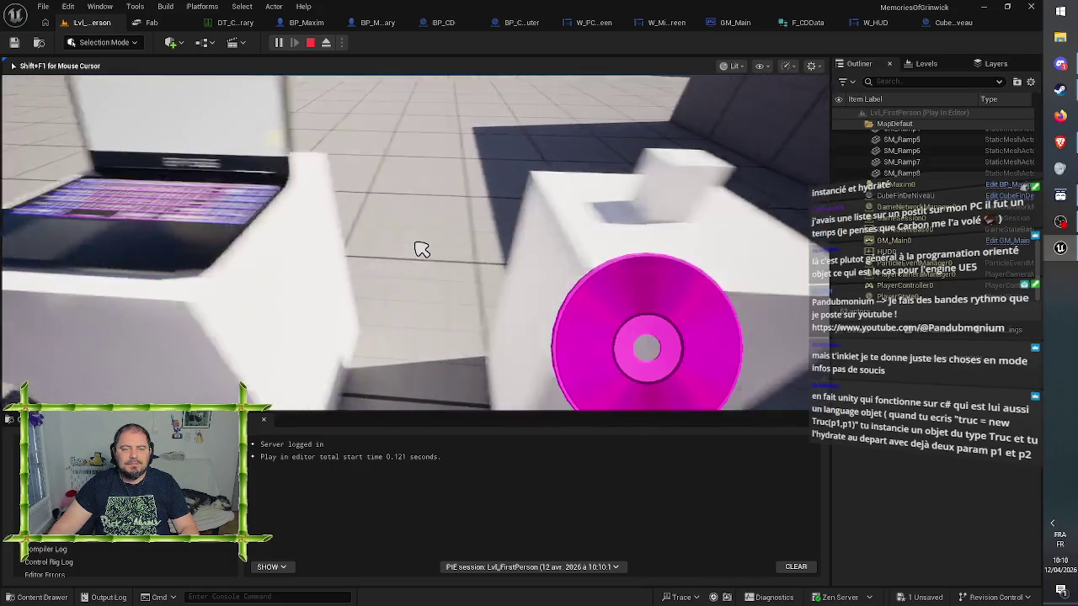
pyautogui.press('s')
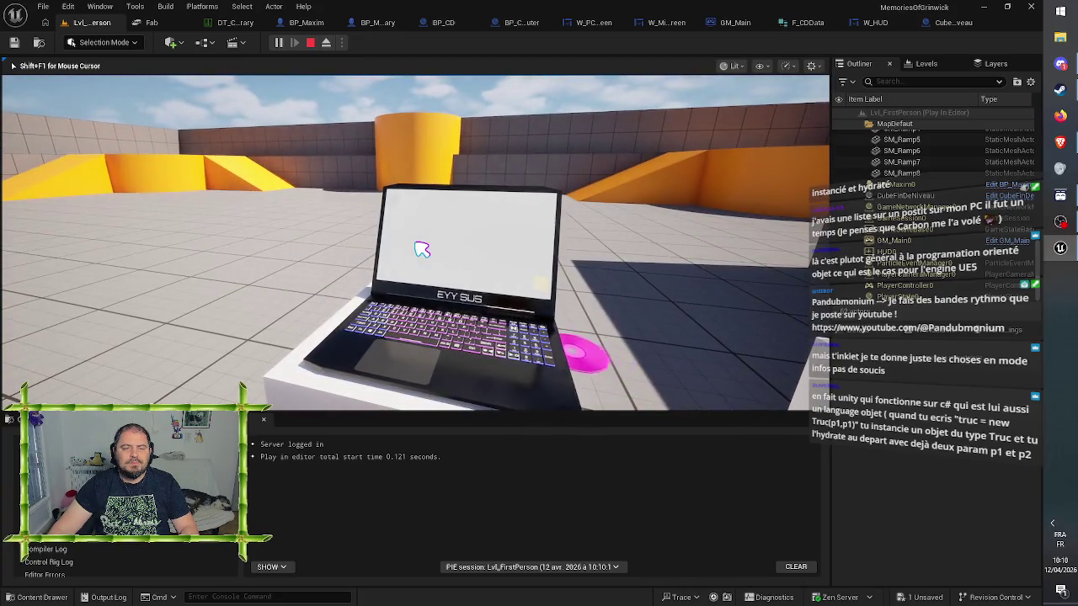
pyautogui.click(421, 249)
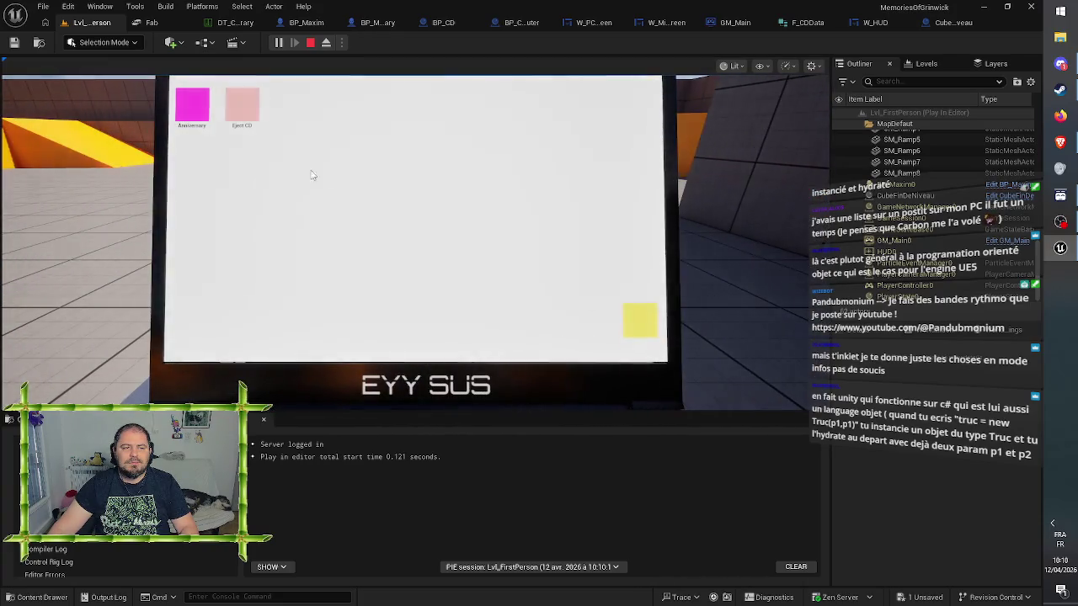
pyautogui.click(242, 106)
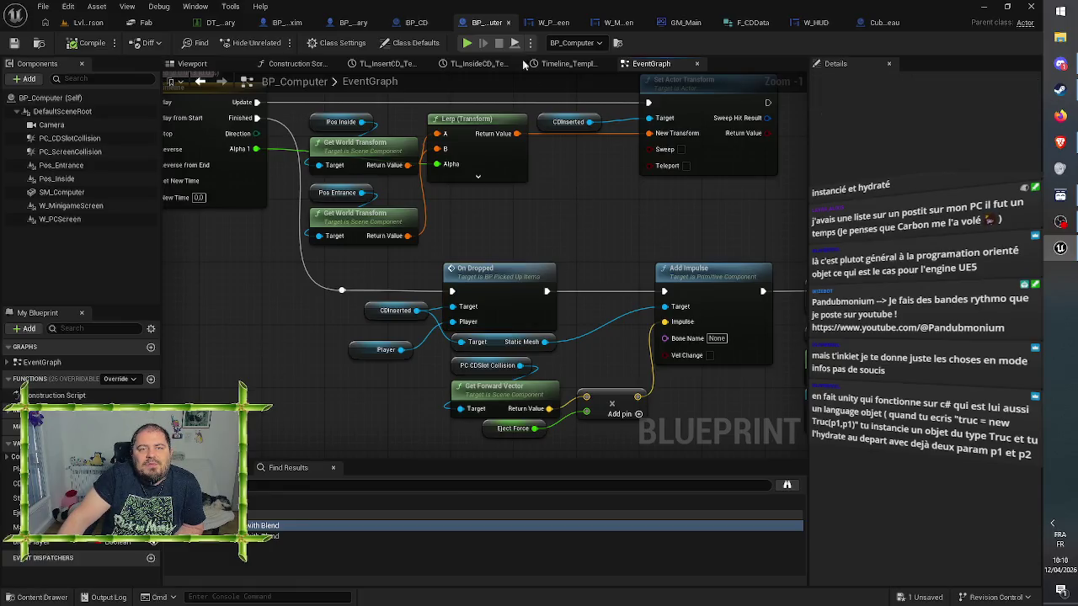
# Pan BP_Maxim's graph through IA_Clic, IA_Drop and IA_Interaction to the Held Object SET, then return to the level
pyautogui.click(284, 22)
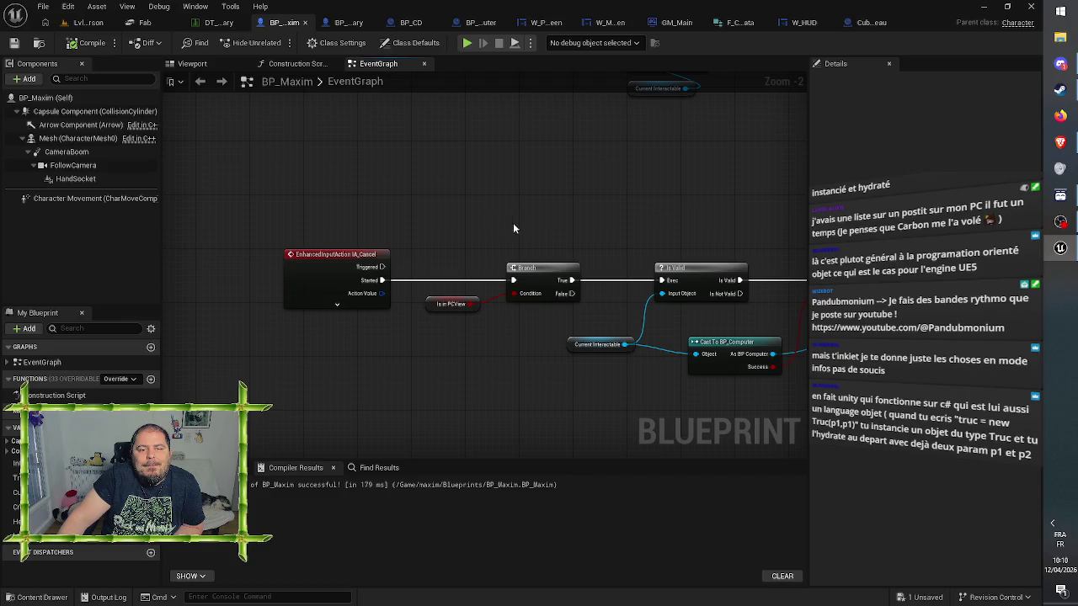
pyautogui.moveTo(513, 222)
pyautogui.mouseDown()
pyautogui.moveTo(536, 211)
pyautogui.moveTo(544, 92)
pyautogui.moveTo(548, 358)
pyautogui.moveTo(548, 217)
pyautogui.mouseUp()
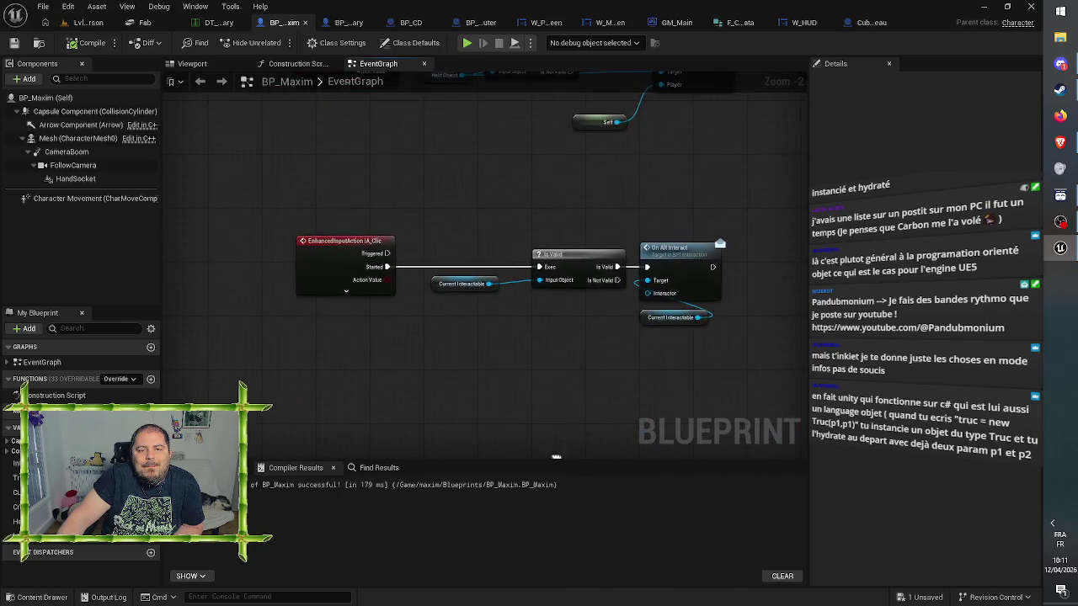
pyautogui.moveTo(469, 199); pyautogui.dragTo(505, 252)
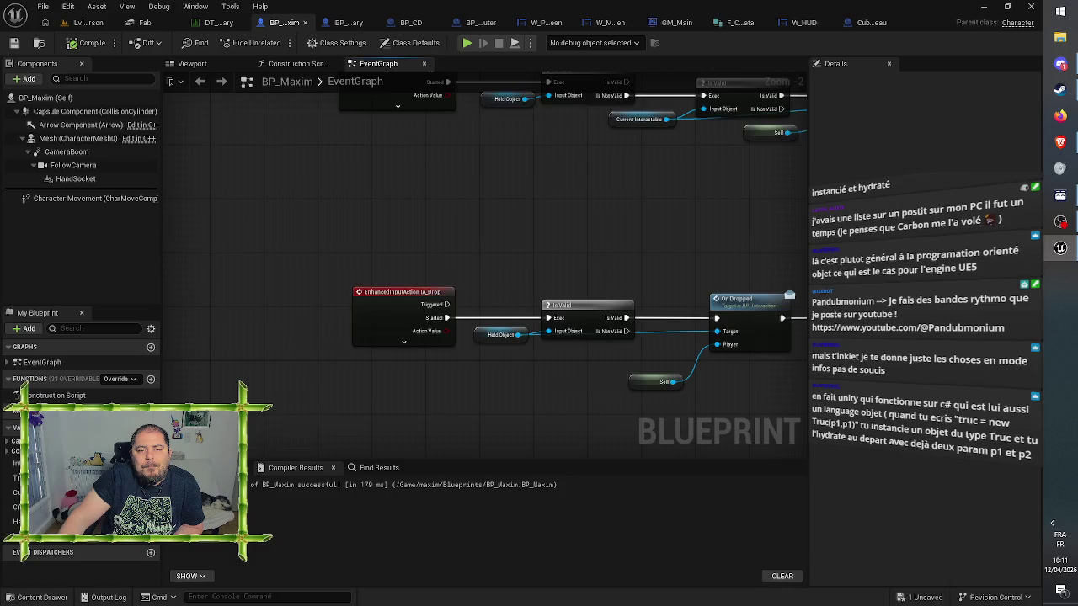
pyautogui.moveTo(593, 263); pyautogui.dragTo(376, 177)
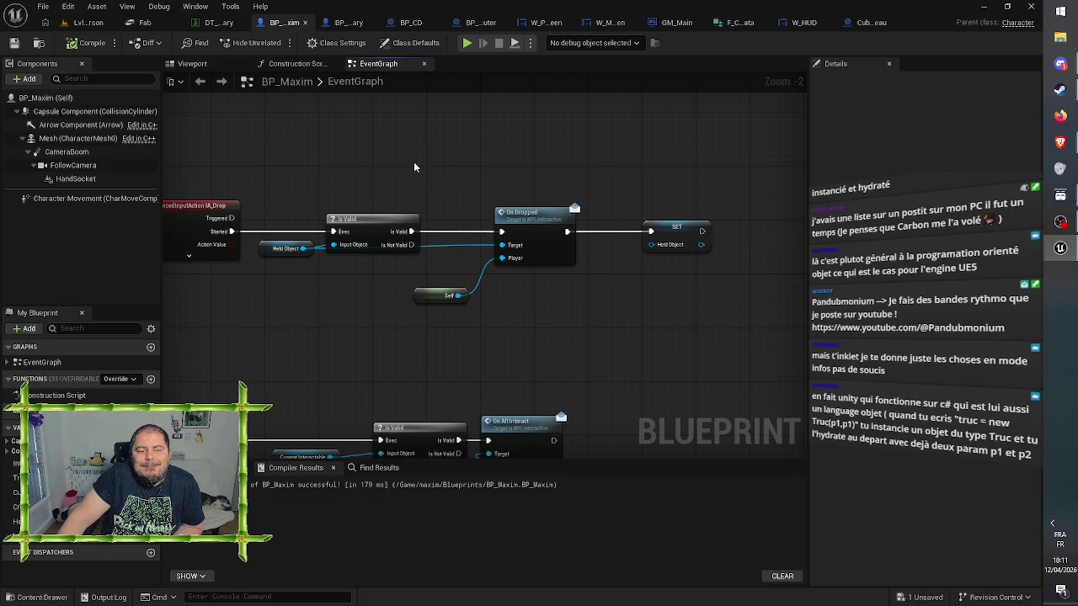
pyautogui.moveTo(414, 161)
pyautogui.mouseDown()
pyautogui.moveTo(508, 392)
pyautogui.moveTo(528, 411)
pyautogui.mouseUp()
pyautogui.moveTo(639, 367); pyautogui.dragTo(348, 360)
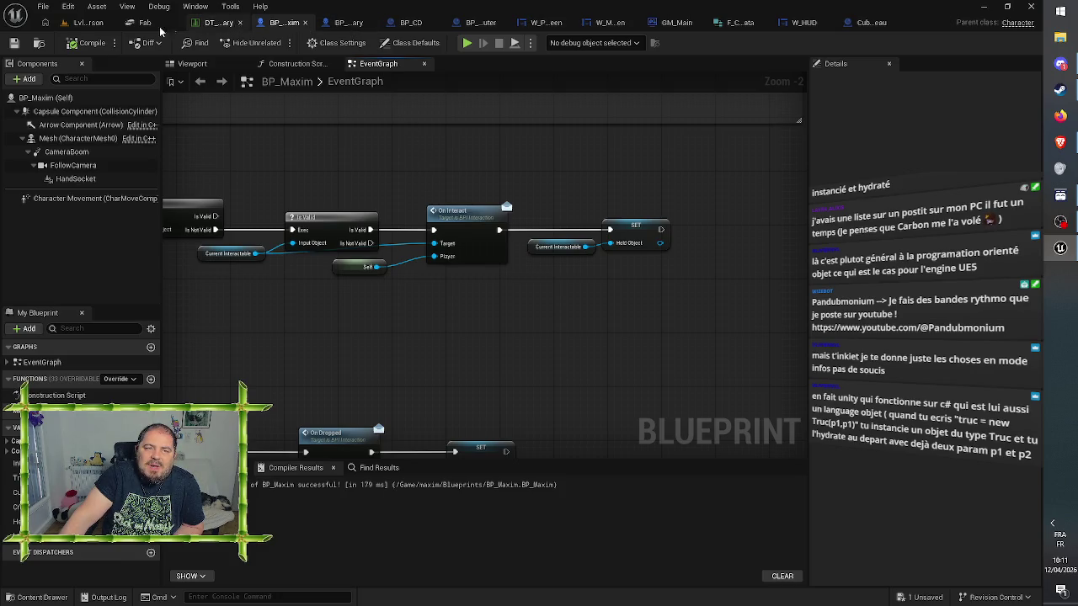
pyautogui.click(84, 23)
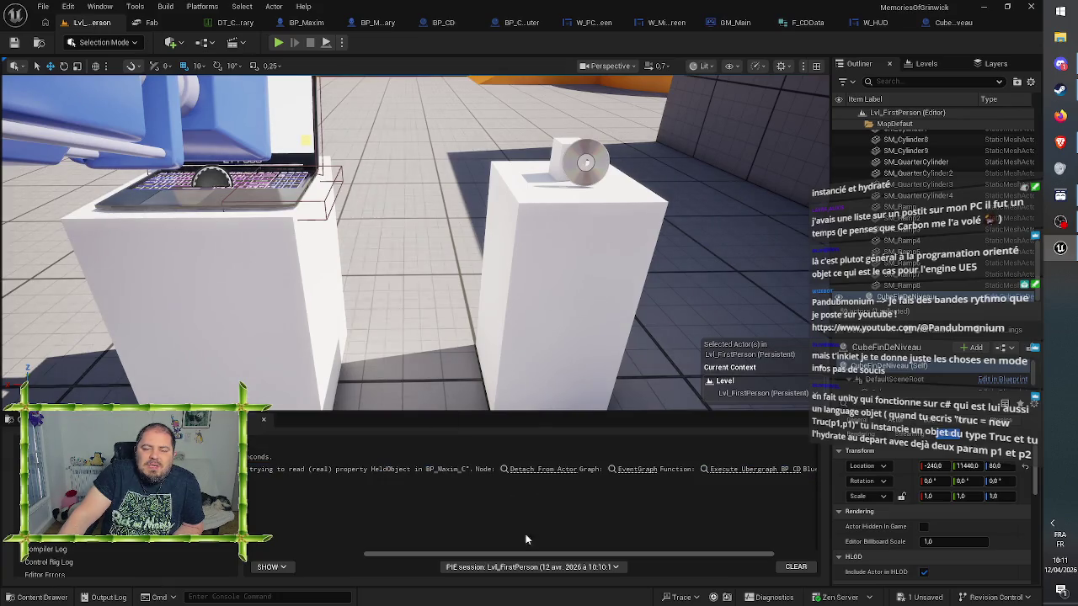
# Read the HeldObject Accessed None error in the Output Log, then fly the camera past the laptop pedestals
pyautogui.moveTo(502, 556); pyautogui.dragTo(303, 552)
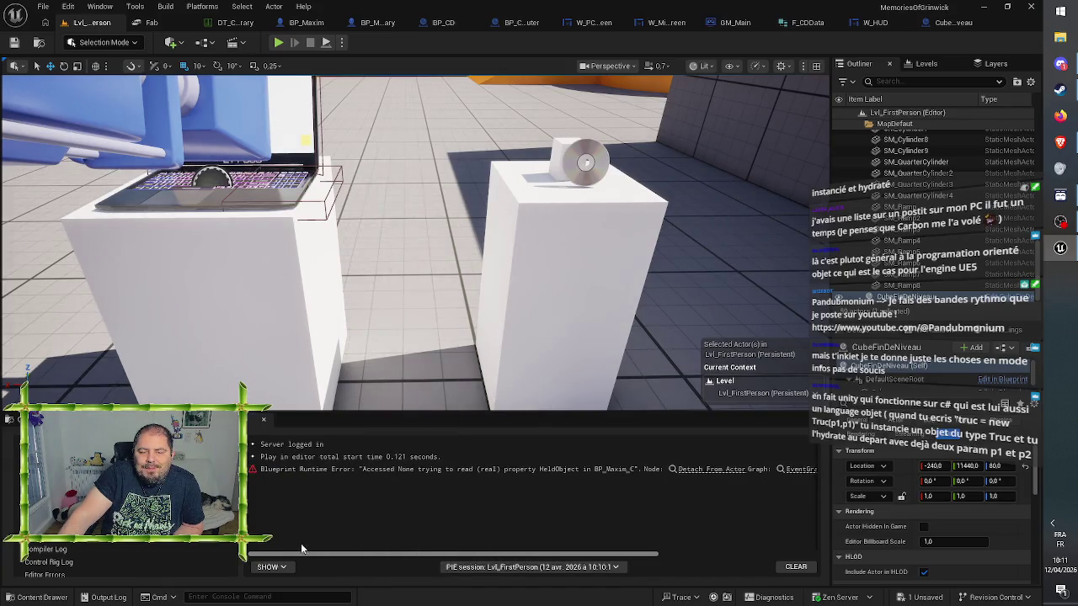
pyautogui.moveTo(385, 556); pyautogui.dragTo(409, 557)
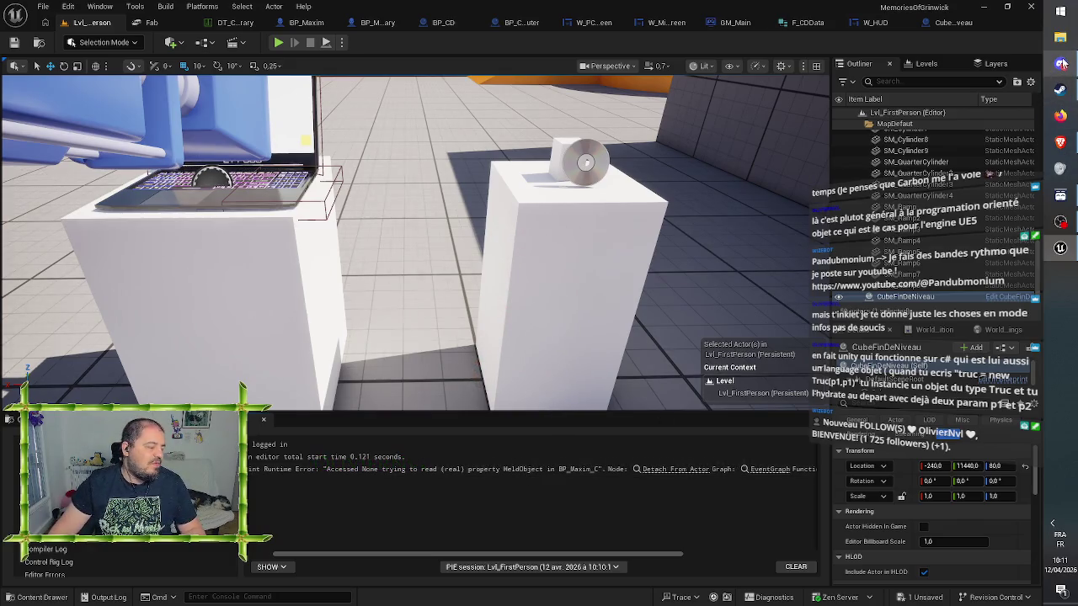
pyautogui.moveTo(1063, 64)
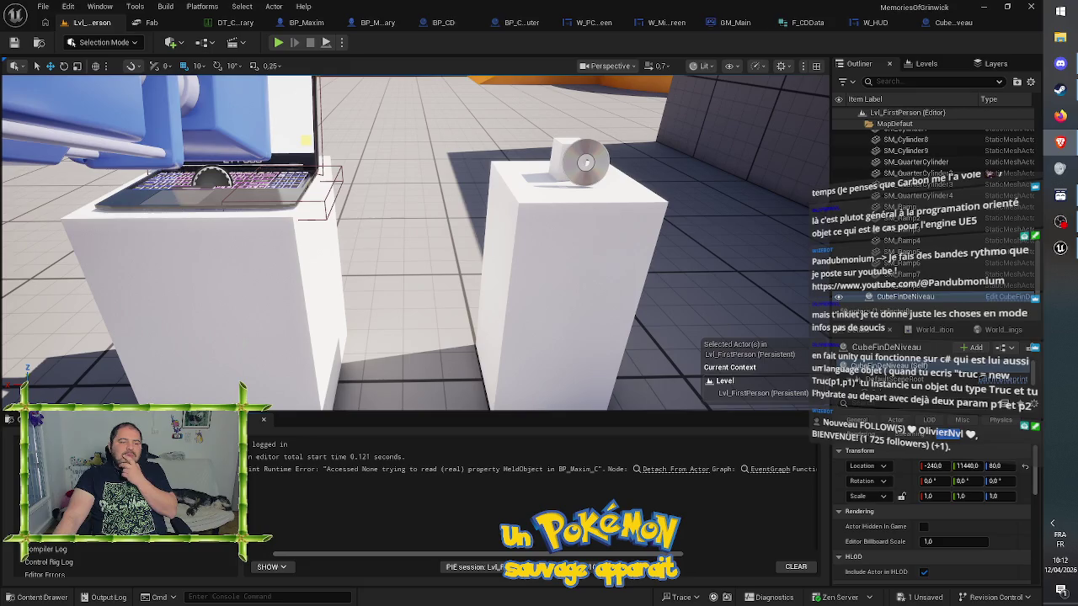
pyautogui.press('a')
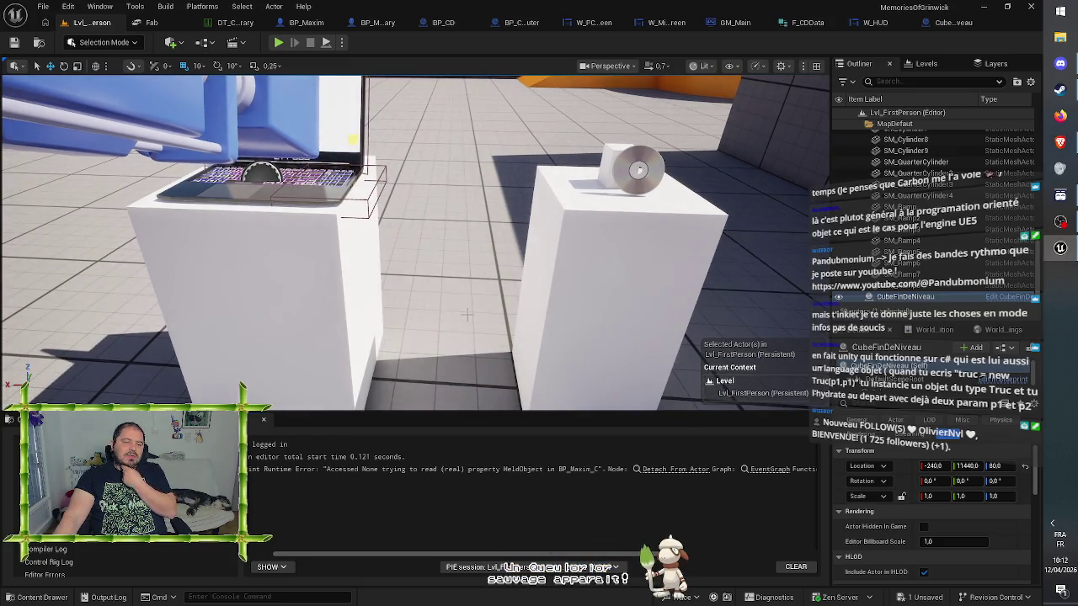
pyautogui.press('w')
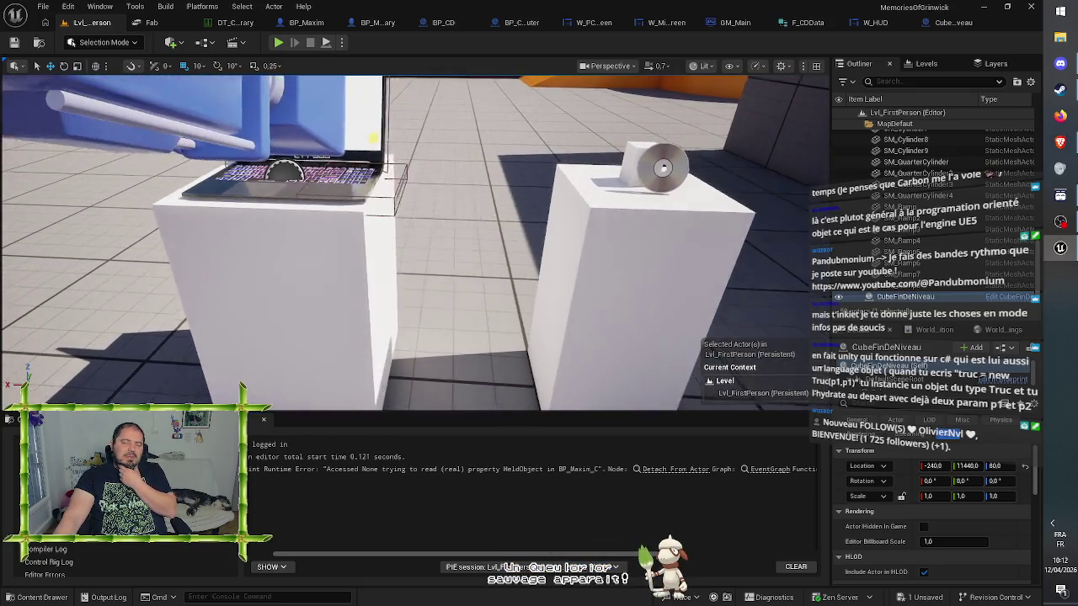
pyautogui.press('d')
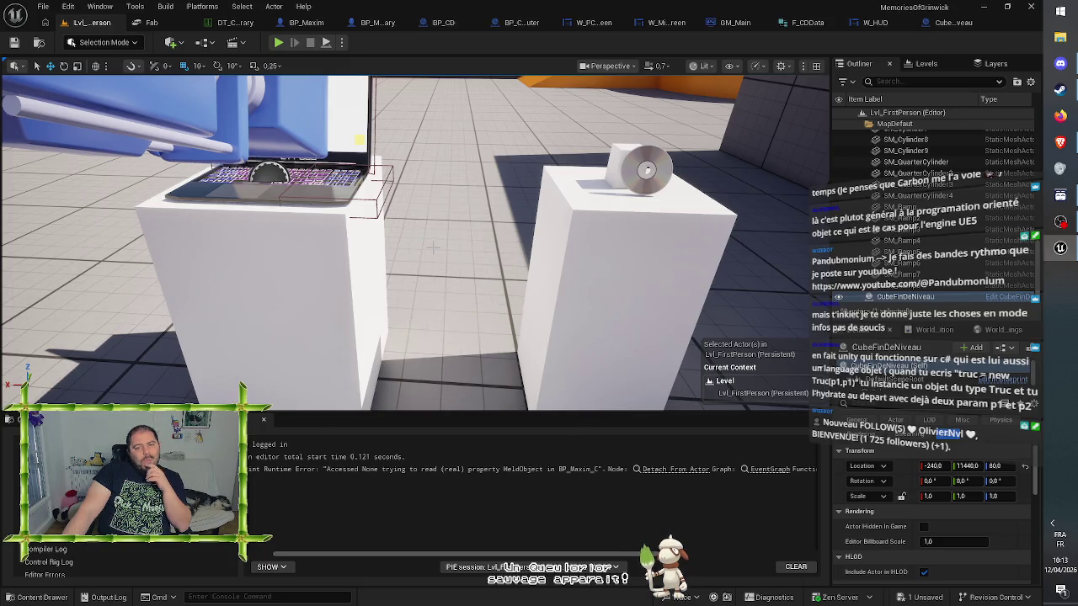
# In CubeFinDeNiveau's graph, drag the Eject CD node further right of Set Visibility
pyautogui.click(948, 25)
pyautogui.moveTo(485, 121)
pyautogui.mouseDown()
pyautogui.moveTo(590, 123)
pyautogui.moveTo(647, 108)
pyautogui.moveTo(657, 110)
pyautogui.moveTo(635, 119)
pyautogui.moveTo(664, 118)
pyautogui.moveTo(624, 123)
pyautogui.mouseUp()
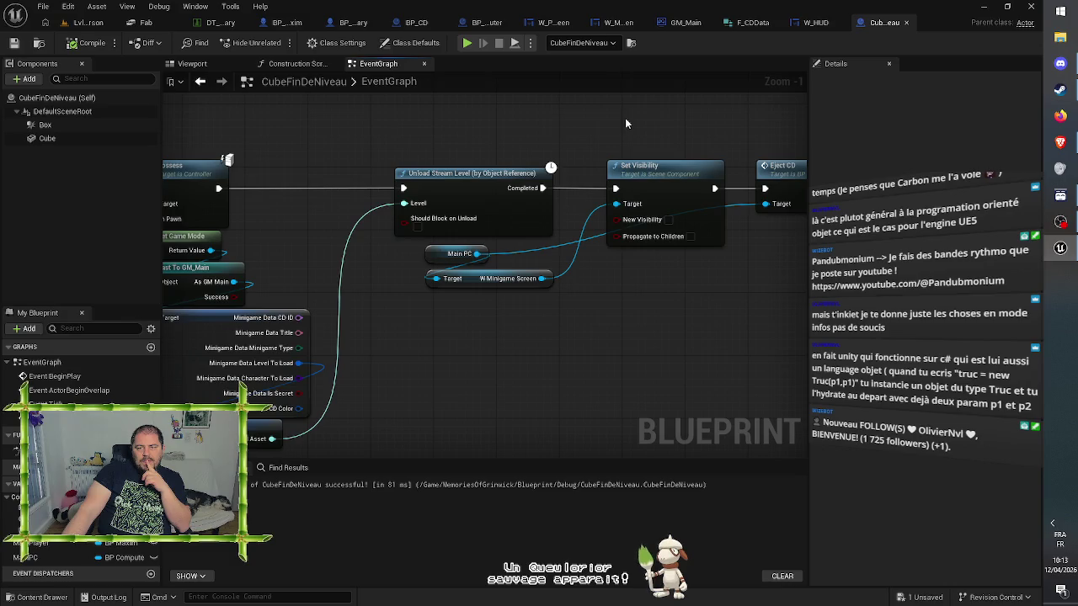
pyautogui.moveTo(625, 124)
pyautogui.mouseDown()
pyautogui.moveTo(503, 131)
pyautogui.moveTo(712, 244)
pyautogui.moveTo(694, 285)
pyautogui.mouseUp()
pyautogui.click(695, 286)
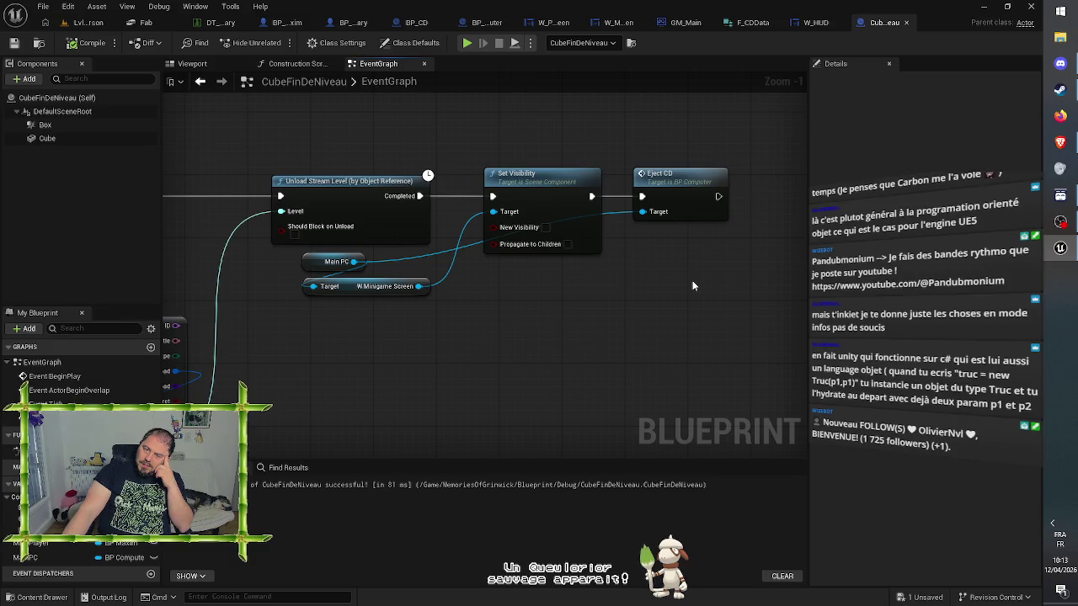
pyautogui.click(686, 184)
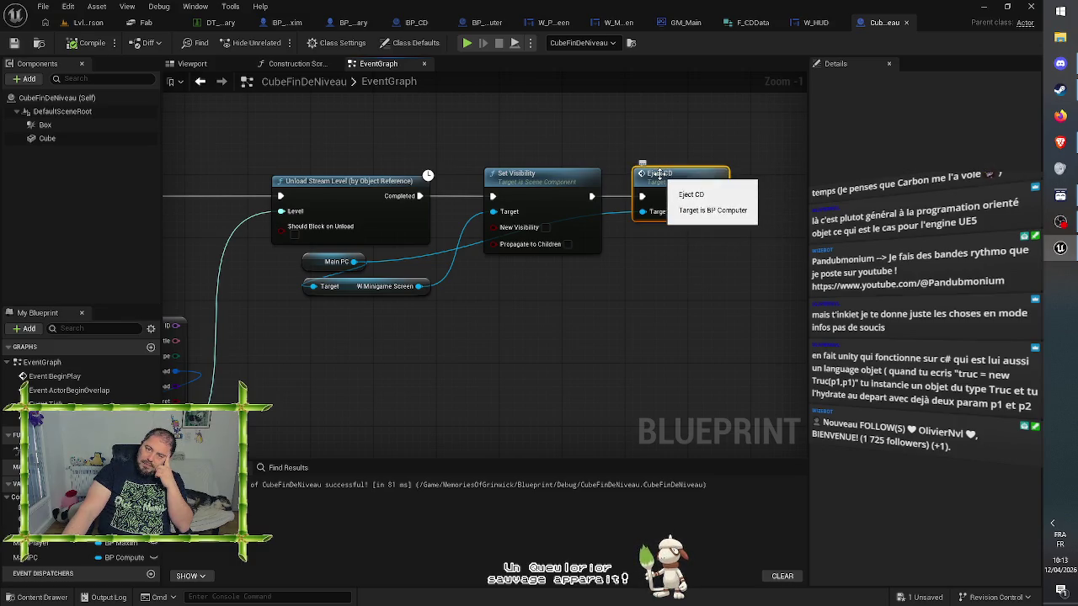
pyautogui.moveTo(660, 173); pyautogui.dragTo(754, 173)
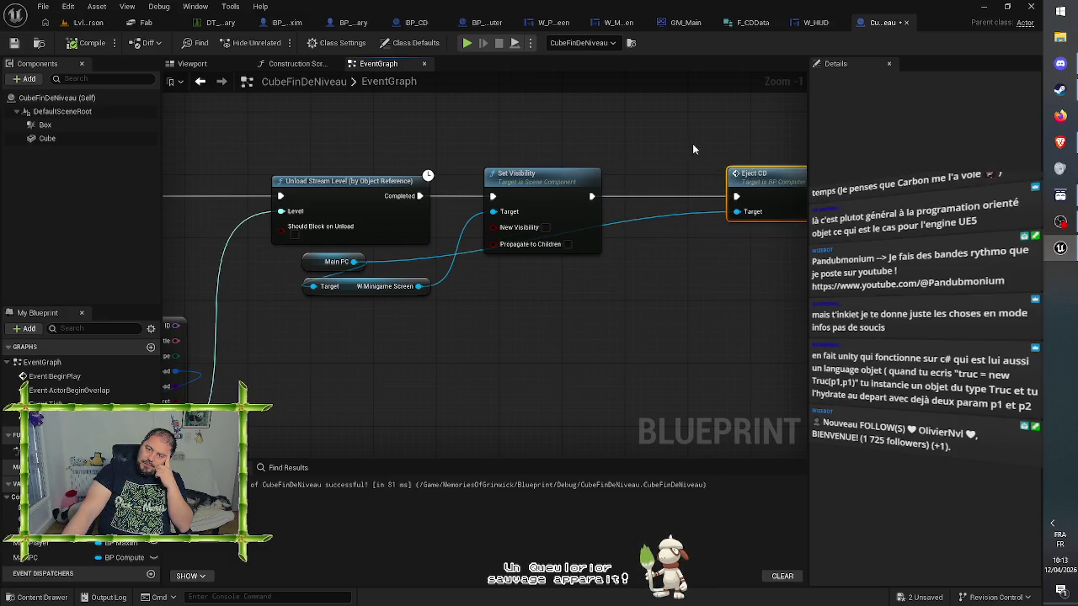
pyautogui.moveTo(694, 149); pyautogui.dragTo(551, 141)
pyautogui.moveTo(608, 168); pyautogui.dragTo(637, 168)
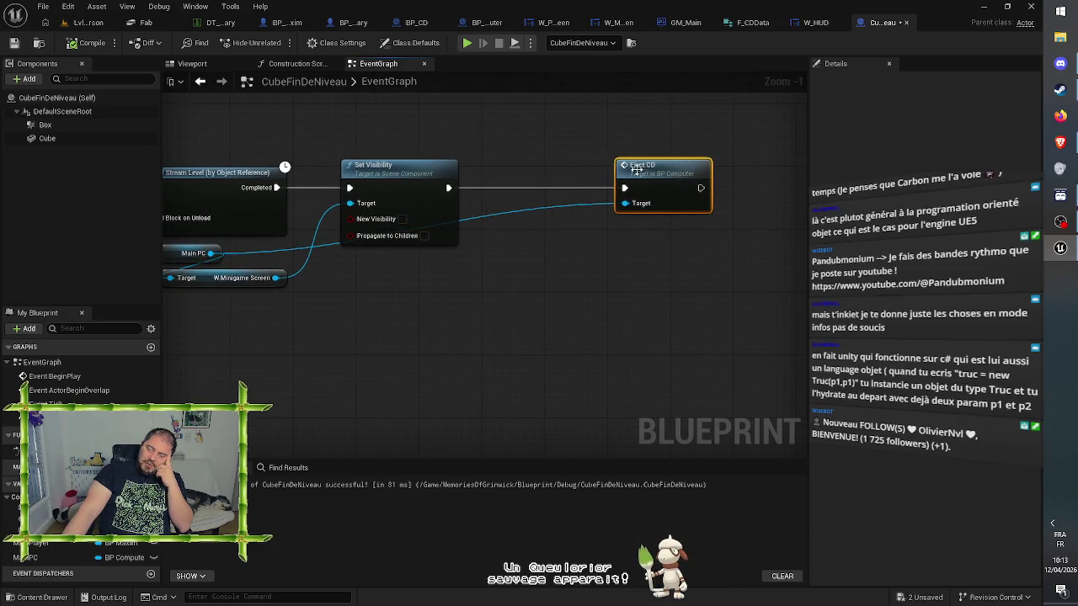
pyautogui.click(570, 152)
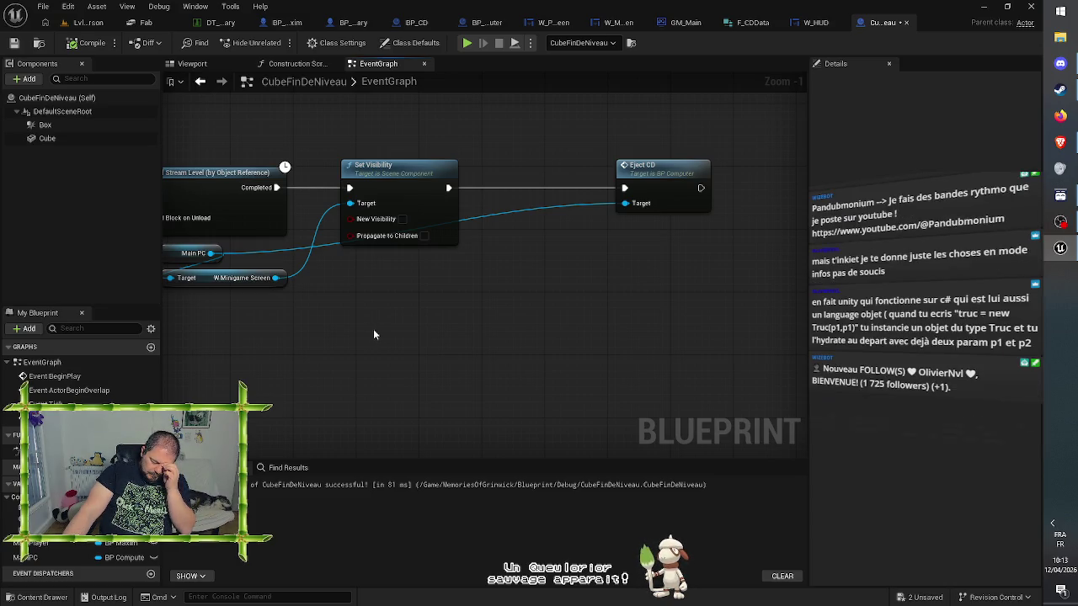
pyautogui.rightClick(443, 326)
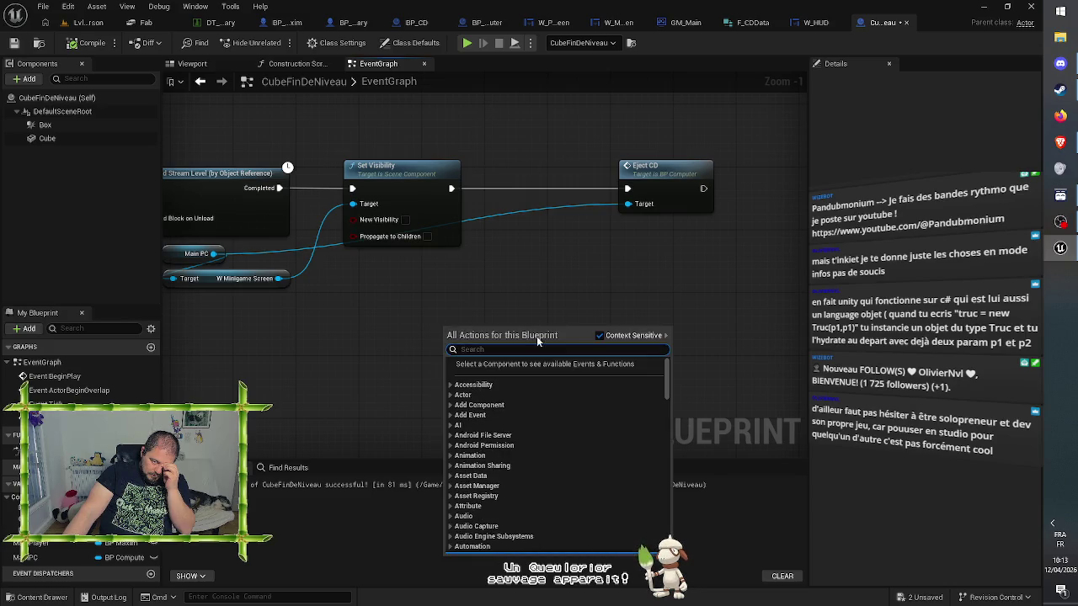
# Add Set View Target with Blend between Set Visibility and Eject CD
pyautogui.click(599, 336)
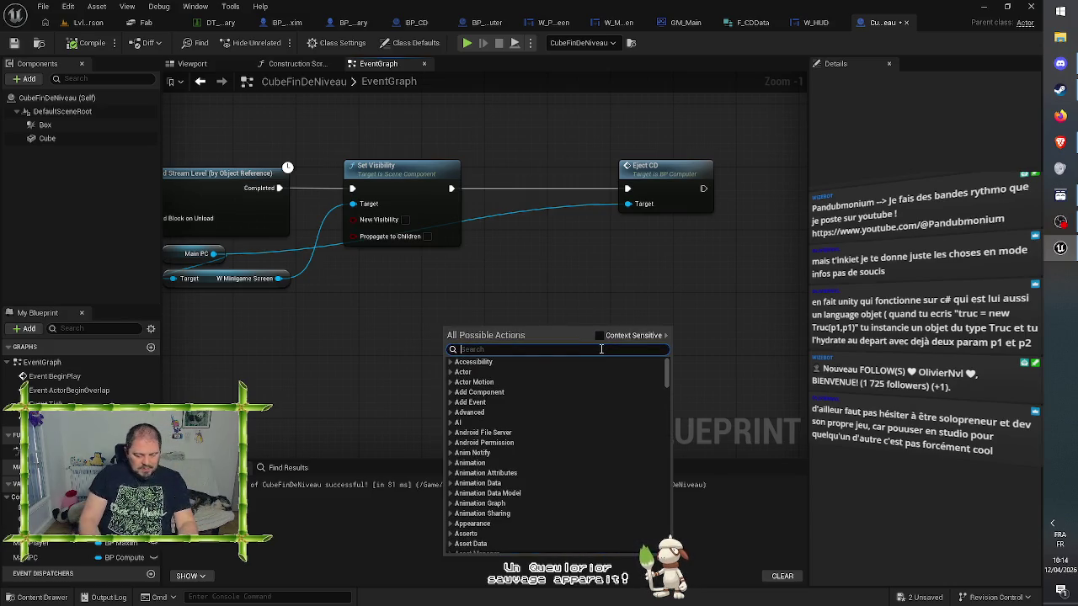
pyautogui.write('set target')
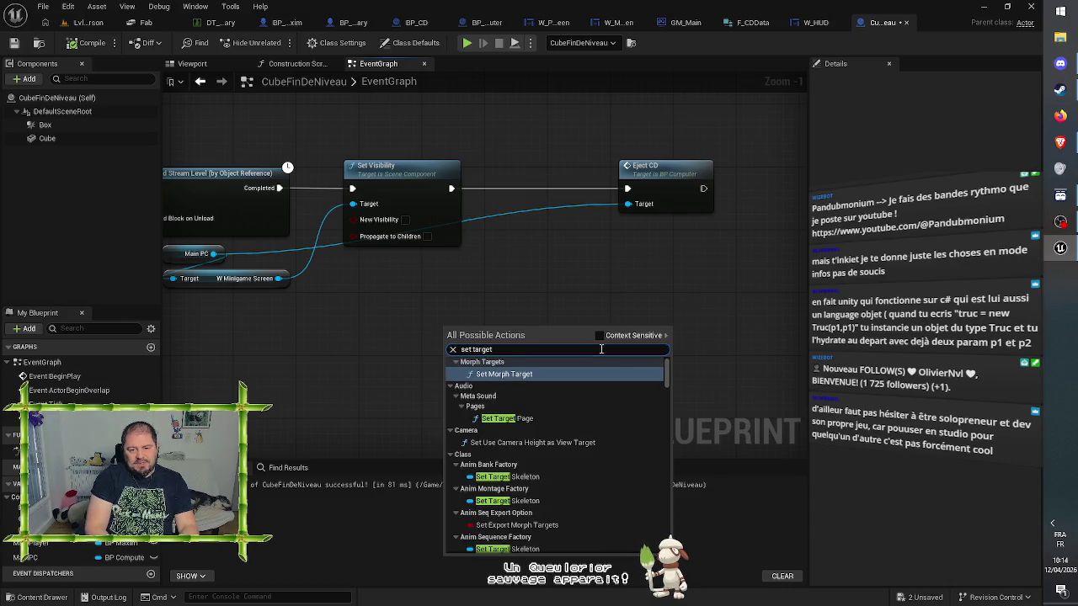
pyautogui.write(' view')
pyautogui.press('Return')
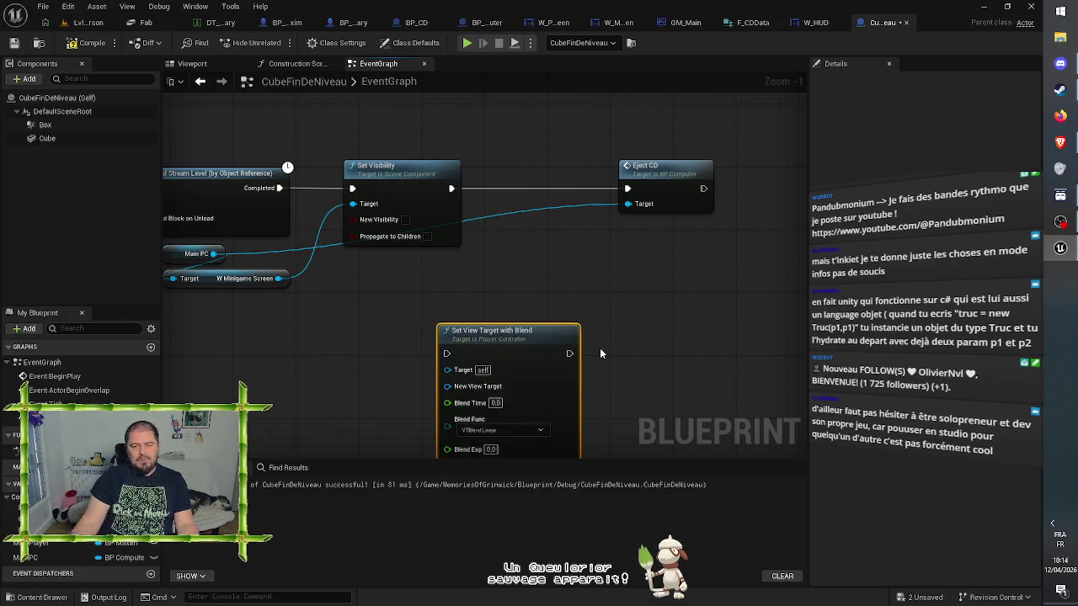
pyautogui.moveTo(522, 358)
pyautogui.mouseDown()
pyautogui.moveTo(570, 200)
pyautogui.moveTo(637, 177)
pyautogui.moveTo(690, 175)
pyautogui.mouseUp()
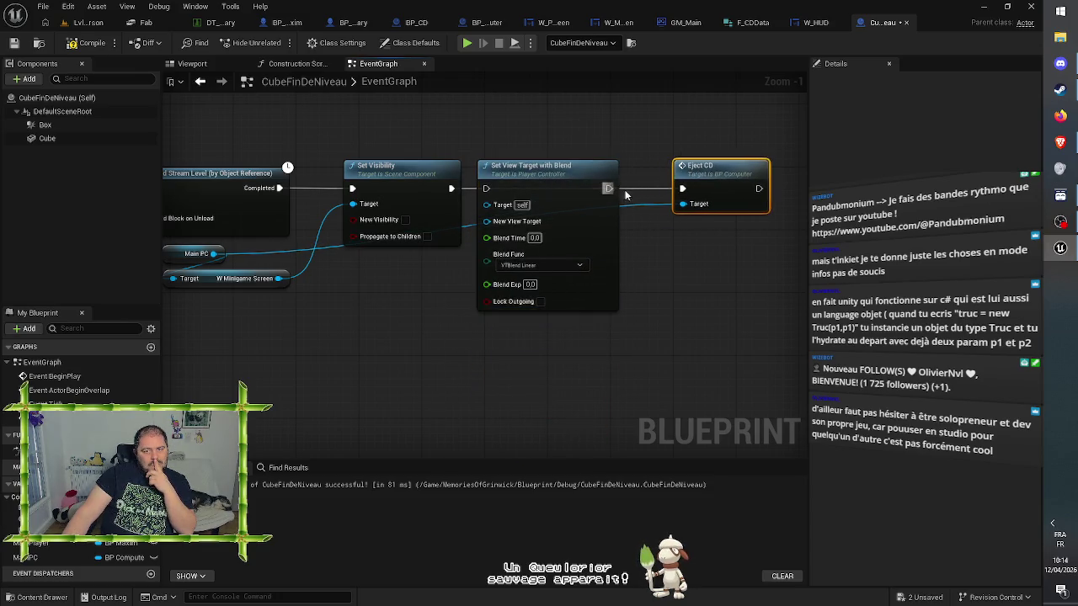
pyautogui.moveTo(608, 188); pyautogui.dragTo(683, 189)
pyautogui.moveTo(452, 189); pyautogui.dragTo(486, 189)
pyautogui.moveTo(385, 333)
pyautogui.mouseDown()
pyautogui.moveTo(604, 299)
pyautogui.moveTo(477, 317)
pyautogui.mouseUp()
# Wire Get Player Controller into the blend's Target and shift the nodes right
pyautogui.rightClick(477, 317)
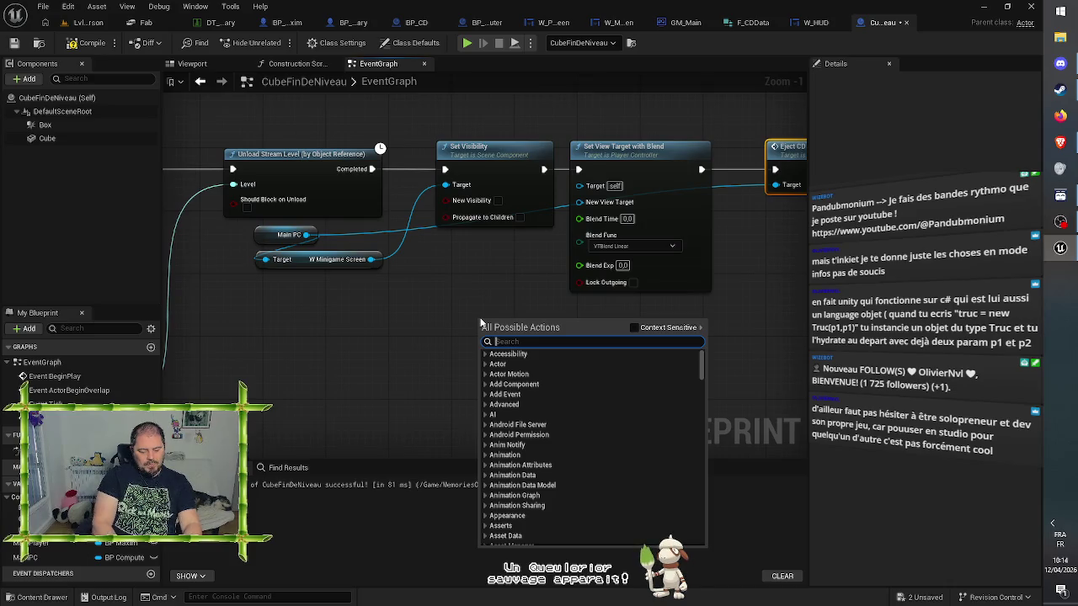
pyautogui.write('get player')
pyautogui.press('Return')
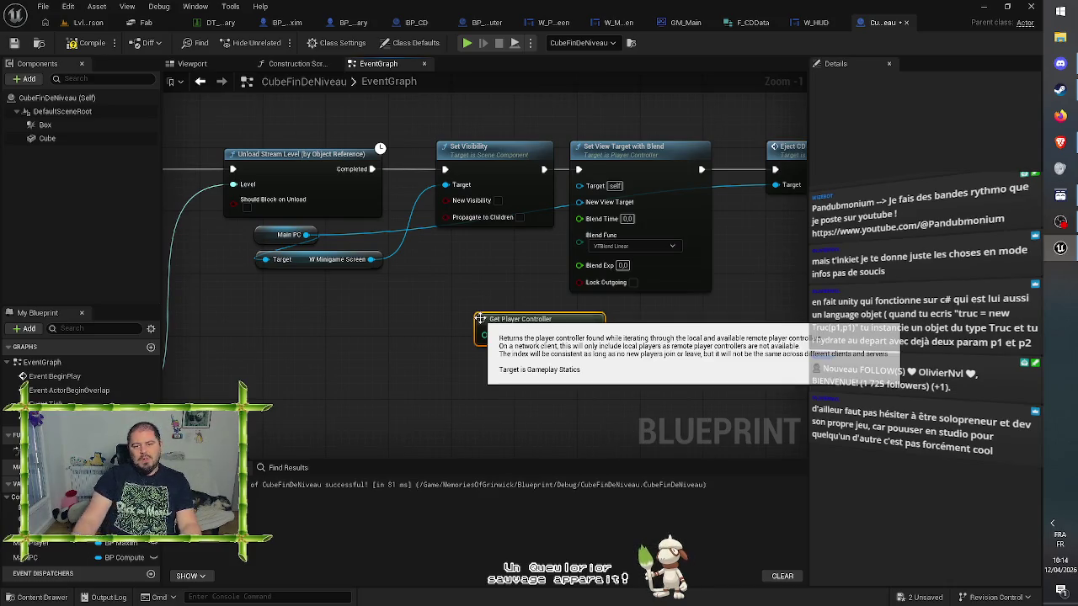
pyautogui.moveTo(593, 334)
pyautogui.mouseDown()
pyautogui.moveTo(601, 322)
pyautogui.moveTo(580, 186)
pyautogui.mouseUp()
pyautogui.moveTo(552, 326); pyautogui.dragTo(458, 312)
pyautogui.moveTo(652, 355); pyautogui.dragTo(487, 326)
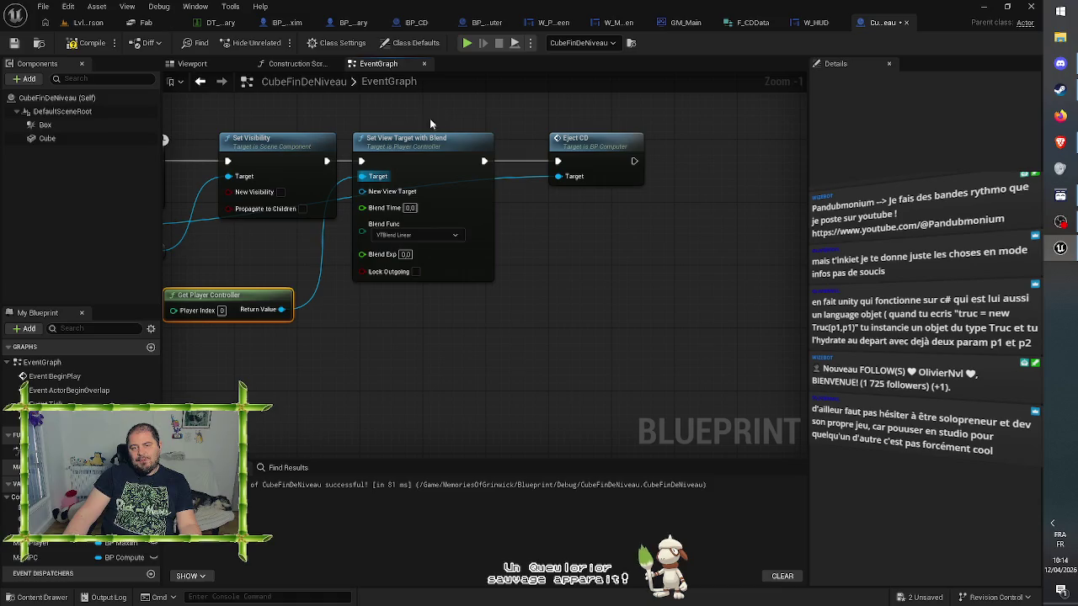
pyautogui.moveTo(429, 123); pyautogui.dragTo(632, 223)
pyautogui.moveTo(433, 143); pyautogui.dragTo(497, 141)
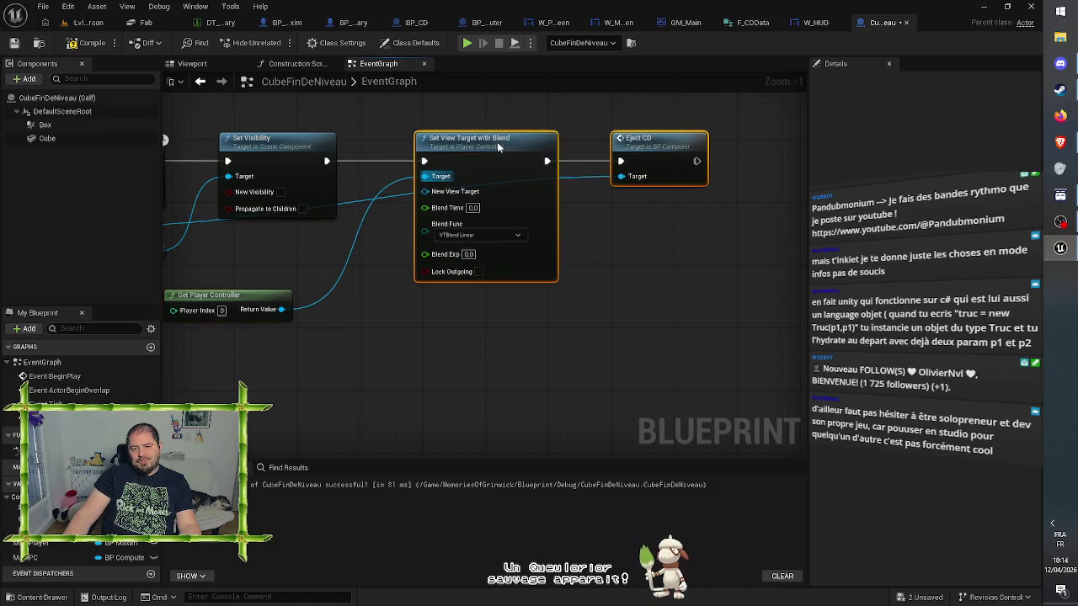
pyautogui.click(378, 134)
# Connect a Main PC getter to New View Target and compile CubeFinDeNiveau
pyautogui.moveTo(373, 313)
pyautogui.mouseDown()
pyautogui.moveTo(390, 254)
pyautogui.moveTo(383, 201)
pyautogui.mouseUp()
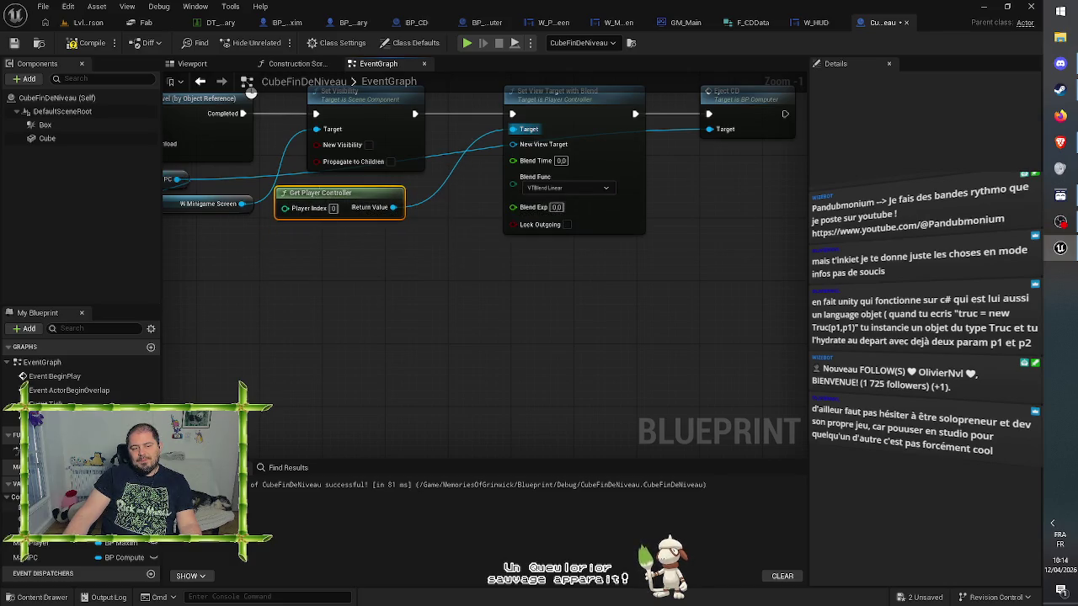
pyautogui.moveTo(26, 558)
pyautogui.mouseDown()
pyautogui.moveTo(397, 254)
pyautogui.moveTo(435, 237)
pyautogui.moveTo(513, 144)
pyautogui.mouseUp()
pyautogui.click(397, 266)
pyautogui.click(614, 295)
pyautogui.moveTo(614, 295); pyautogui.dragTo(476, 333)
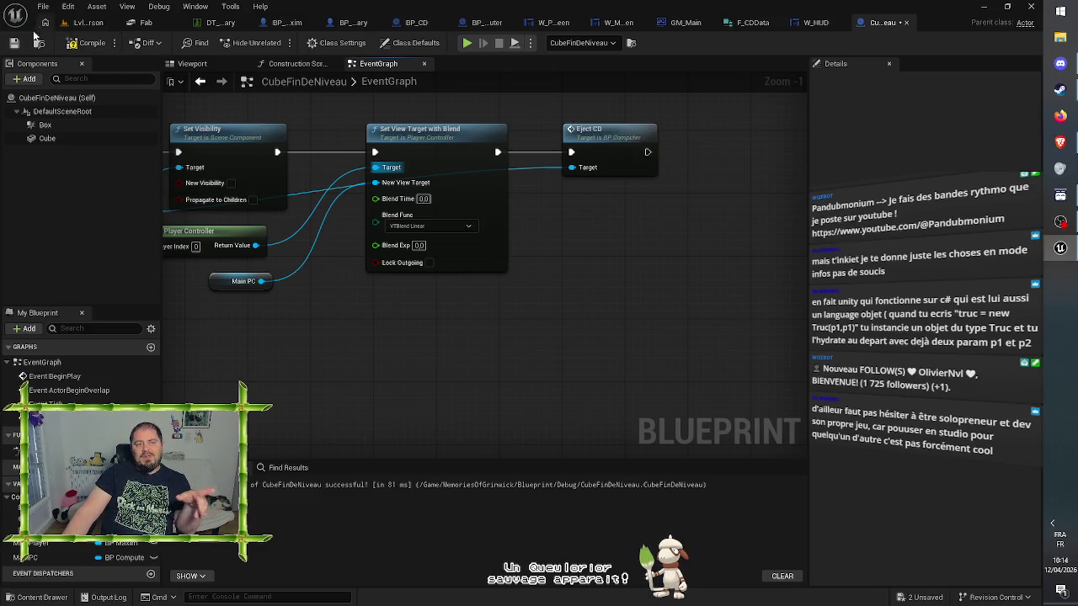
pyautogui.click(14, 42)
# Save CubeFinDeNiveau and go back to the Lvl_FirstPerson level
pyautogui.click(90, 40)
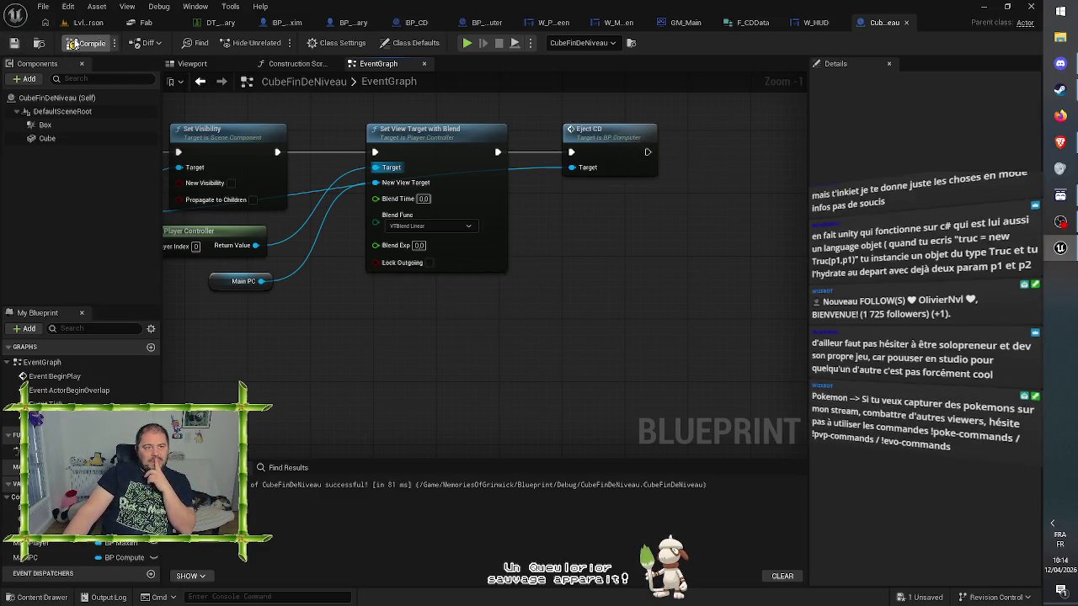
pyautogui.click(89, 28)
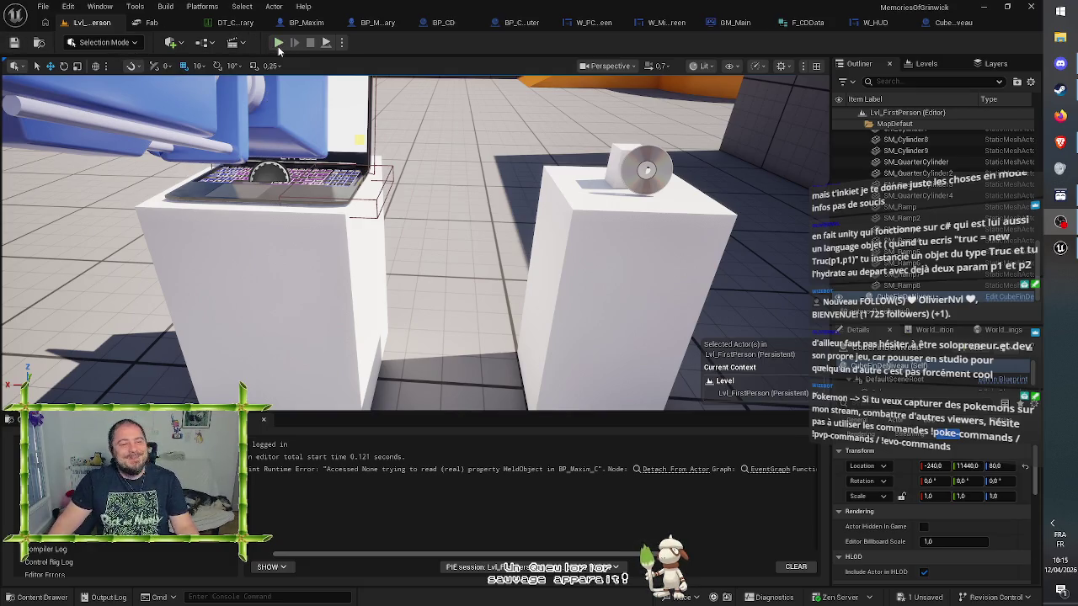
# Start a playtest and walk across the arena to use the laptop
pyautogui.click(279, 43)
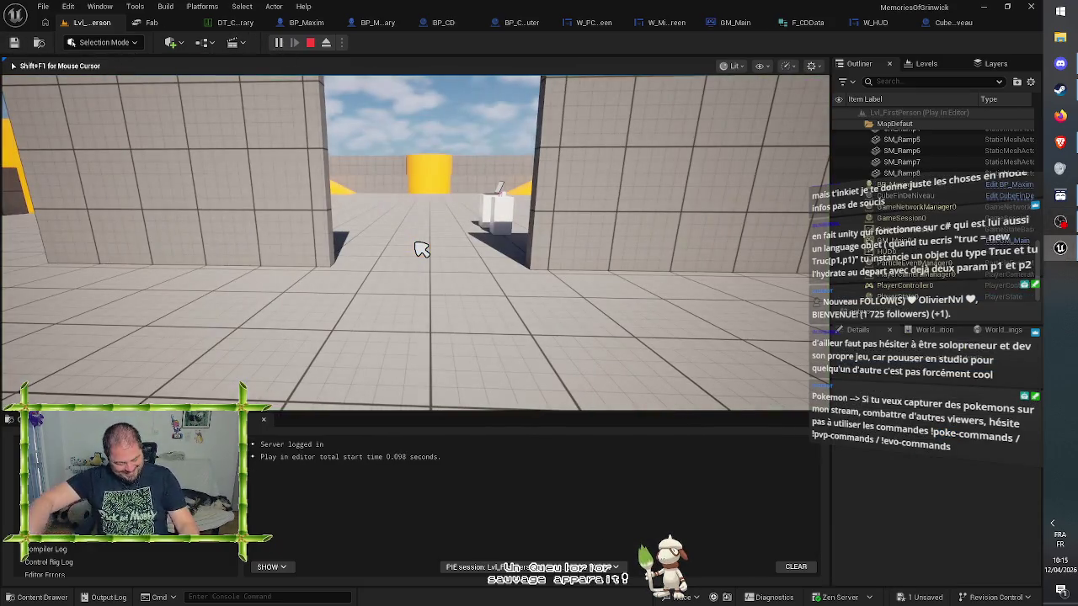
pyautogui.press('w')
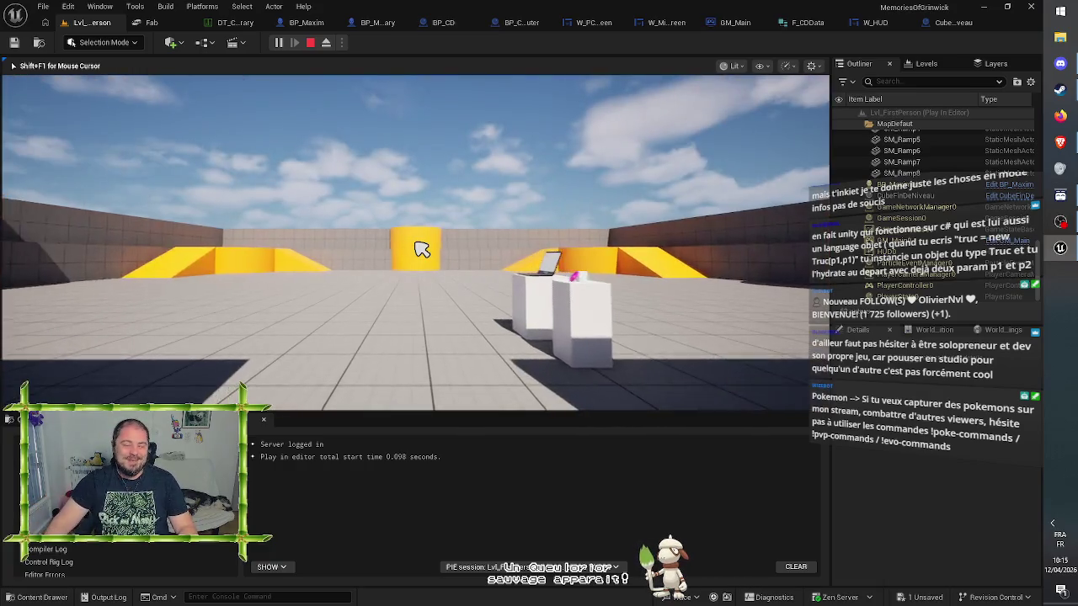
pyautogui.press('w')
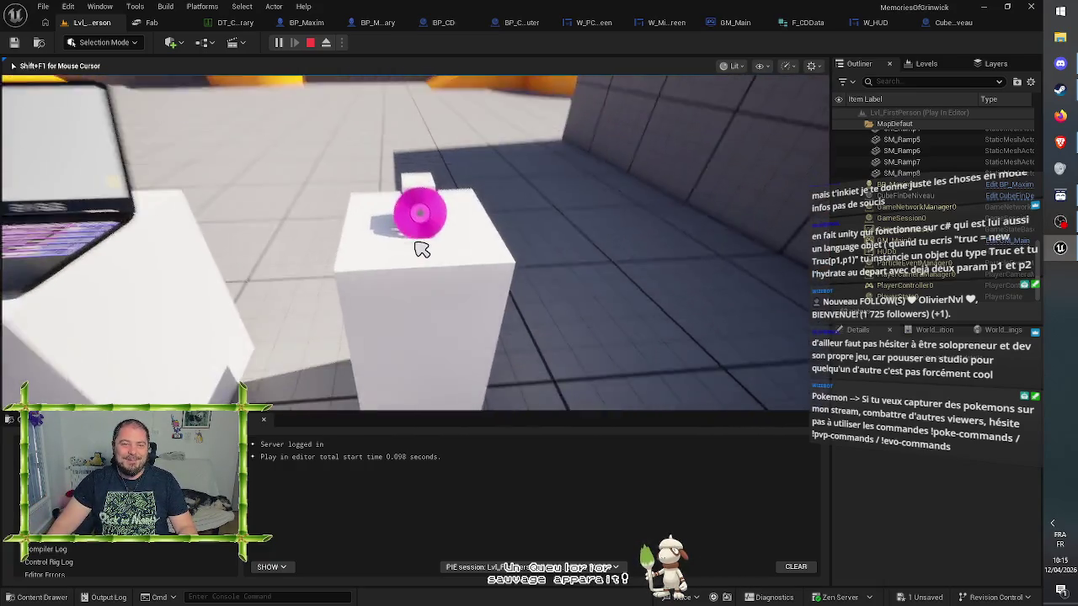
pyautogui.press('w')
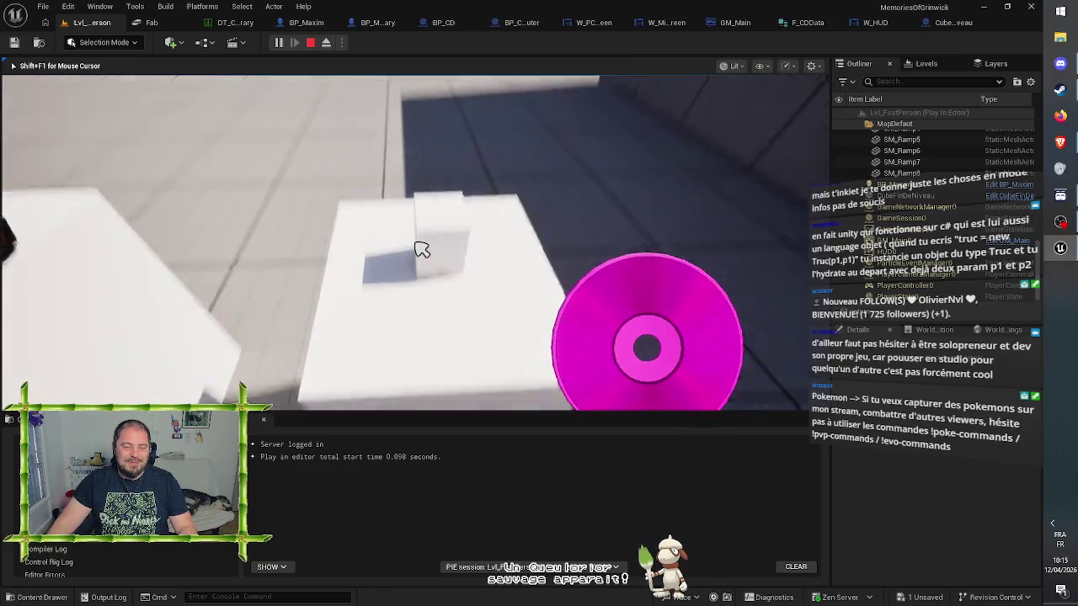
pyautogui.press('w')
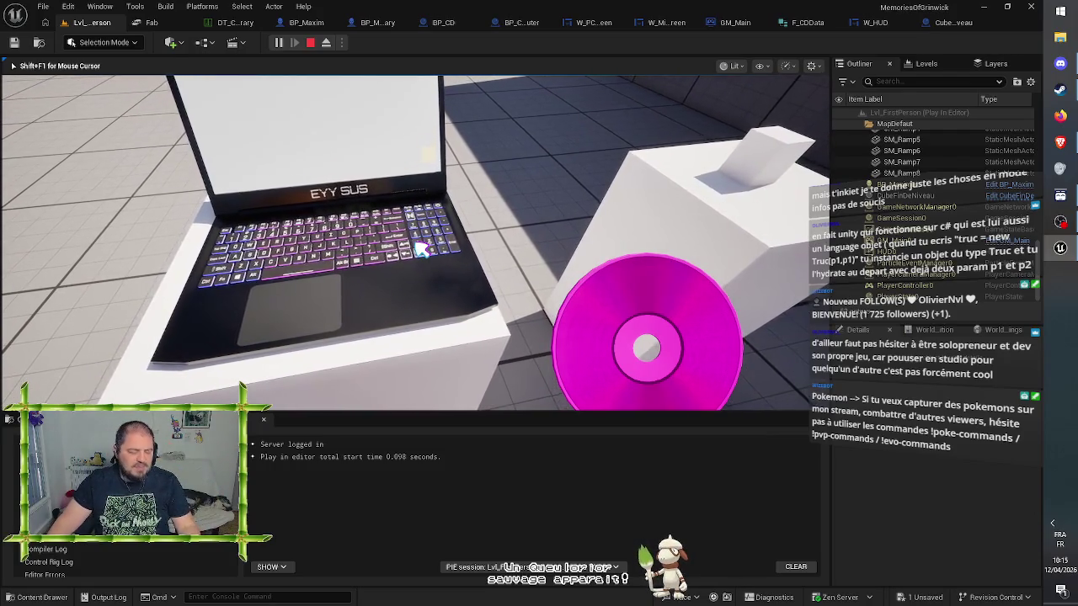
pyautogui.click(422, 250)
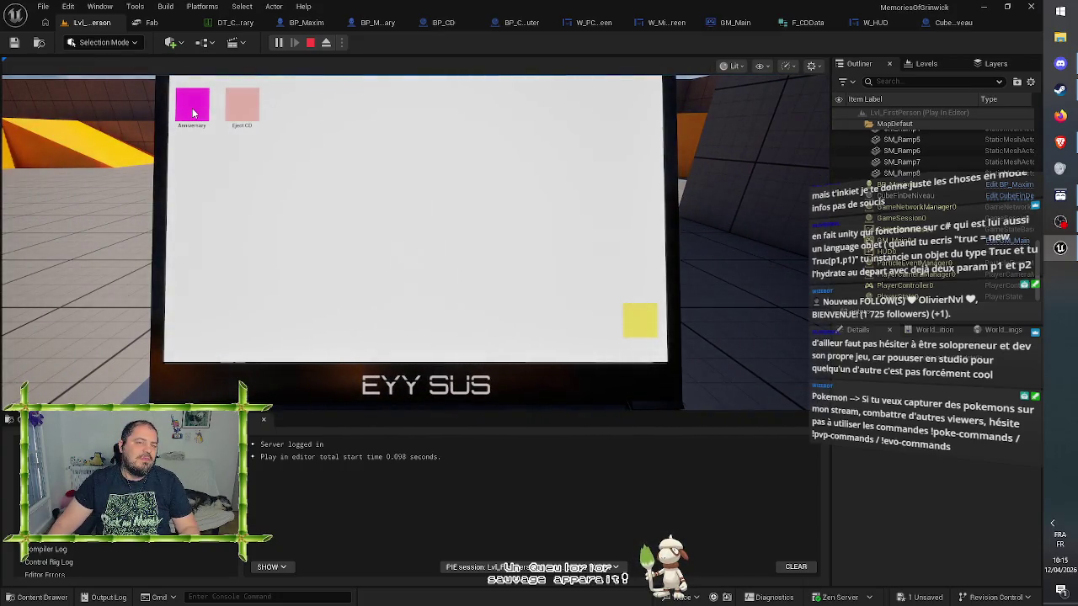
# Launch the magenta mini-game, walk toward the green item, then exit back to the laptop
pyautogui.doubleClick(193, 112)
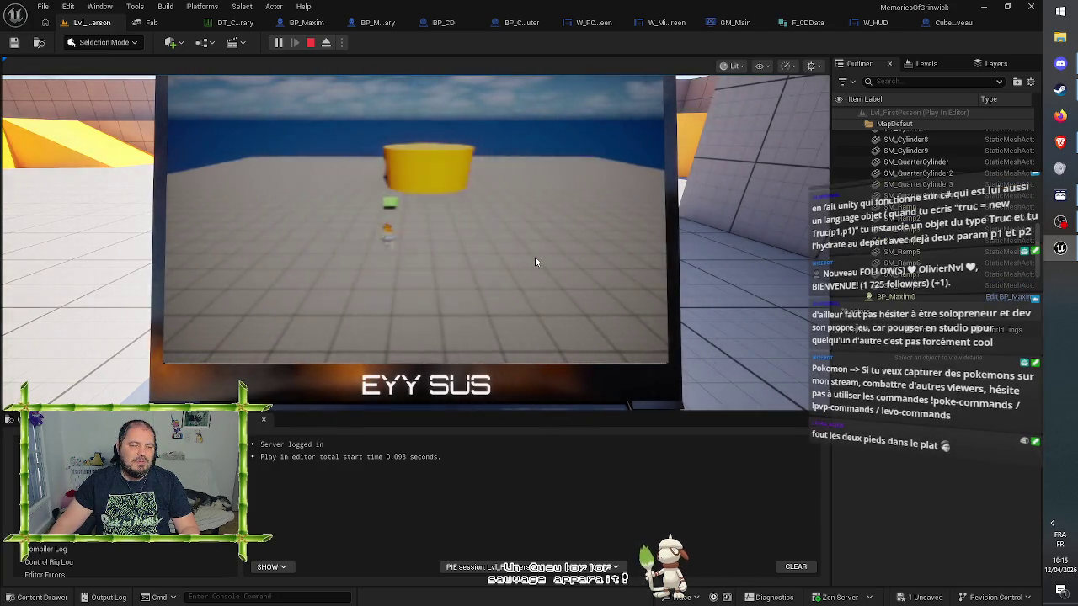
pyautogui.press('d')
pyautogui.press('a')
pyautogui.press('w')
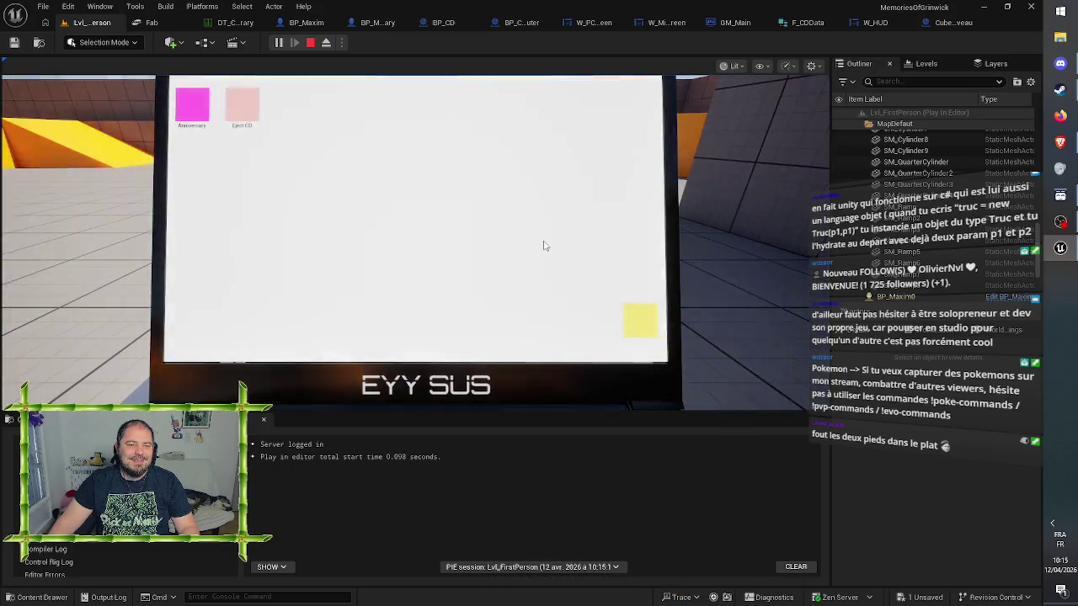
pyautogui.press('e')
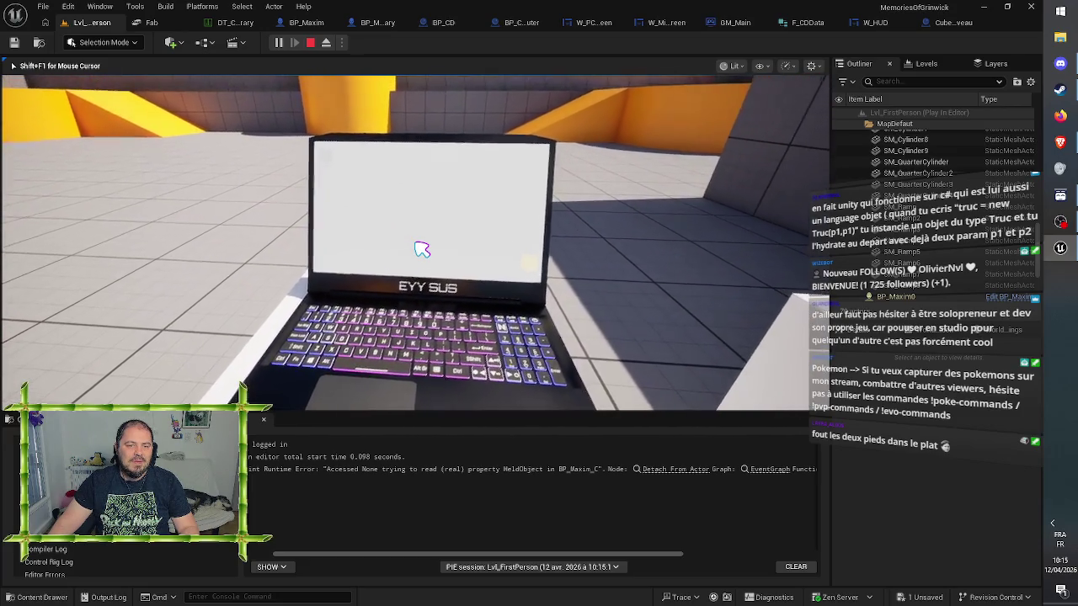
pyautogui.press('w')
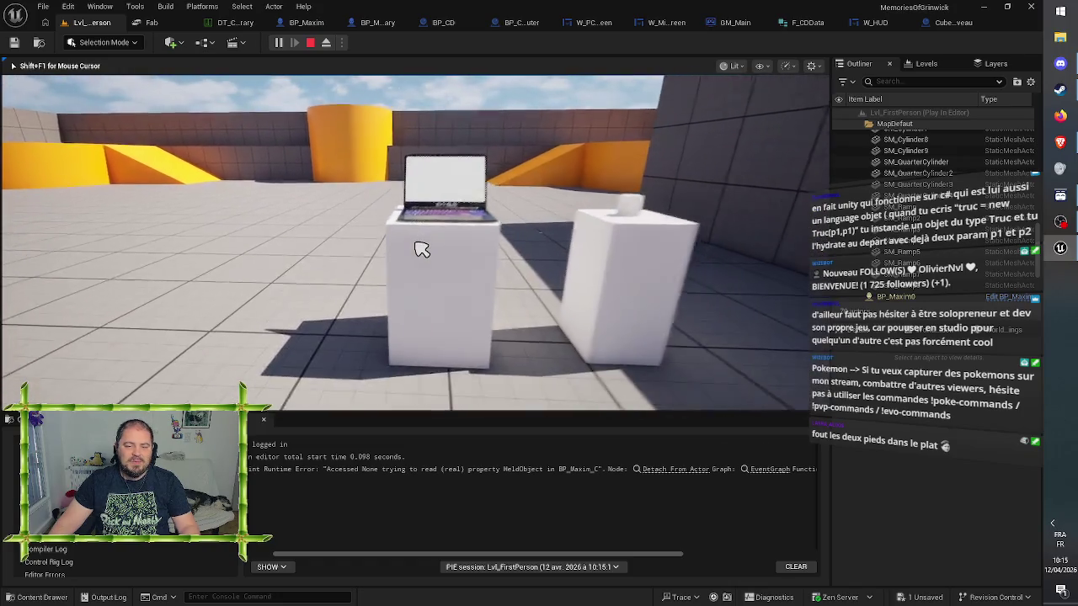
# Stop the playtest and frame BP_CD's Event OnDropped feeding the failing Detach From Actor
pyautogui.press('Escape')
pyautogui.click(669, 469)
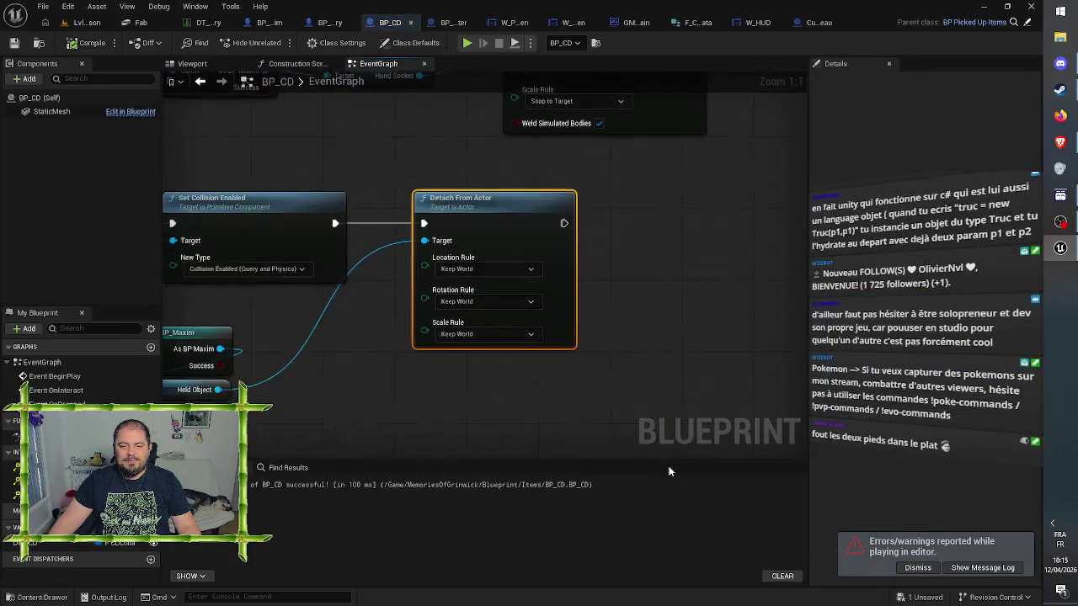
pyautogui.moveTo(408, 406); pyautogui.dragTo(751, 374)
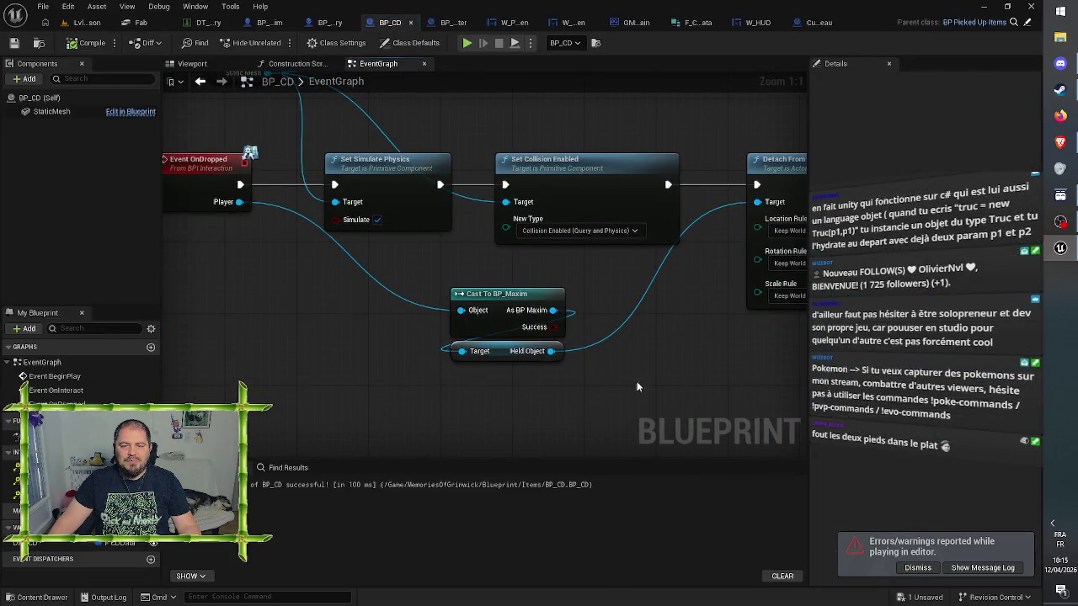
pyautogui.moveTo(637, 386); pyautogui.dragTo(499, 382)
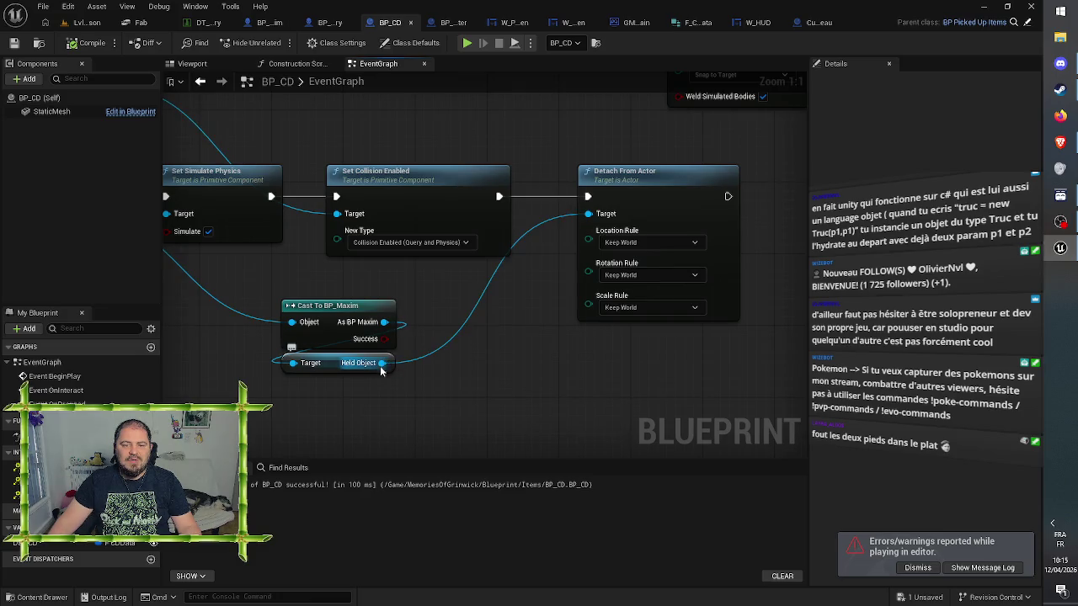
pyautogui.moveTo(395, 364)
pyautogui.mouseDown()
pyautogui.moveTo(720, 402)
pyautogui.moveTo(531, 393)
pyautogui.mouseUp()
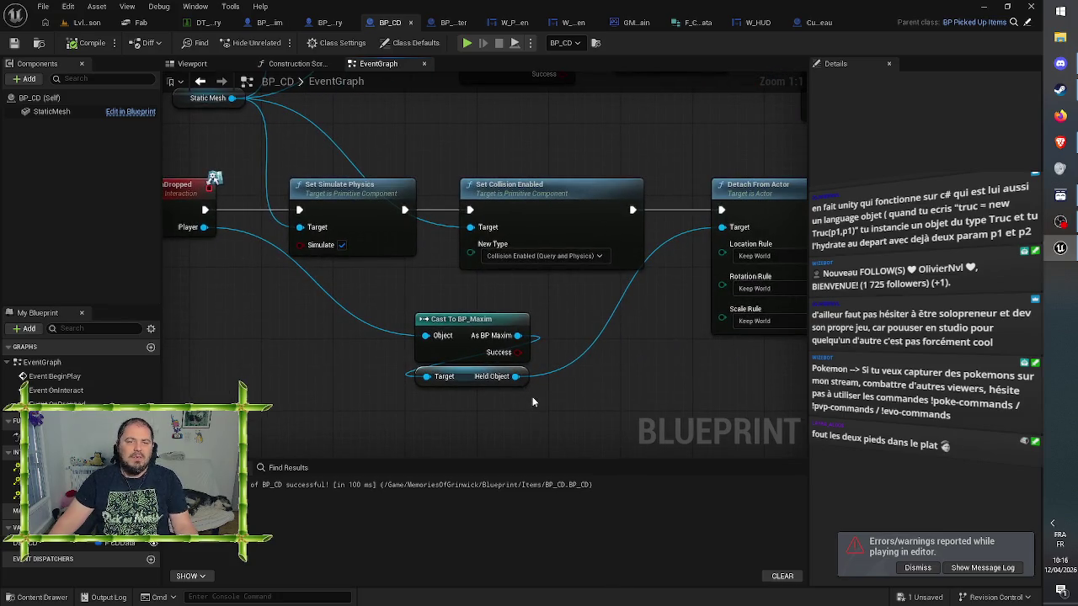
pyautogui.moveTo(253, 299); pyautogui.dragTo(337, 310)
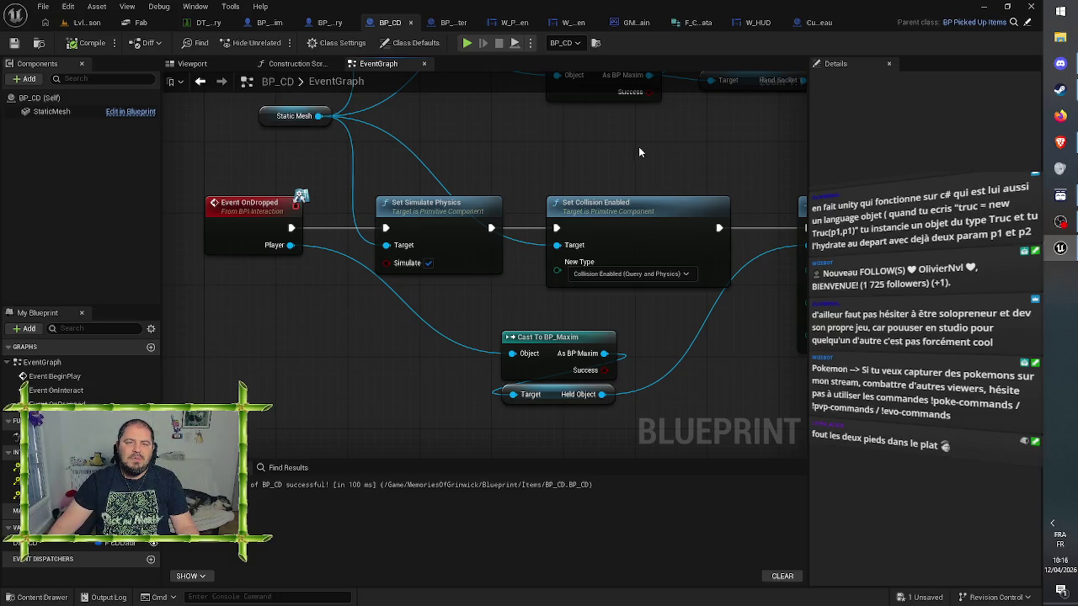
# Review BP_Computer's Timeline and CD insertion nodes, then return to the CubeFinDeNiveau blueprint
pyautogui.click(446, 22)
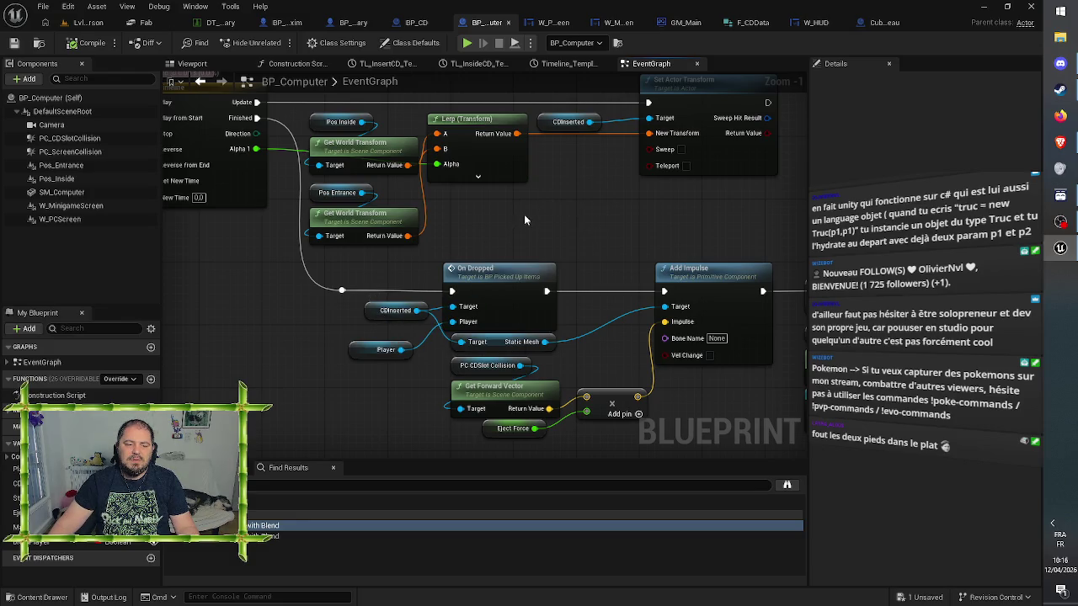
pyautogui.moveTo(525, 219)
pyautogui.mouseDown()
pyautogui.moveTo(681, 280)
pyautogui.moveTo(588, 239)
pyautogui.mouseUp()
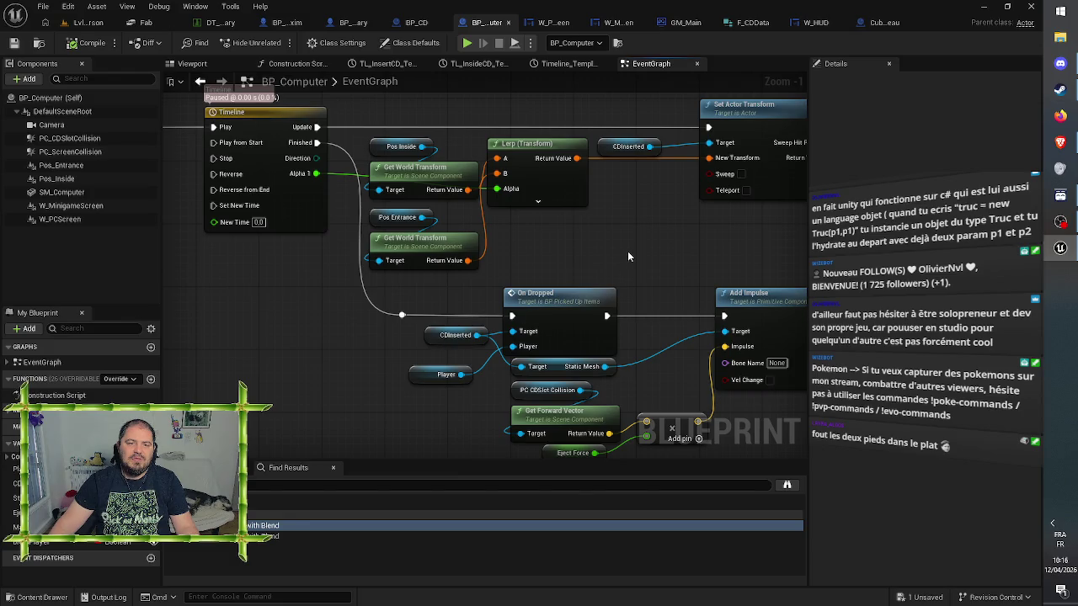
pyautogui.moveTo(627, 256)
pyautogui.mouseDown()
pyautogui.moveTo(828, 281)
pyautogui.moveTo(825, 336)
pyautogui.moveTo(783, 358)
pyautogui.moveTo(750, 339)
pyautogui.mouseUp()
pyautogui.click(885, 21)
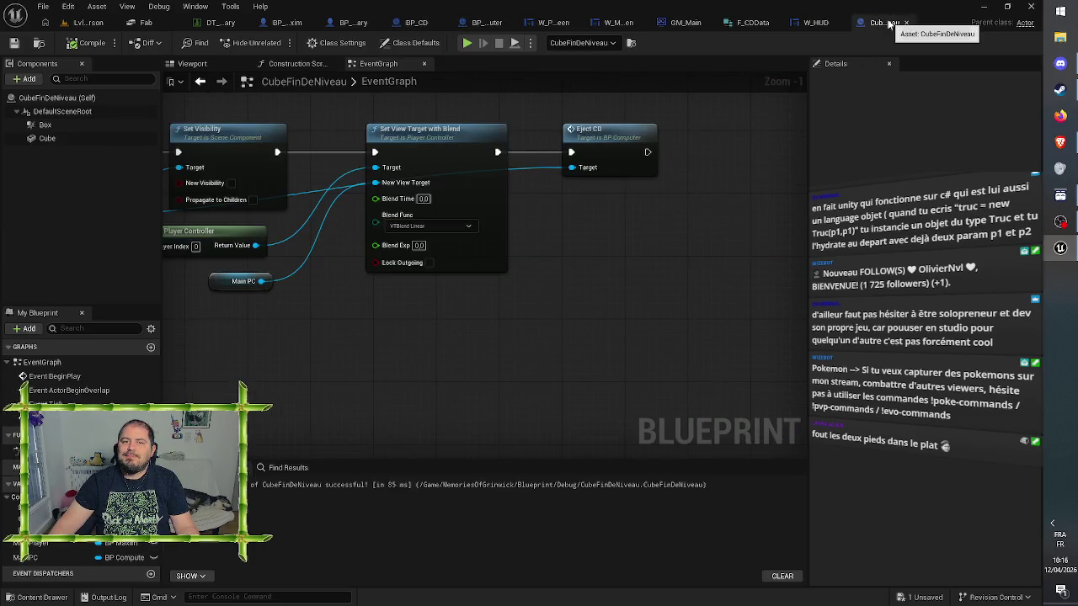
# Look over CubeFinDeNiveau's Unload Stream Level, Set View Target and Eject CD nodes, then return to Lvl_FirstPerson
pyautogui.moveTo(405, 379); pyautogui.dragTo(657, 384)
pyautogui.moveTo(253, 252); pyautogui.dragTo(429, 259)
pyautogui.moveTo(126, 126); pyautogui.dragTo(226, 128)
pyautogui.moveTo(791, 383)
pyautogui.mouseDown()
pyautogui.moveTo(422, 401)
pyautogui.moveTo(470, 417)
pyautogui.moveTo(524, 399)
pyautogui.moveTo(705, 393)
pyautogui.mouseUp()
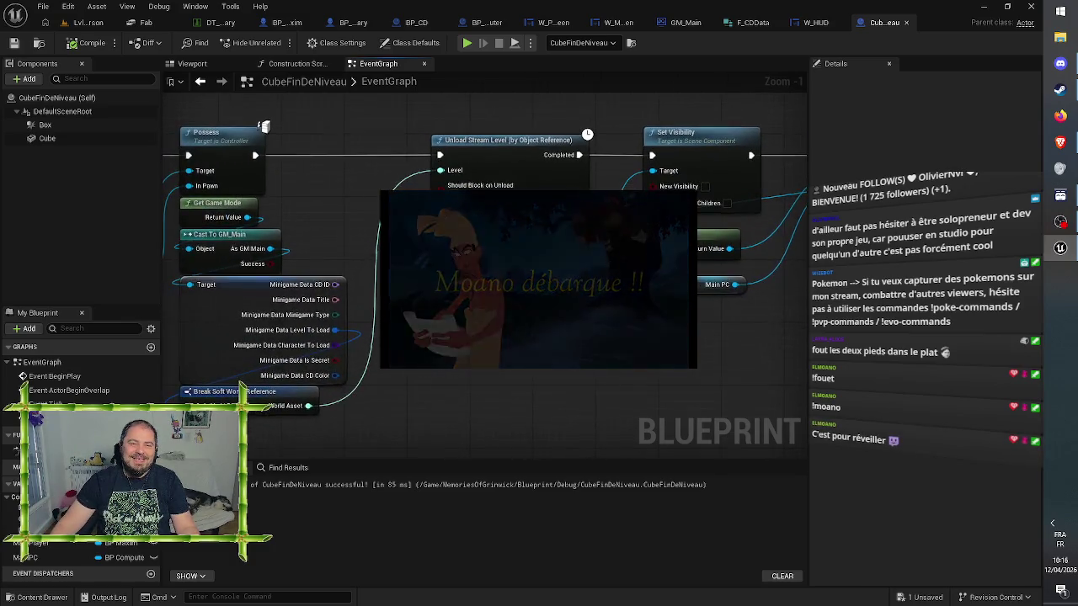
pyautogui.moveTo(643, 337)
pyautogui.mouseDown()
pyautogui.moveTo(794, 318)
pyautogui.moveTo(561, 333)
pyautogui.mouseUp()
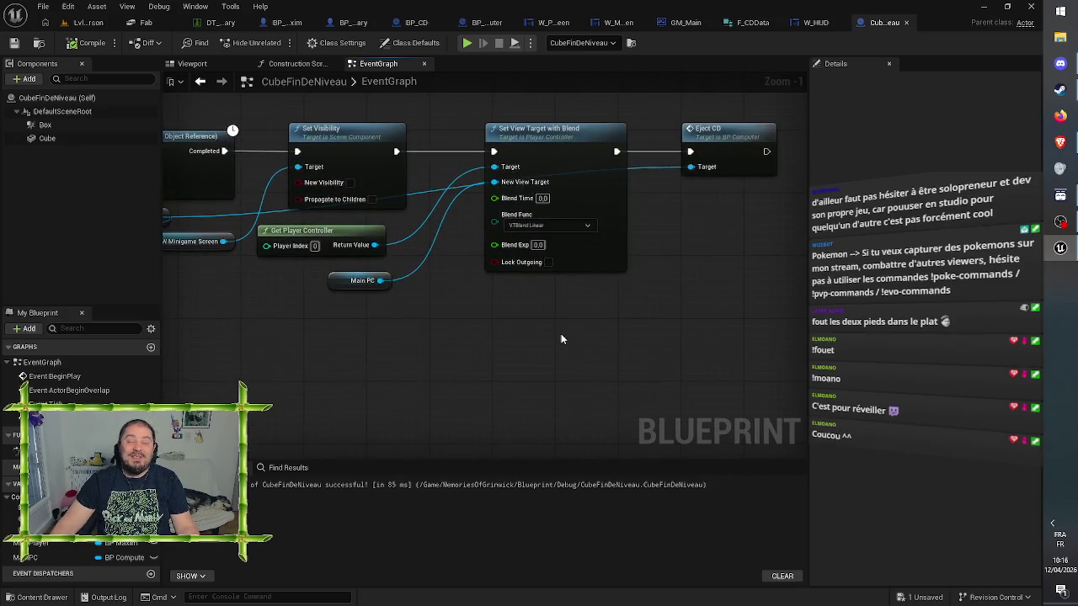
pyautogui.moveTo(649, 328); pyautogui.dragTo(349, 357)
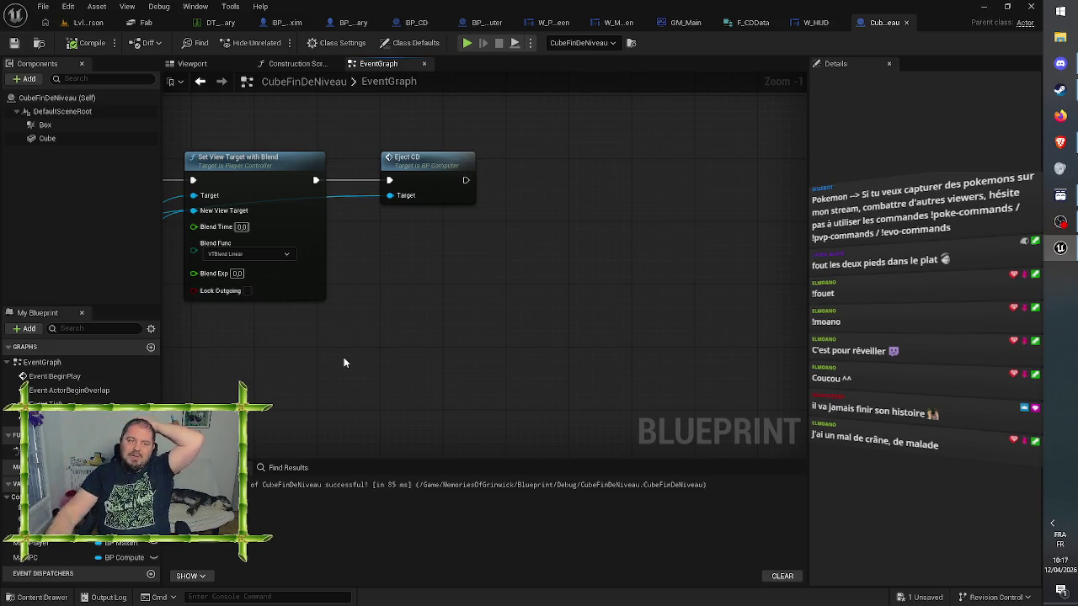
pyautogui.click(88, 22)
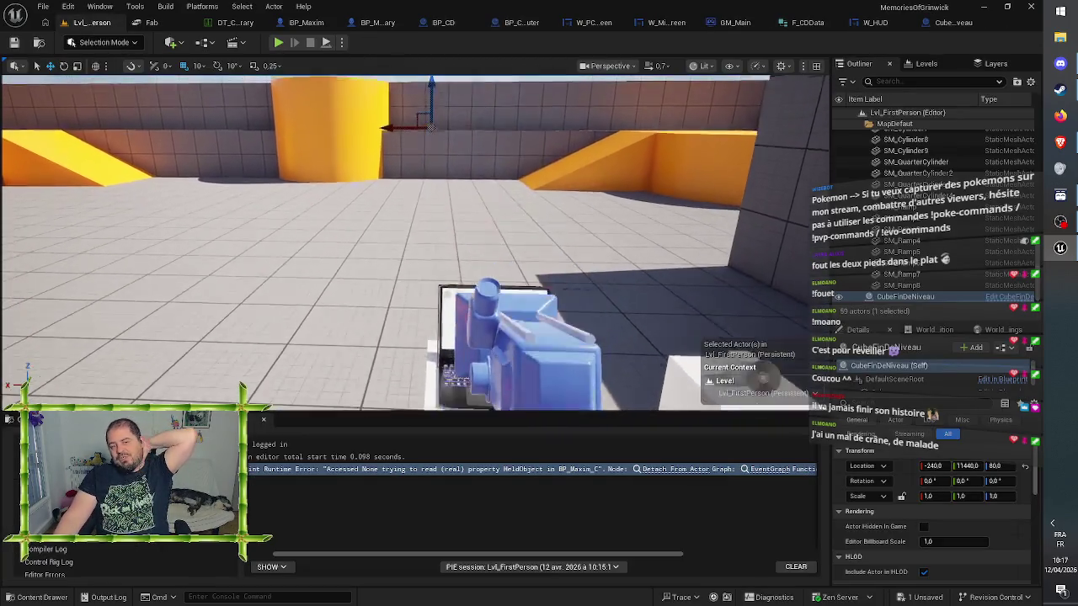
pyautogui.scroll(-5, 426, 280)
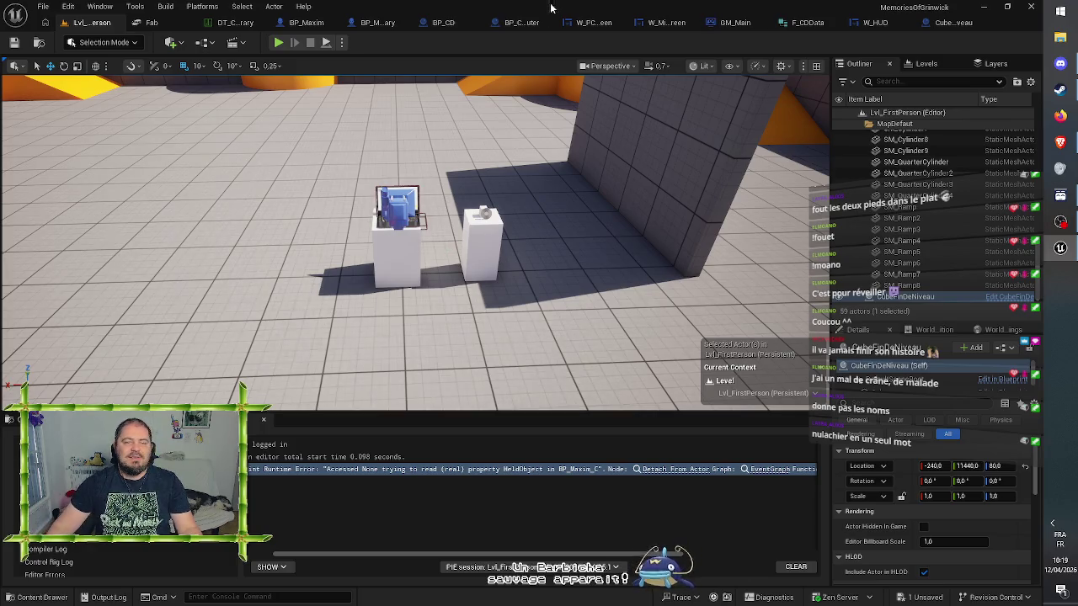
pyautogui.moveTo(525, 174)
pyautogui.mouseDown()
pyautogui.moveTo(551, 212)
pyautogui.moveTo(478, 139)
pyautogui.moveTo(489, 143)
pyautogui.moveTo(464, 139)
pyautogui.mouseUp()
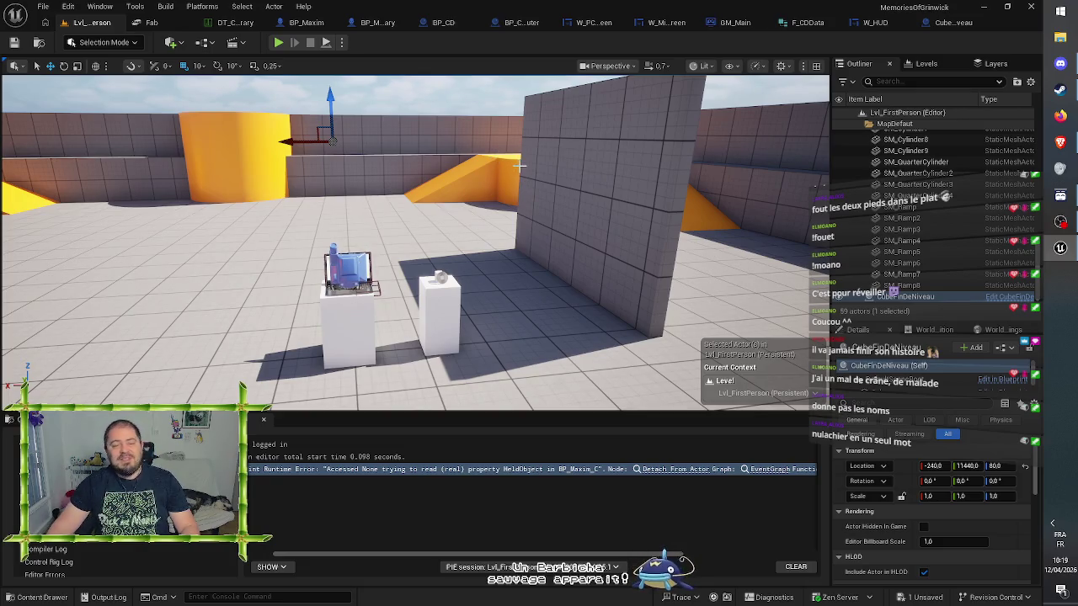
pyautogui.moveTo(540, 184)
pyautogui.mouseDown()
pyautogui.moveTo(472, 126)
pyautogui.moveTo(510, 101)
pyautogui.mouseUp()
pyautogui.press('f')
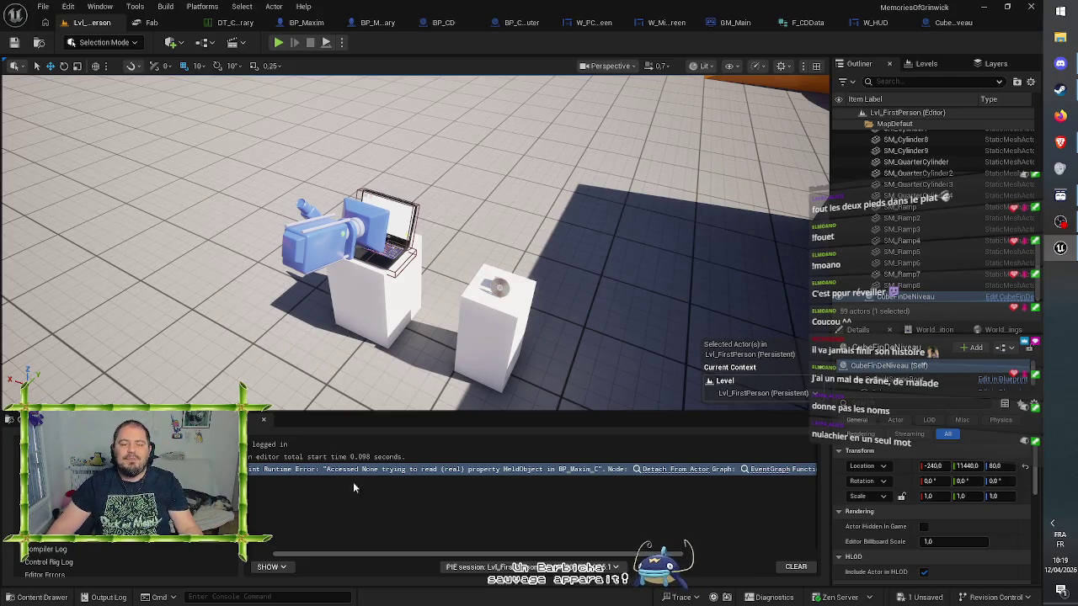
pyautogui.click(512, 510)
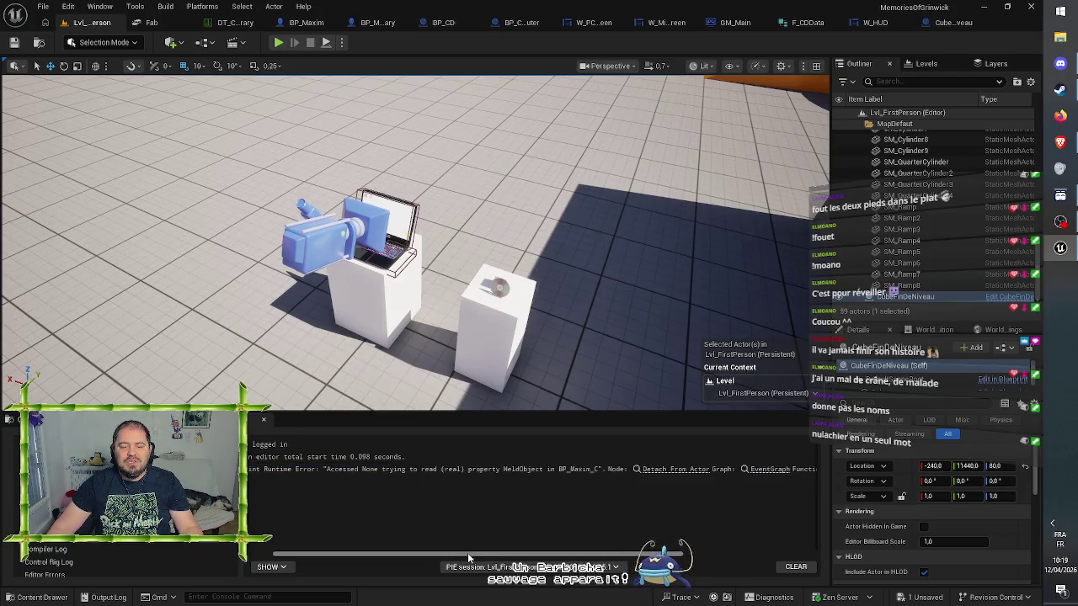
pyautogui.moveTo(467, 554); pyautogui.dragTo(412, 559)
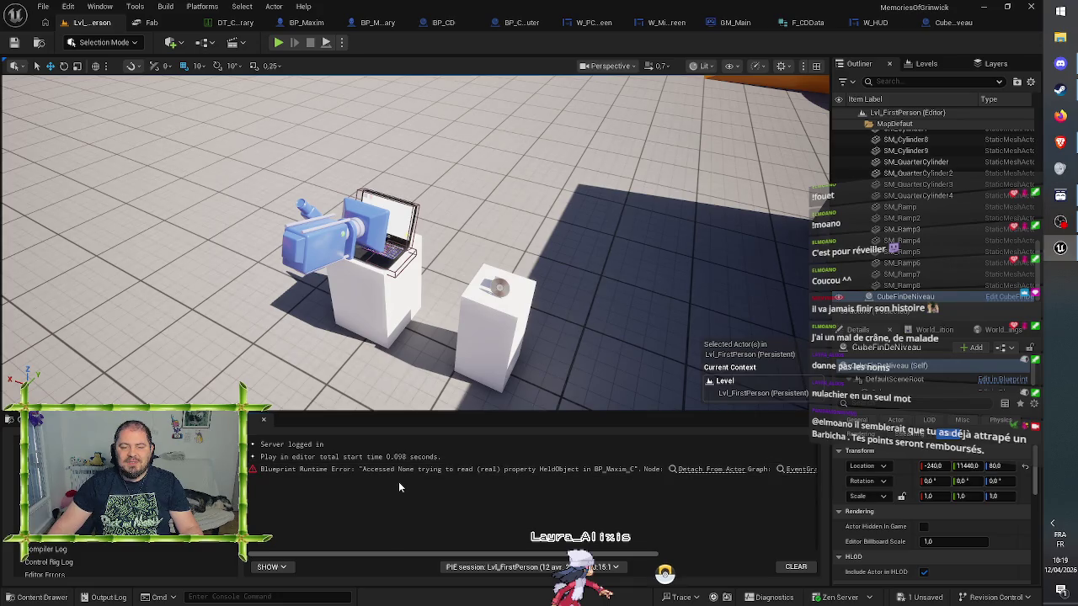
# Inspect BP_Computer's EjectCD timeline and On Dropped nodes, then move on to GM_Main's graph
pyautogui.click(519, 22)
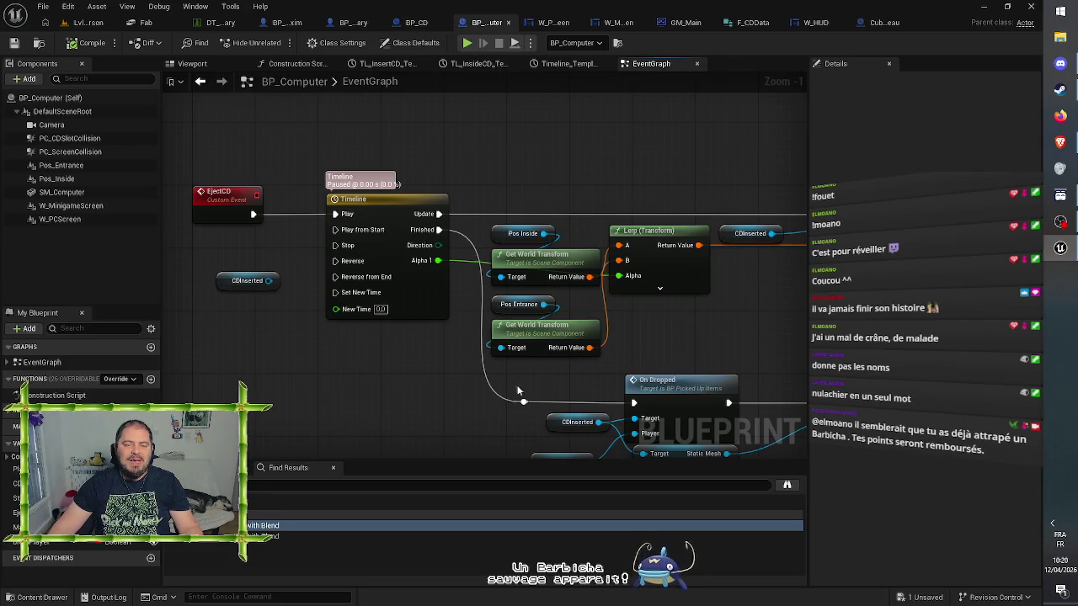
pyautogui.moveTo(695, 337); pyautogui.dragTo(639, 316)
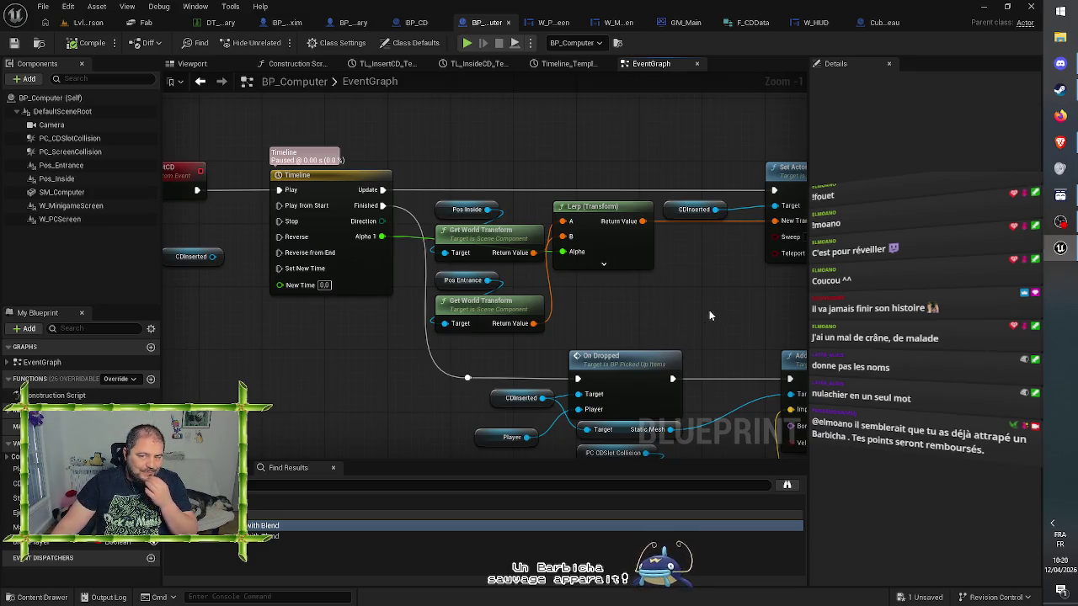
pyautogui.moveTo(709, 315)
pyautogui.mouseDown()
pyautogui.moveTo(452, 291)
pyautogui.moveTo(571, 281)
pyautogui.moveTo(580, 270)
pyautogui.moveTo(793, 277)
pyautogui.mouseUp()
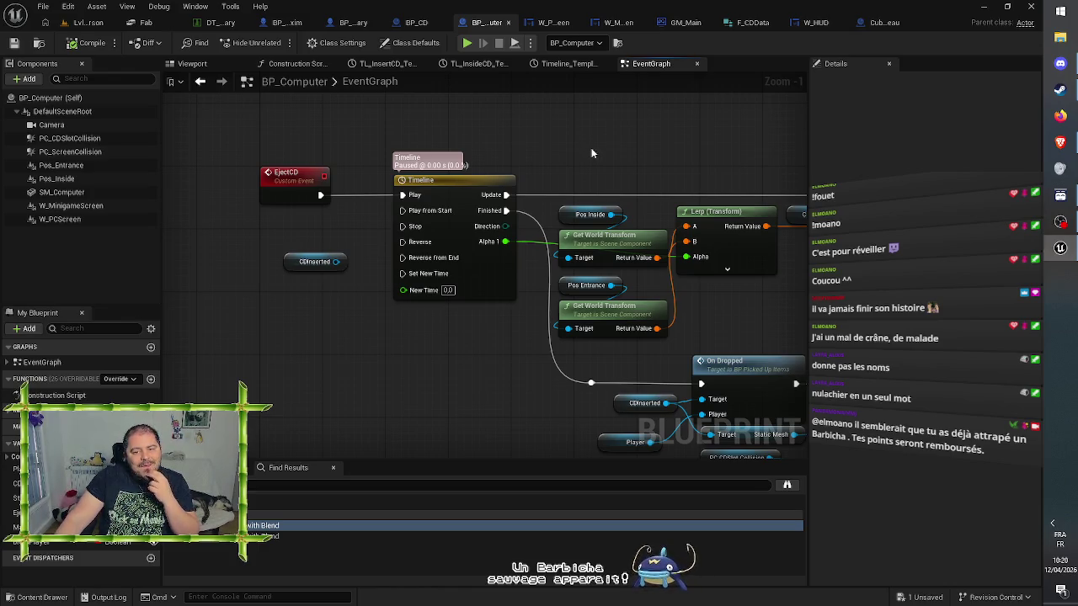
pyautogui.moveTo(755, 357); pyautogui.dragTo(701, 337)
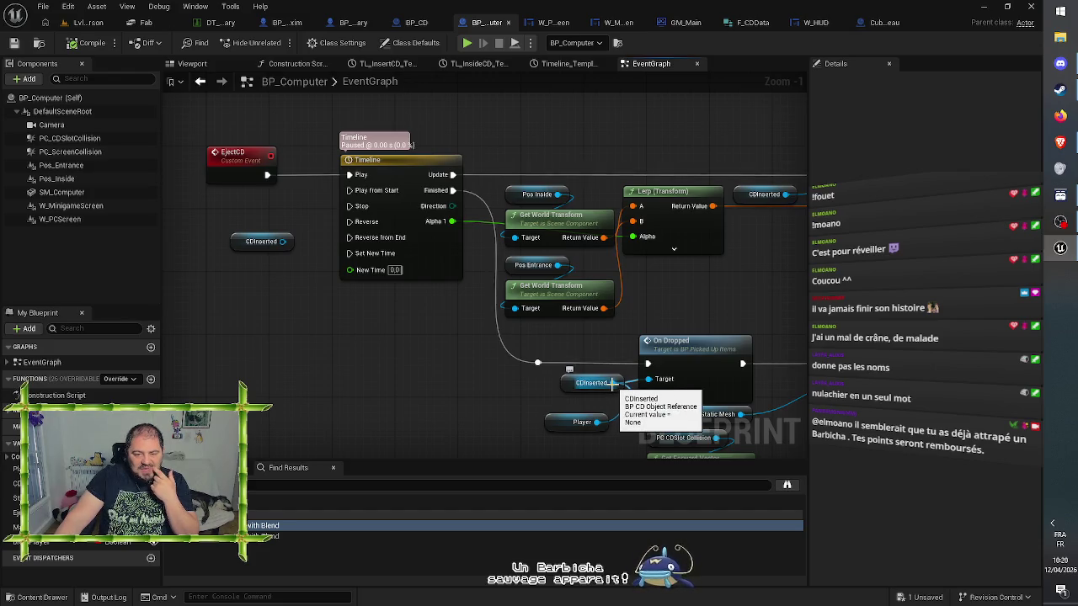
pyautogui.moveTo(695, 294); pyautogui.dragTo(652, 251)
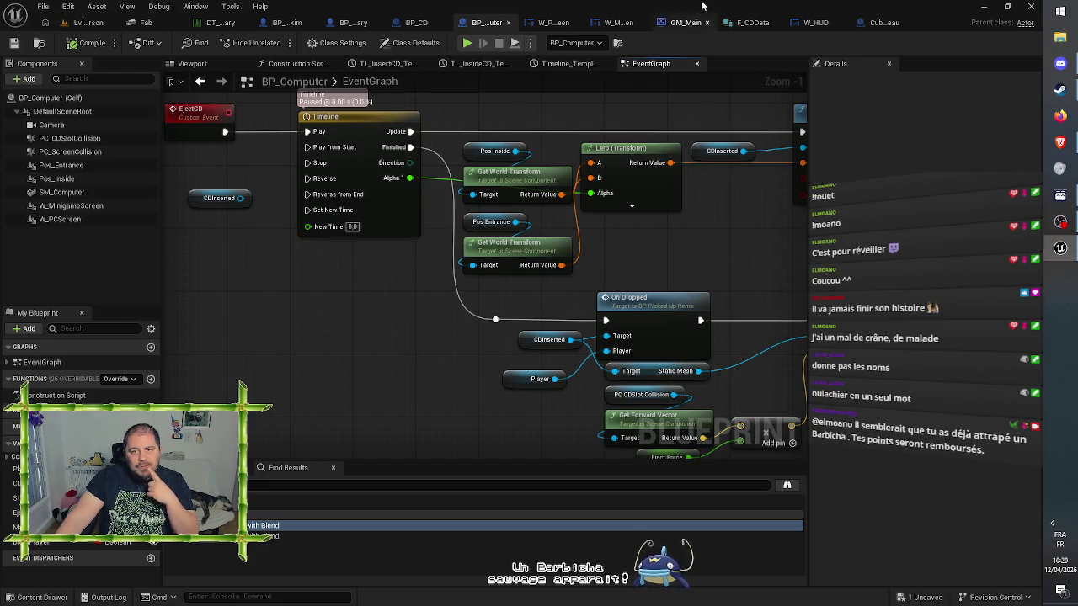
pyautogui.click(679, 25)
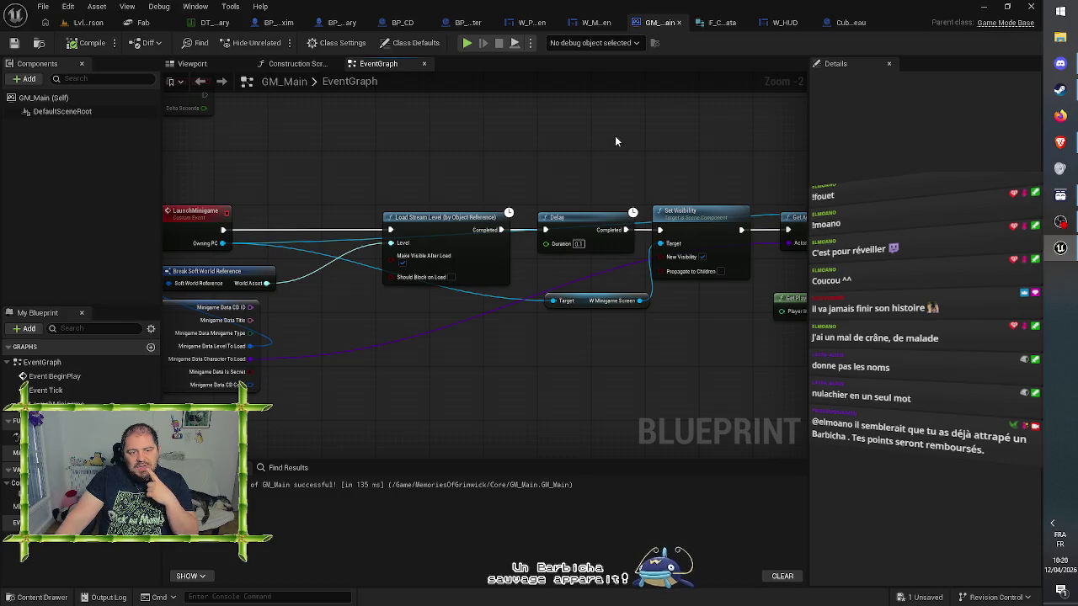
# Add a new input named Main Player to GM_Main's LaunchMinigame event
pyautogui.moveTo(587, 157); pyautogui.dragTo(641, 151)
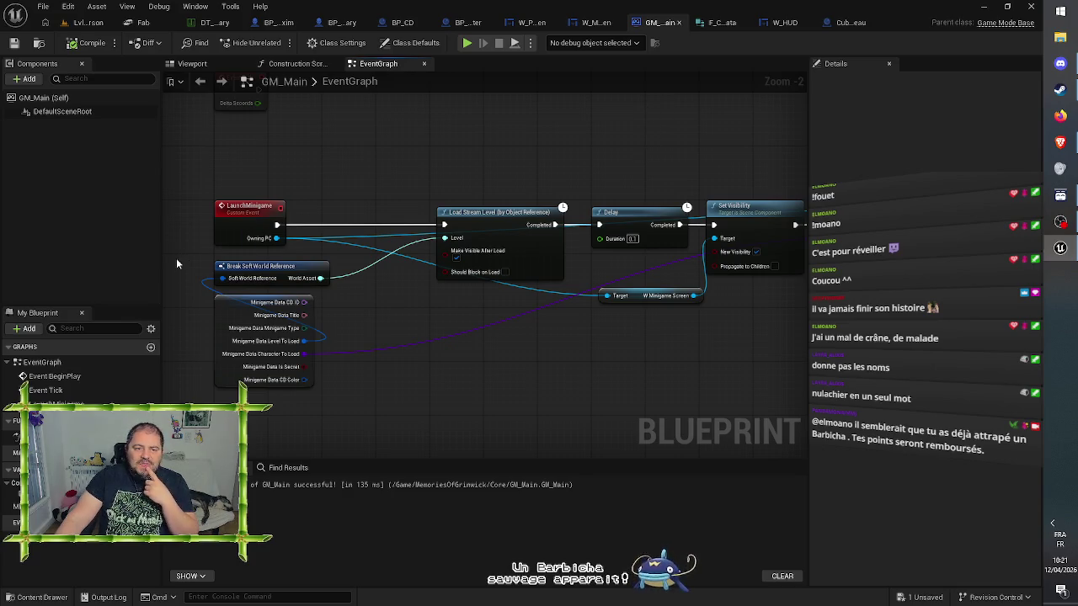
pyautogui.click(253, 211)
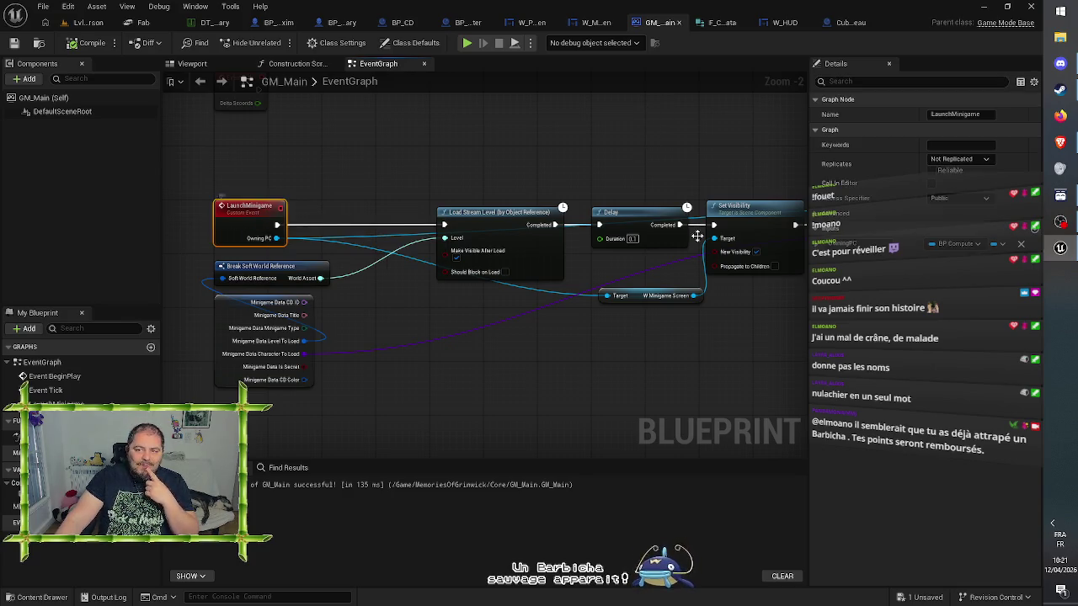
pyautogui.click(1035, 232)
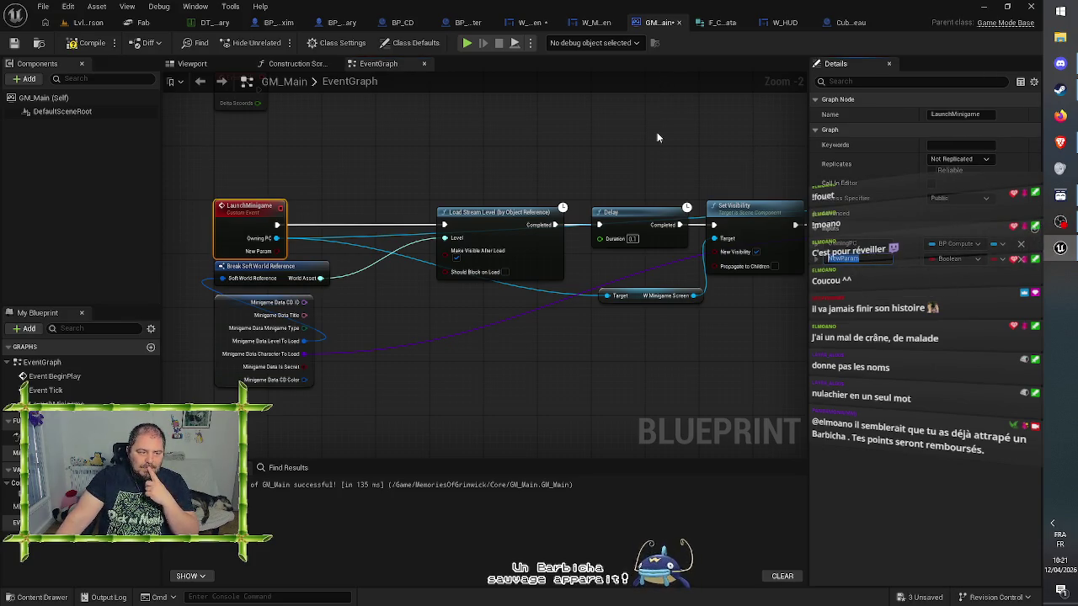
pyautogui.write('Mi')
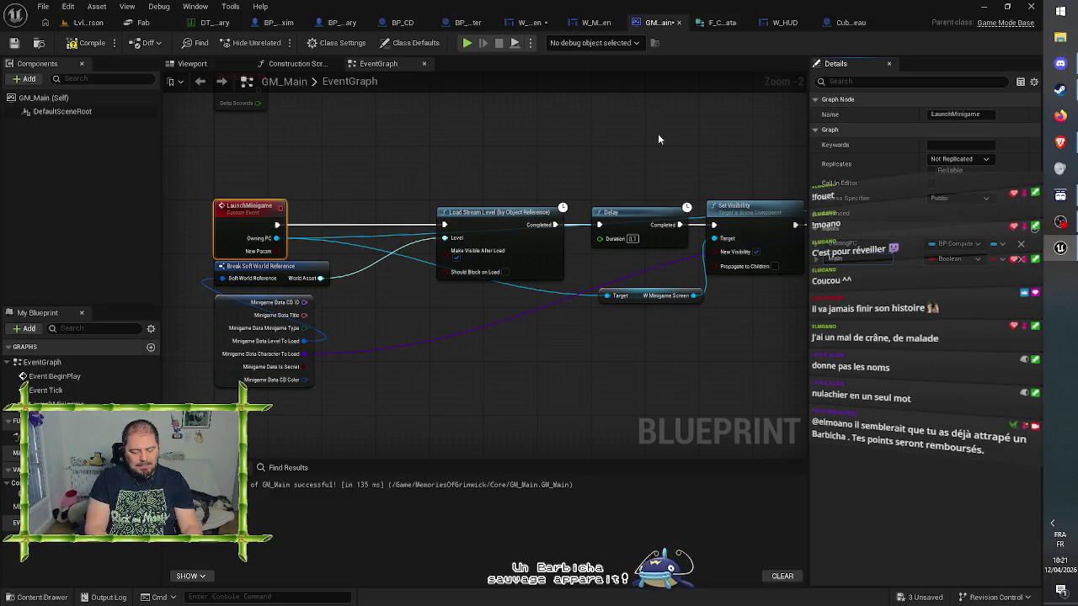
pyautogui.press('Return')
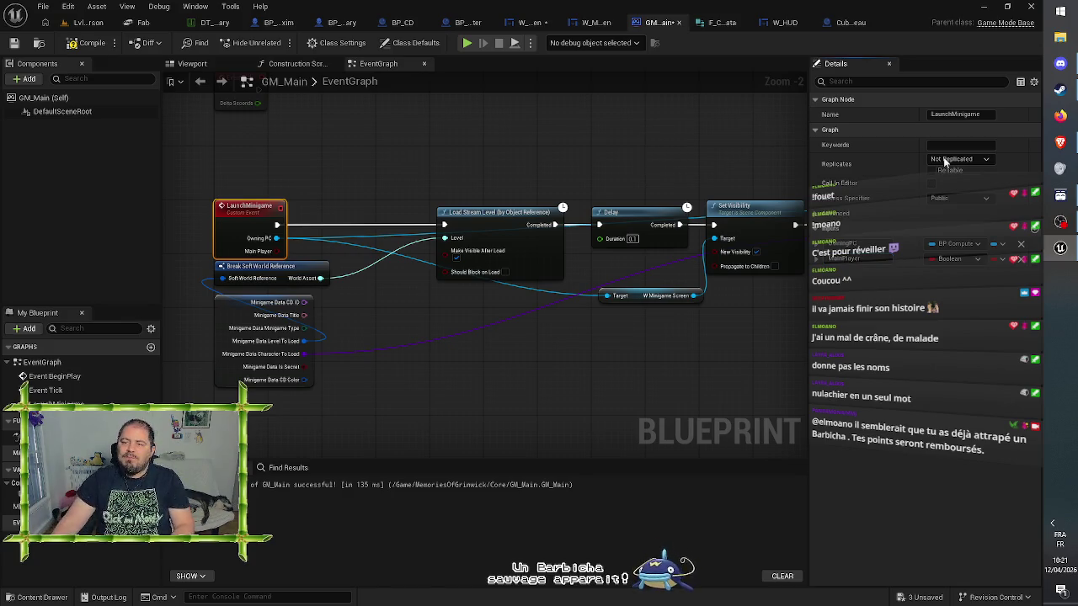
# Set the Main Player input's type to a BP Maxim object reference
pyautogui.click(950, 259)
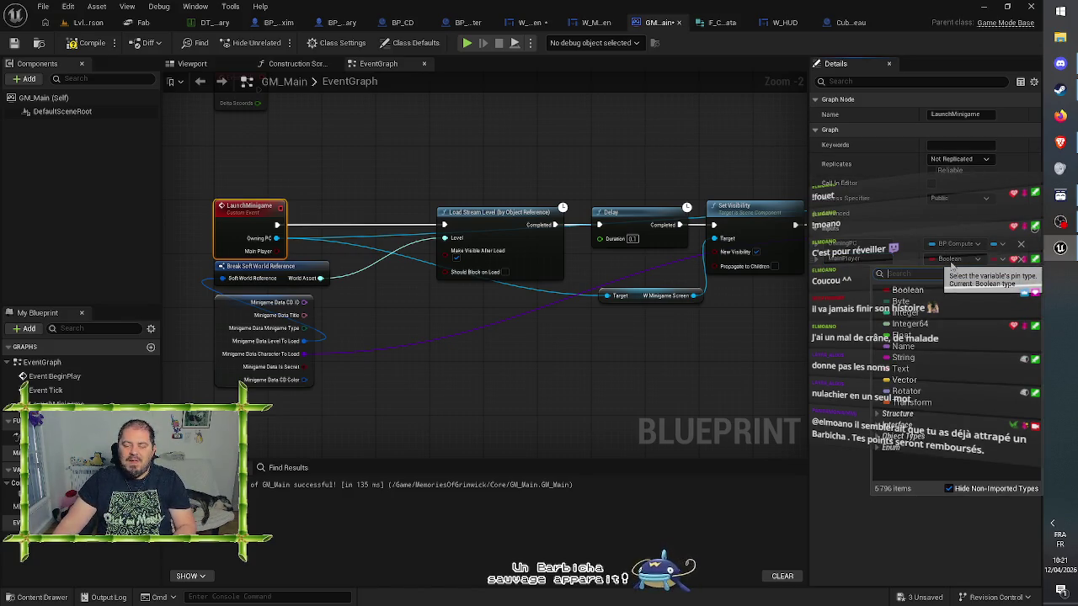
pyautogui.write('pl')
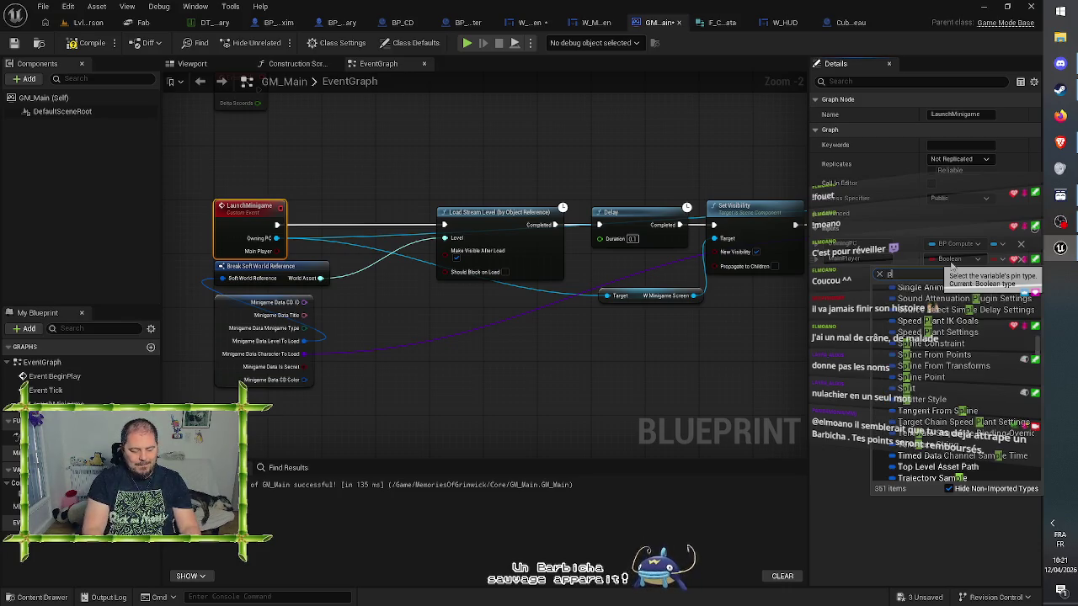
pyautogui.press('BackSpace')
pyautogui.press('BackSpace')
pyautogui.write('a')
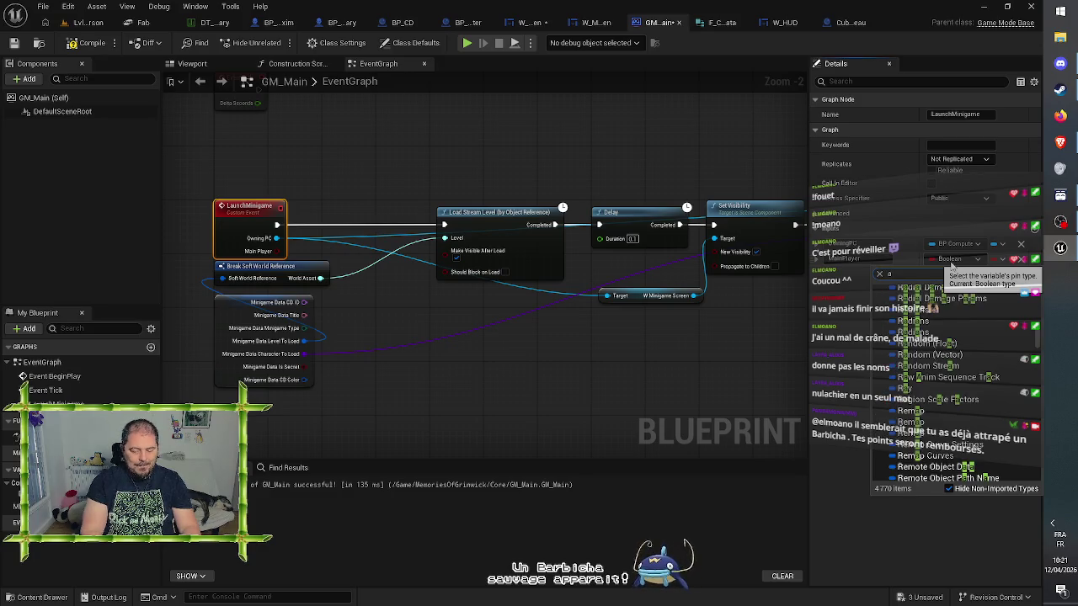
pyautogui.press('BackSpace')
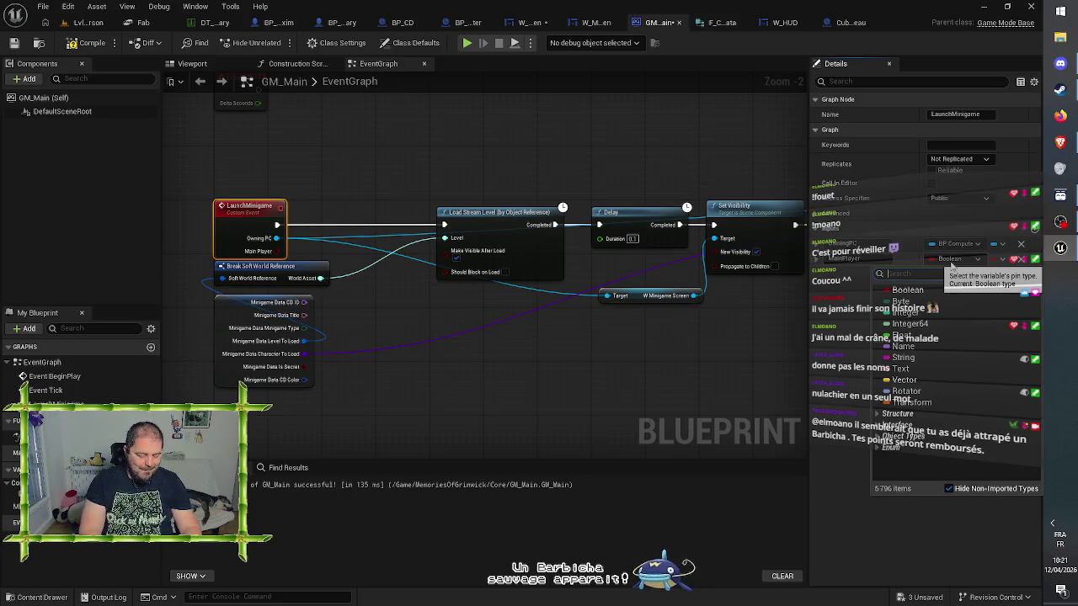
pyautogui.write('maxim')
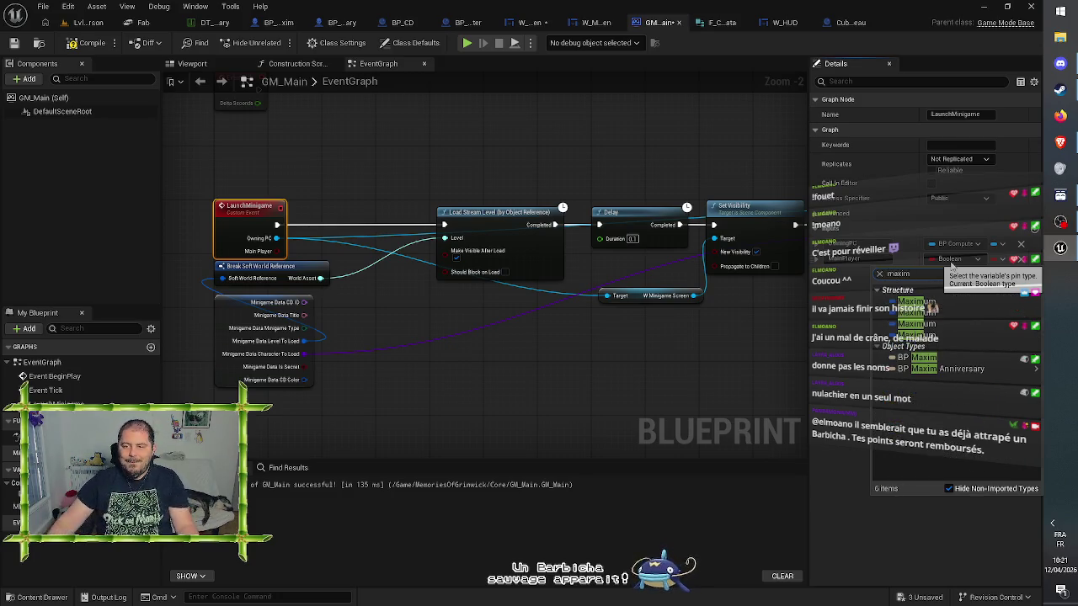
pyautogui.moveTo(924, 357)
pyautogui.click(892, 384)
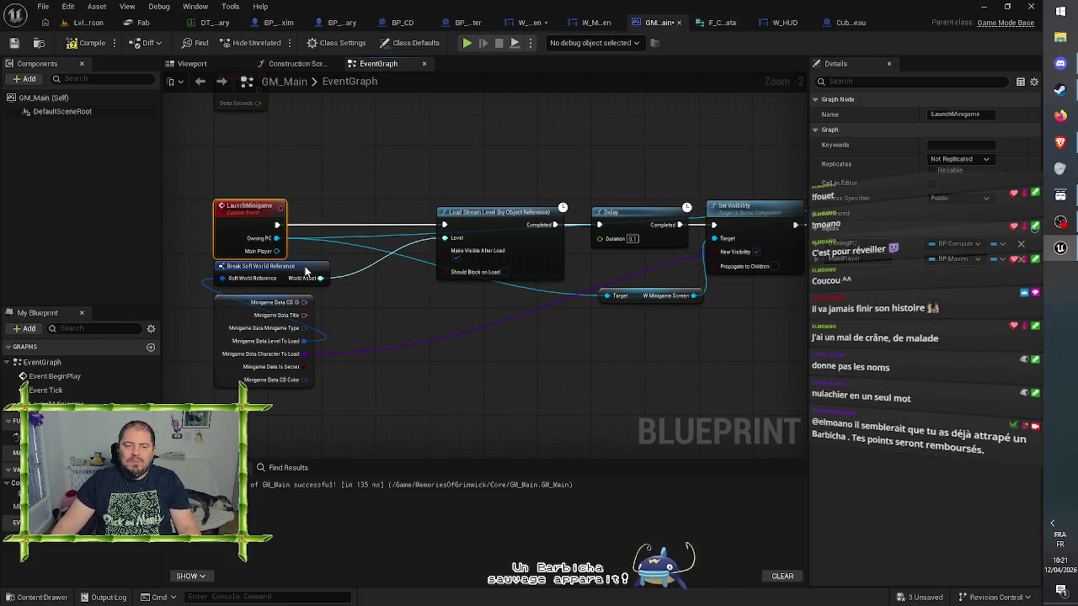
# Tidy the graph, recheck LaunchMinigame's inputs, and compile and save GM_Main
pyautogui.moveTo(307, 273); pyautogui.dragTo(307, 281)
pyautogui.click(389, 358)
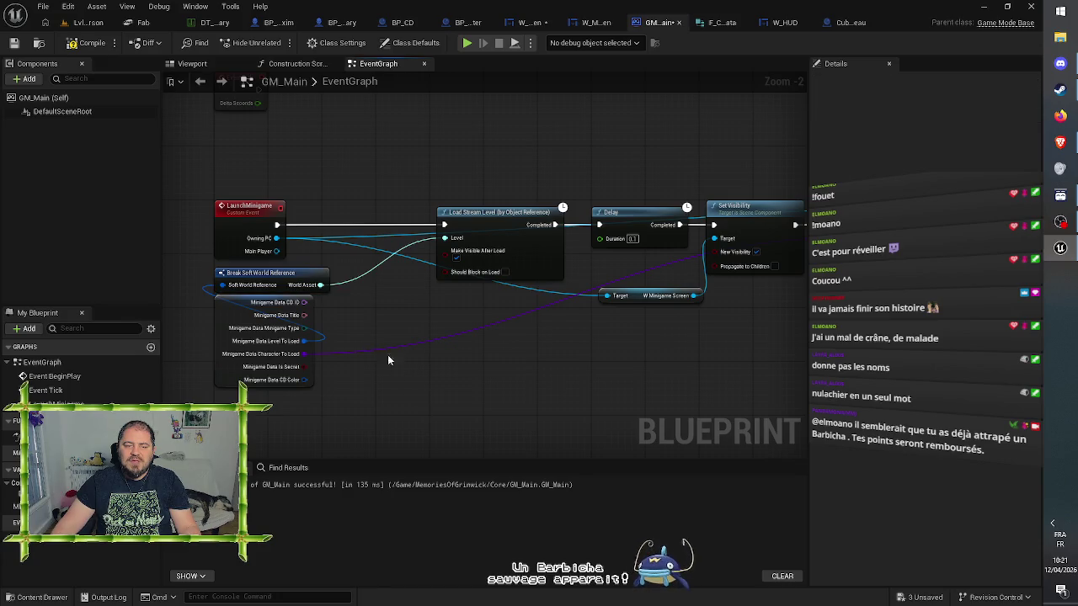
pyautogui.click(241, 205)
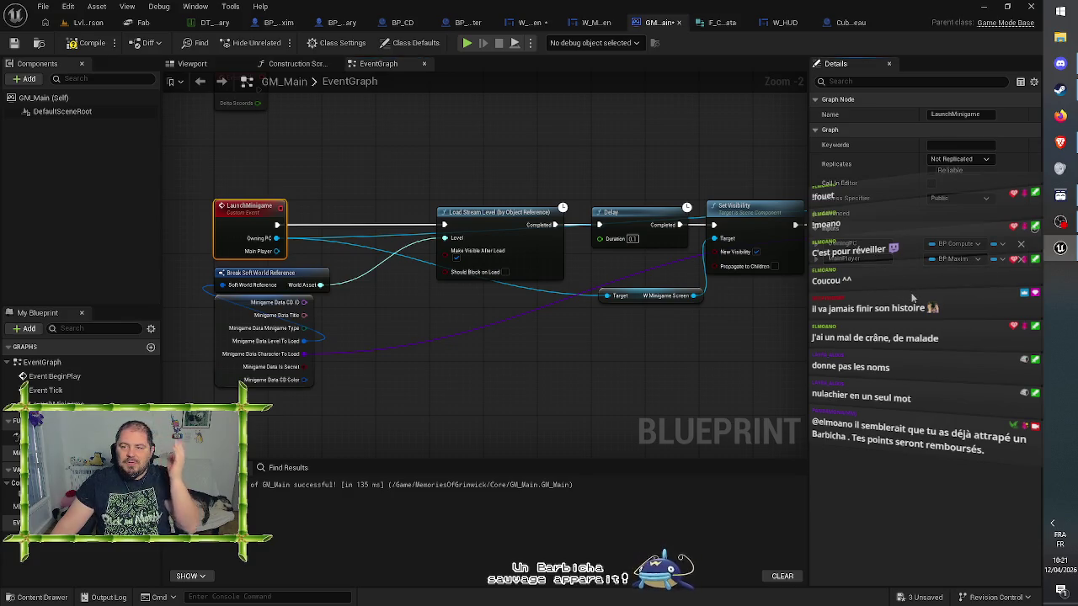
pyautogui.click(17, 43)
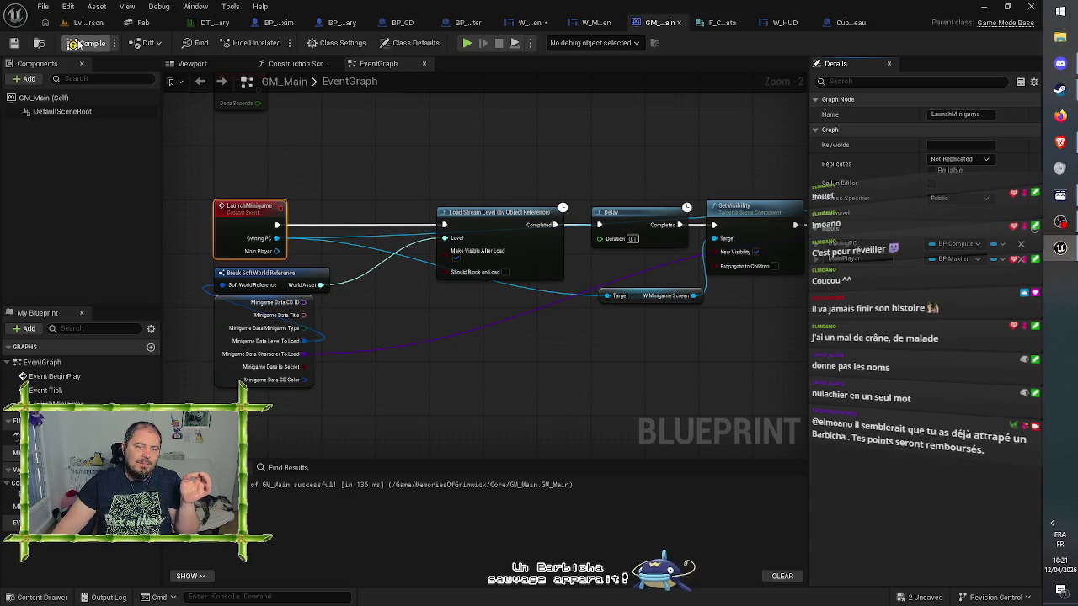
pyautogui.click(531, 21)
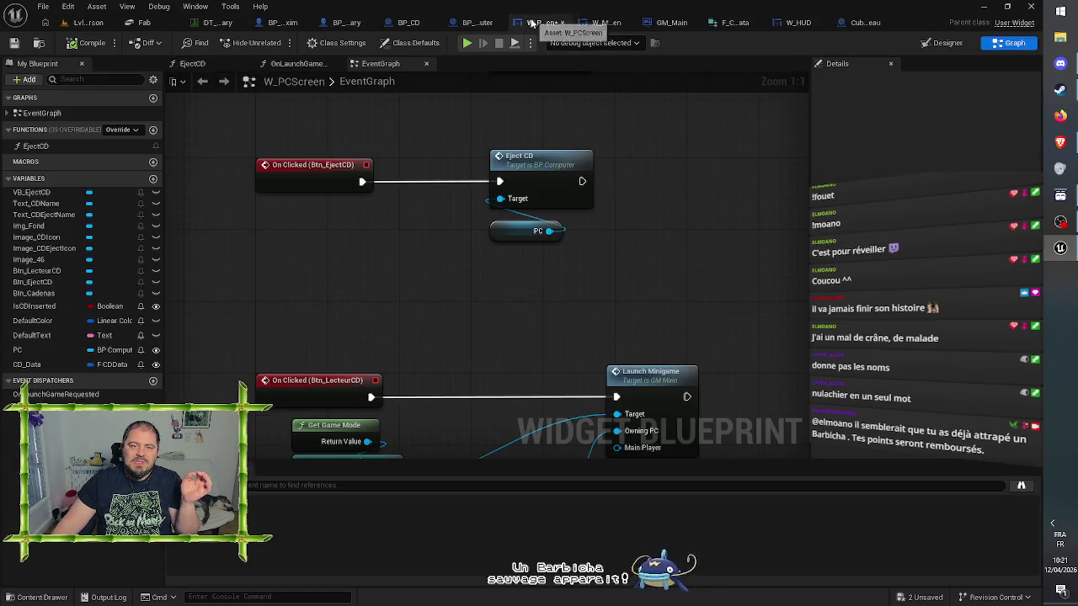
# Save W_PCScreen, look over the Btn_LecteurCD and Btn_EjectCD nodes, and add a new variable
pyautogui.click(14, 42)
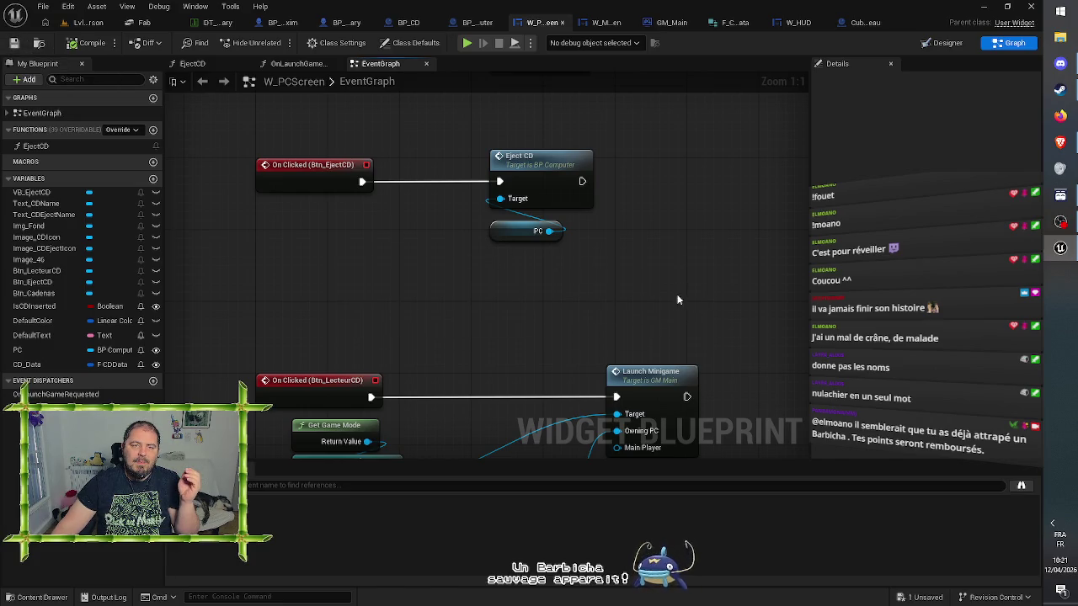
pyautogui.moveTo(654, 307); pyautogui.dragTo(574, 175)
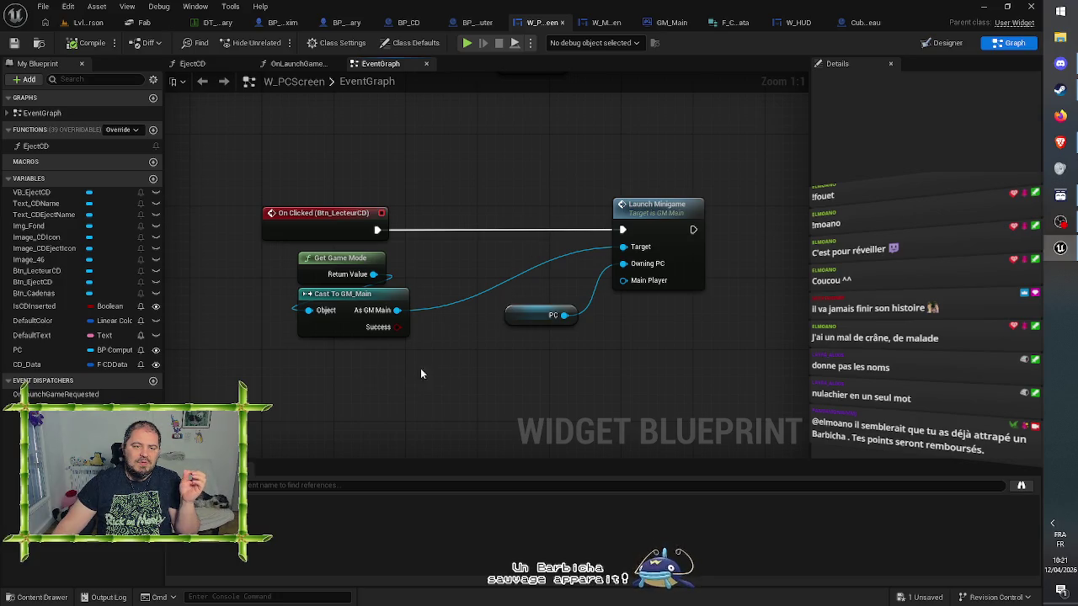
pyautogui.moveTo(480, 148)
pyautogui.mouseDown()
pyautogui.moveTo(516, 272)
pyautogui.moveTo(388, 206)
pyautogui.mouseUp()
pyautogui.click(154, 179)
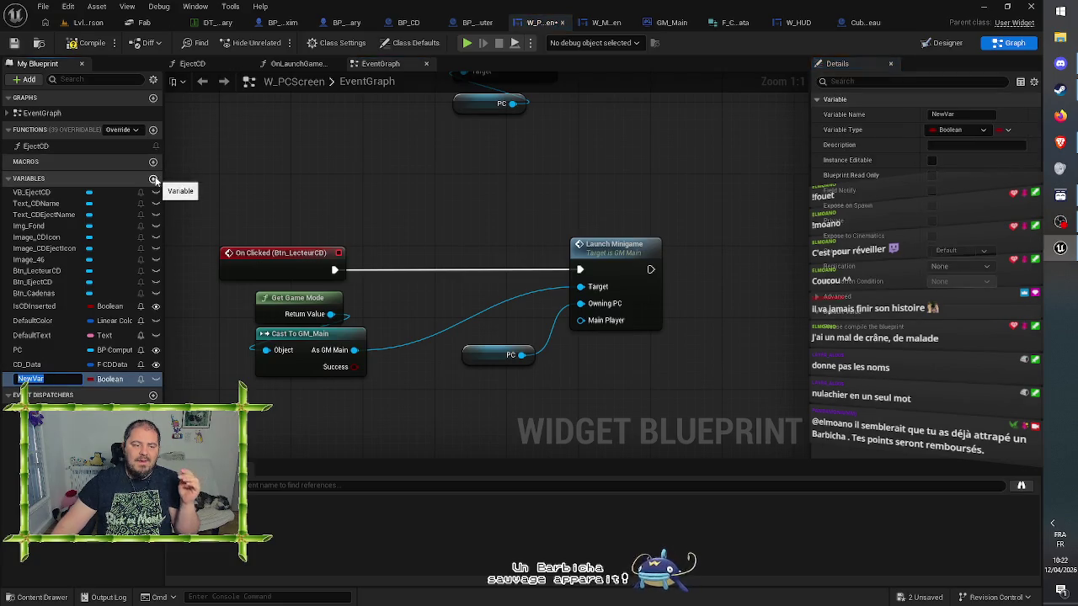
# Name the variable MainPlayer, make it an instance-editable BP Maxim object reference, and save
pyautogui.write('Main')
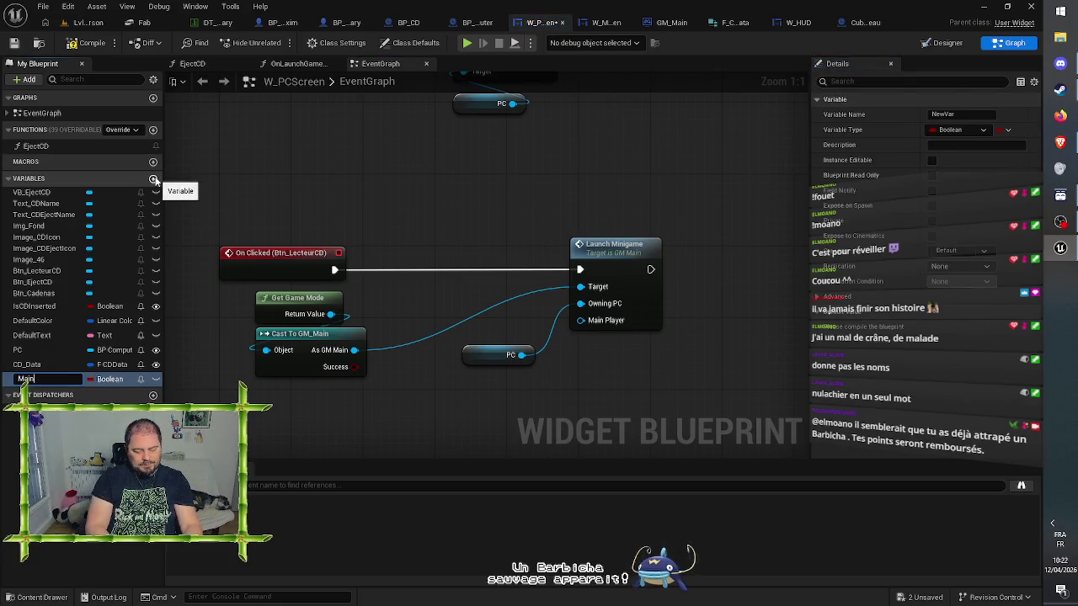
pyautogui.write('Player')
pyautogui.press('Return')
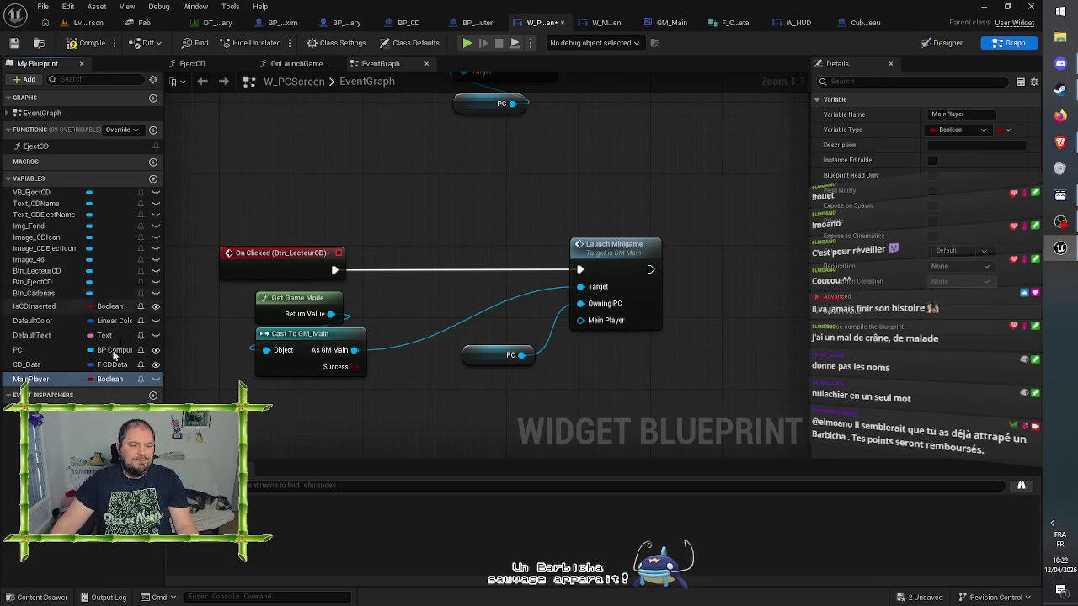
pyautogui.click(100, 380)
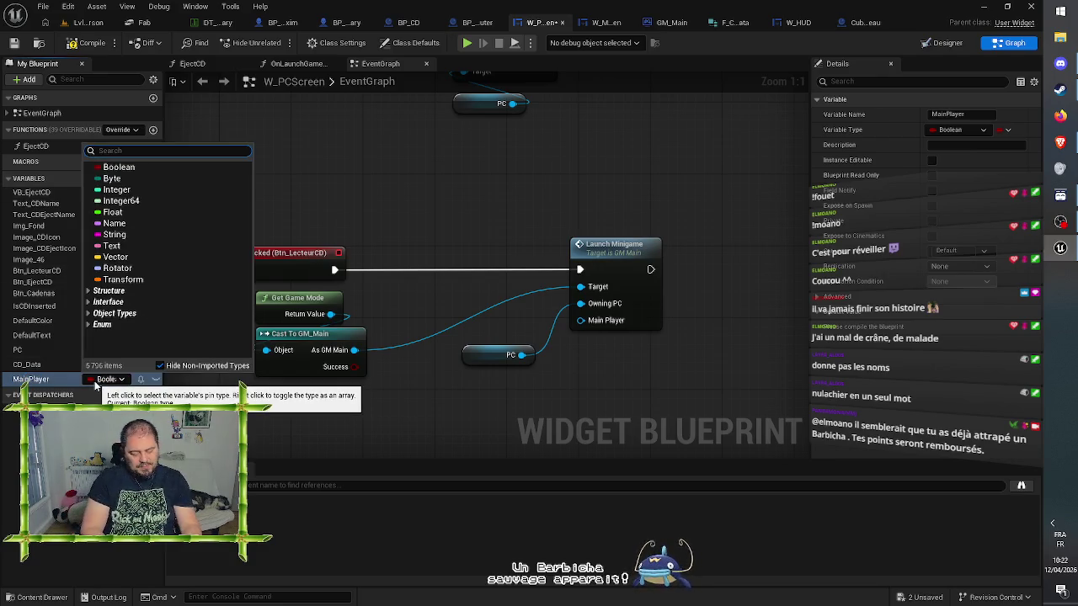
pyautogui.write('bp_maxim')
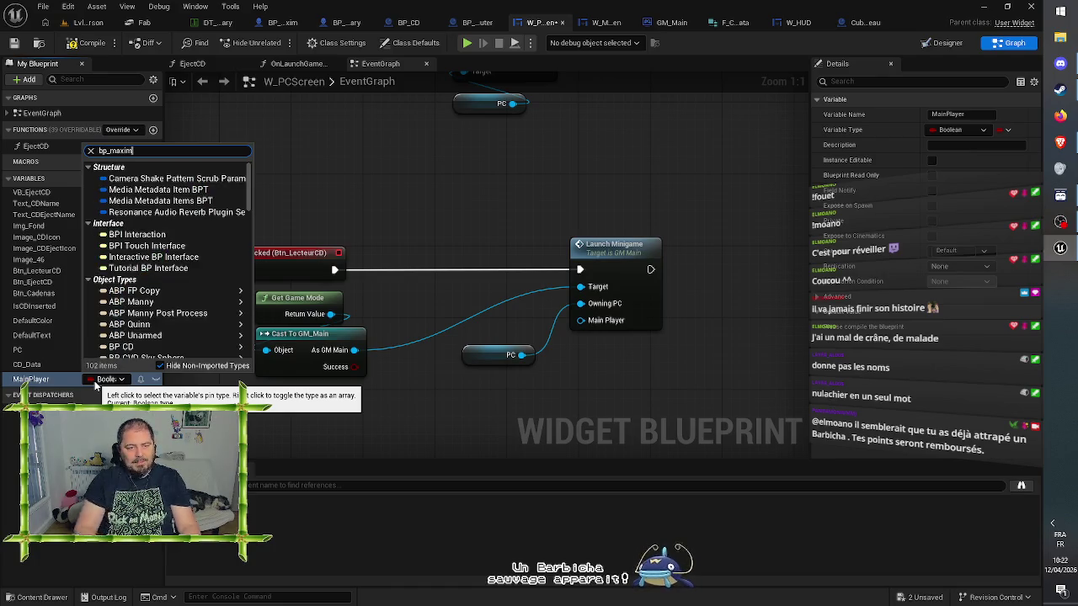
pyautogui.click(147, 171)
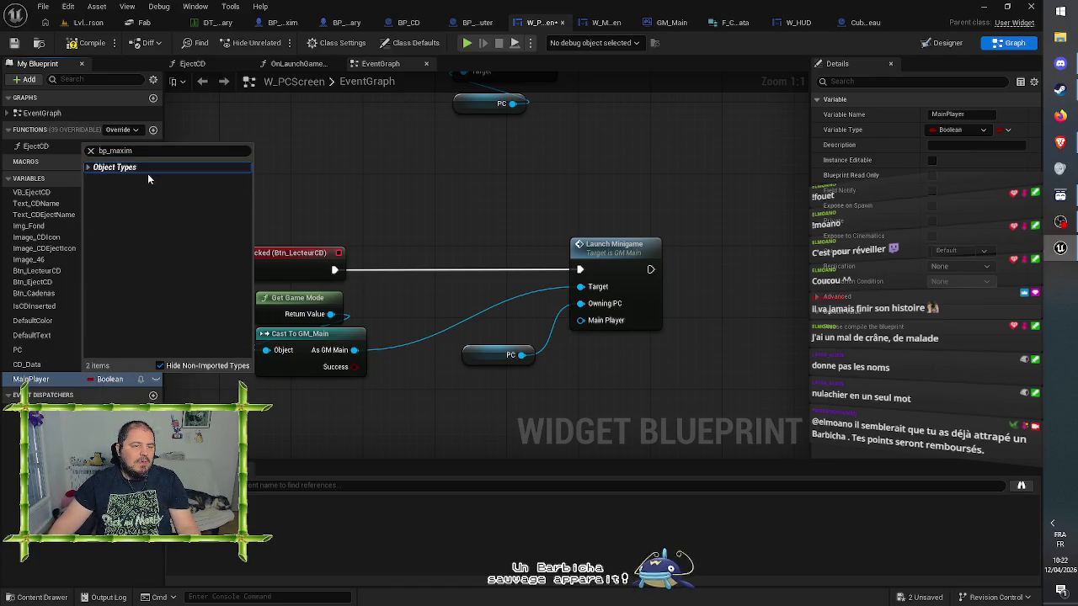
pyautogui.click(147, 172)
pyautogui.moveTo(147, 176)
pyautogui.click(268, 177)
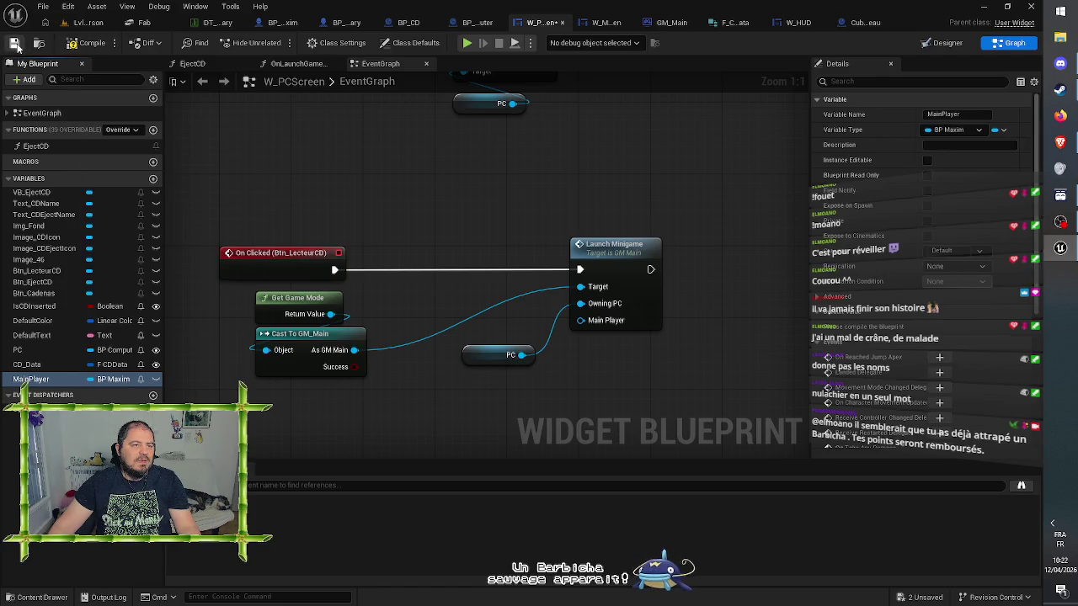
pyautogui.click(156, 380)
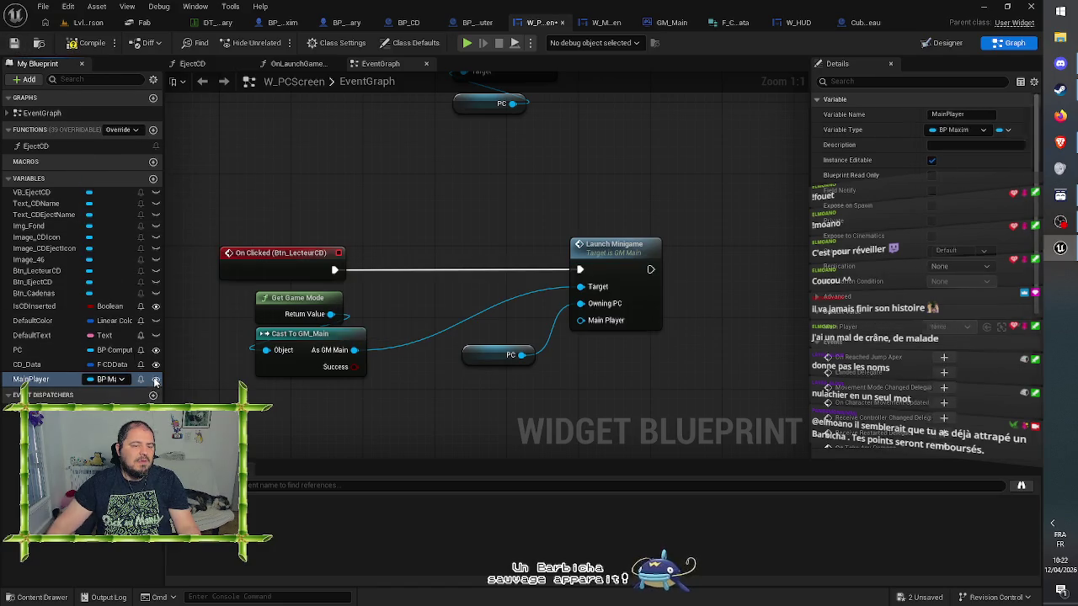
pyautogui.click(13, 43)
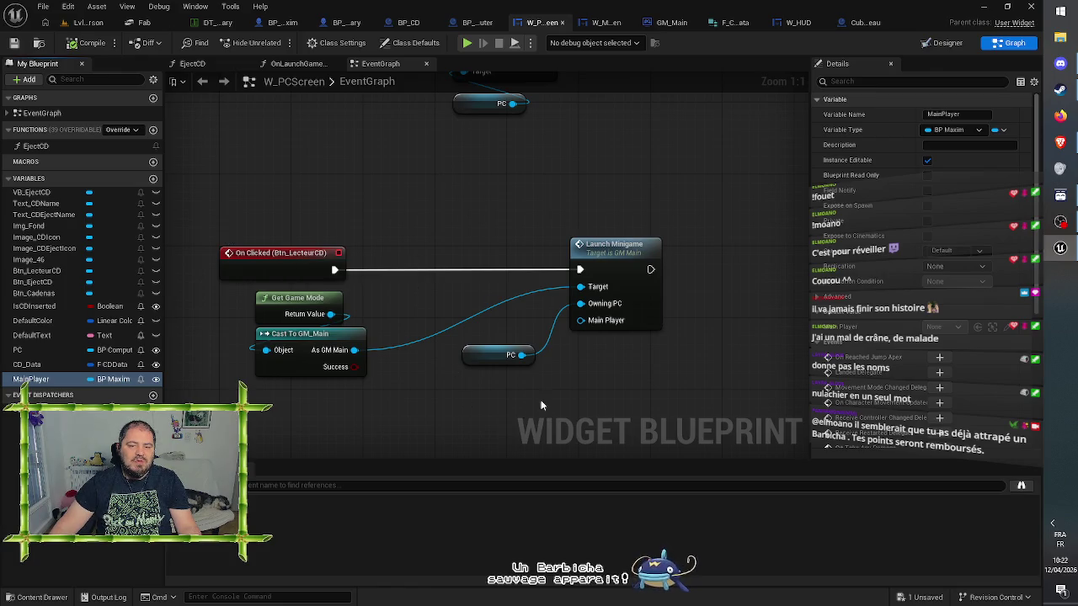
# Connect a MainPlayer getter to Launch Minigame's Main Player input
pyautogui.moveTo(497, 355); pyautogui.dragTo(489, 337)
pyautogui.moveTo(31, 379)
pyautogui.mouseDown()
pyautogui.moveTo(417, 383)
pyautogui.moveTo(455, 368)
pyautogui.moveTo(488, 373)
pyautogui.moveTo(581, 320)
pyautogui.mouseUp()
pyautogui.click(484, 379)
pyautogui.moveTo(459, 372); pyautogui.dragTo(459, 363)
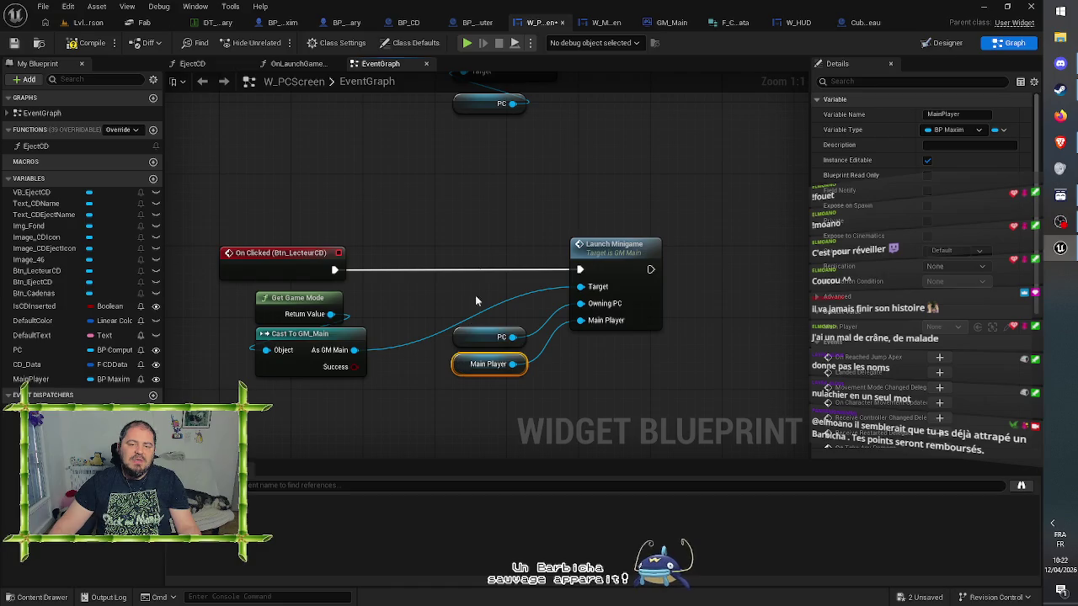
pyautogui.click(484, 226)
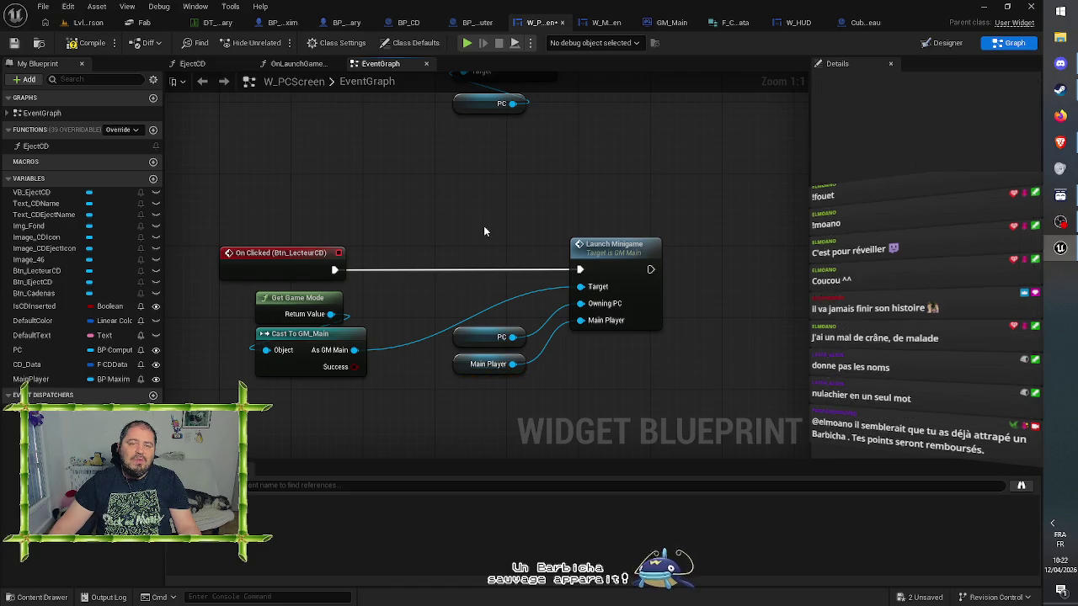
pyautogui.click(463, 21)
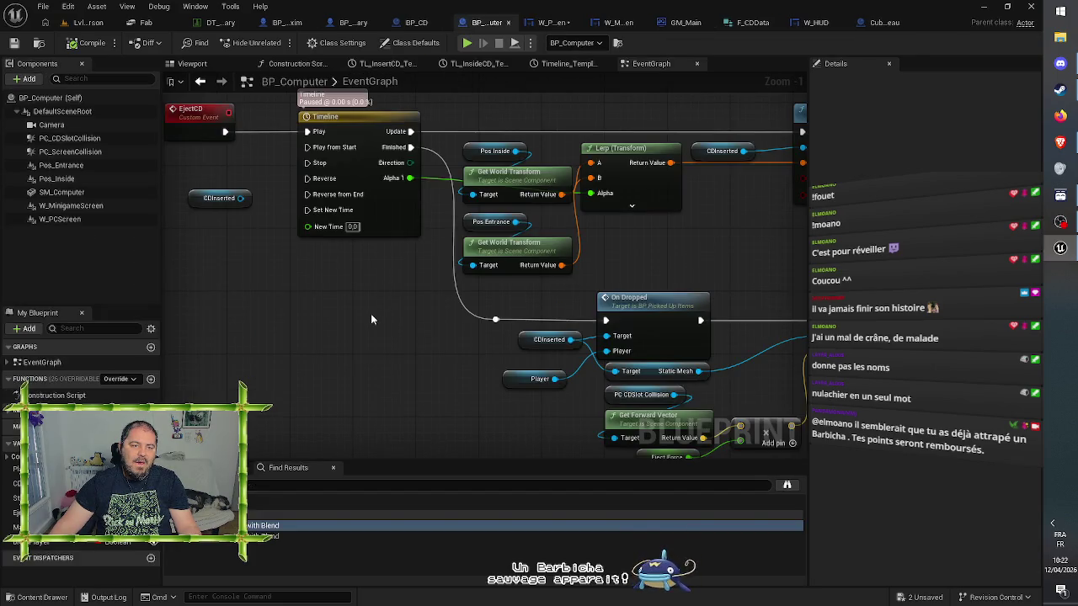
# Add a Set Main Player node from BP_Computer's As W PCScreen cast output
pyautogui.moveTo(370, 319)
pyautogui.mouseDown()
pyautogui.moveTo(418, 351)
pyautogui.moveTo(419, 441)
pyautogui.moveTo(455, 388)
pyautogui.mouseUp()
pyautogui.moveTo(564, 269)
pyautogui.mouseDown()
pyautogui.moveTo(566, 331)
pyautogui.moveTo(638, 325)
pyautogui.moveTo(491, 308)
pyautogui.moveTo(380, 357)
pyautogui.moveTo(126, 326)
pyautogui.mouseUp()
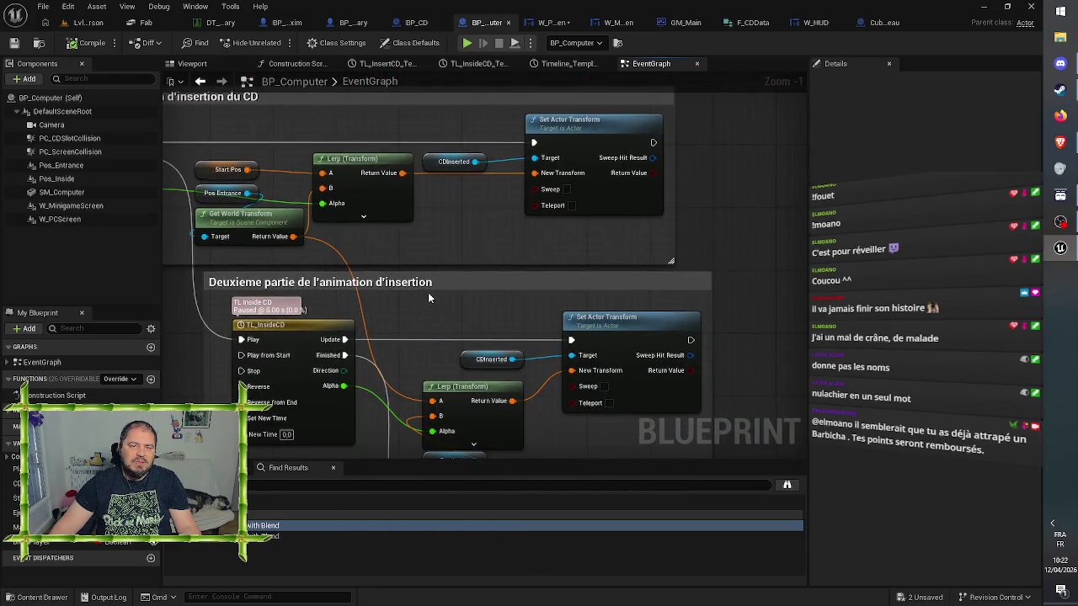
pyautogui.moveTo(483, 313)
pyautogui.mouseDown()
pyautogui.moveTo(452, 200)
pyautogui.moveTo(363, 113)
pyautogui.mouseUp()
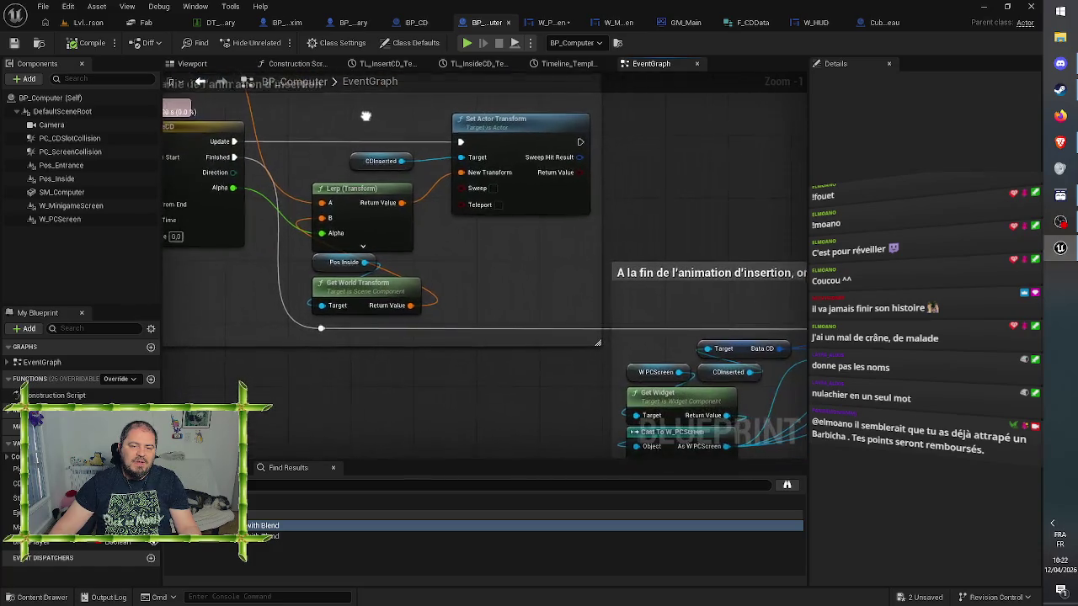
pyautogui.moveTo(646, 299); pyautogui.dragTo(337, 202)
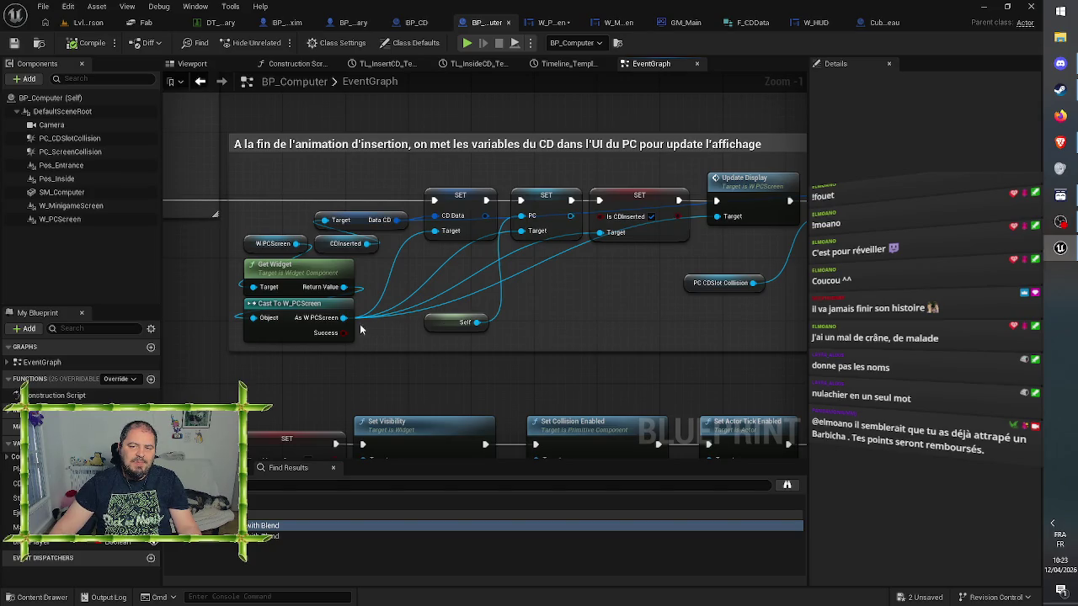
pyautogui.moveTo(343, 318)
pyautogui.mouseDown()
pyautogui.moveTo(550, 316)
pyautogui.moveTo(629, 268)
pyautogui.mouseUp()
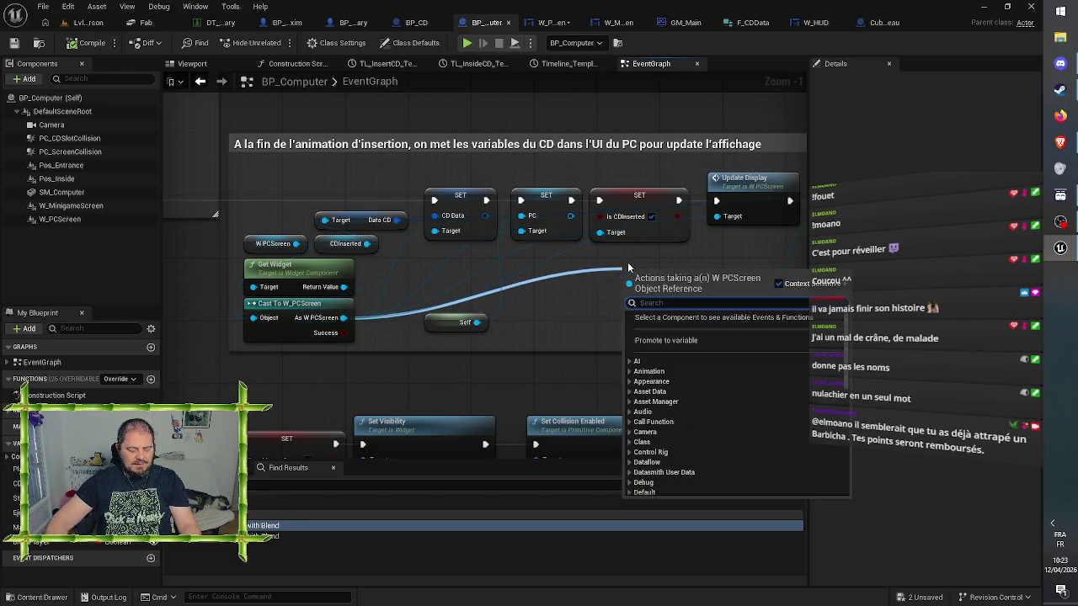
pyautogui.write('set main')
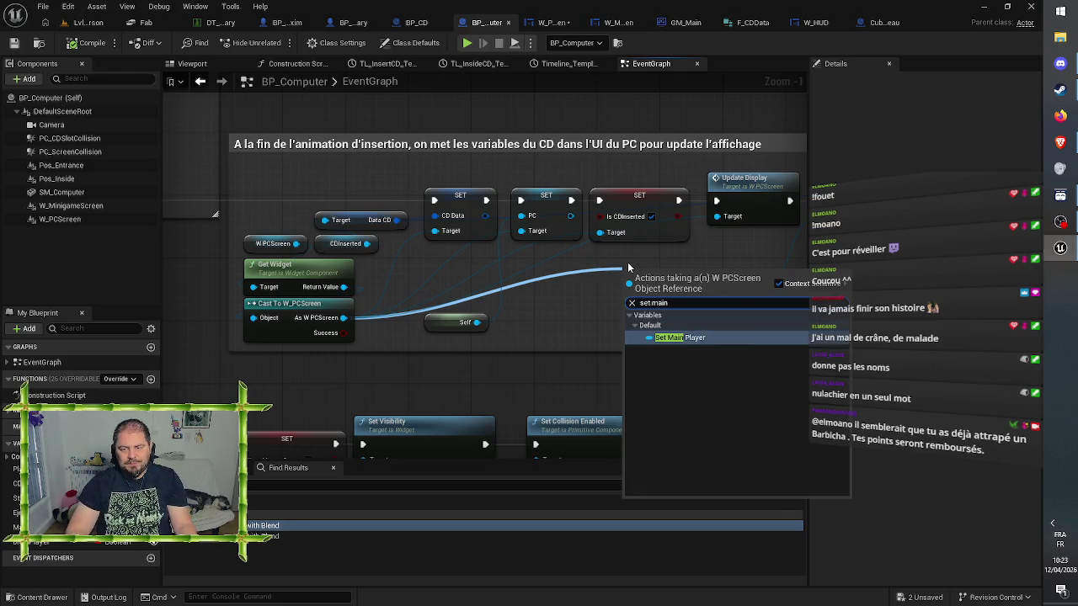
pyautogui.press('Return')
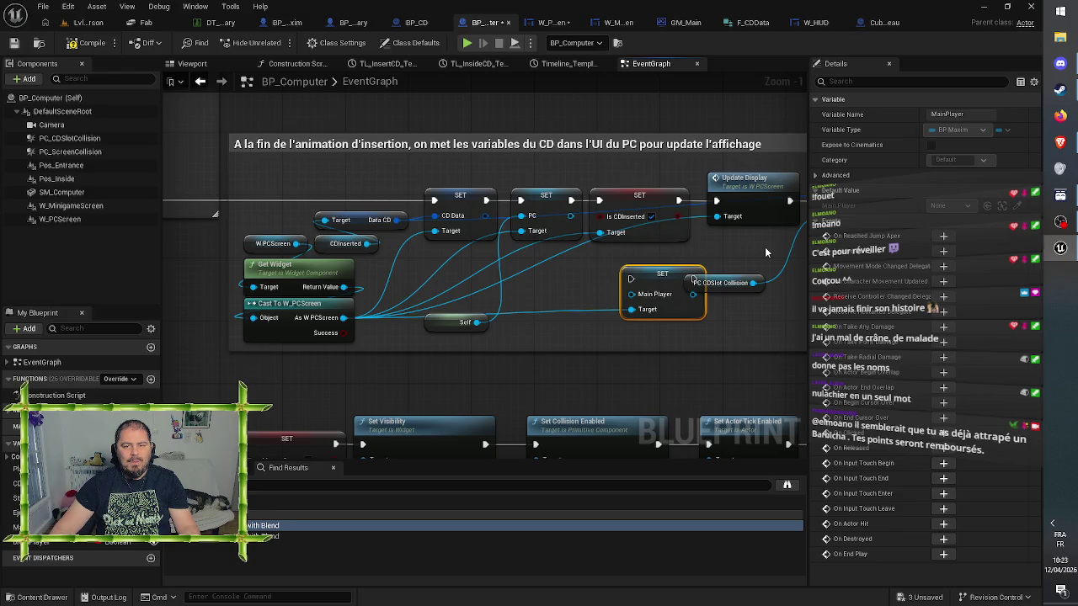
# Shift the downstream nodes right and wire SET Main Player in before Update Display
pyautogui.moveTo(765, 247); pyautogui.dragTo(447, 249)
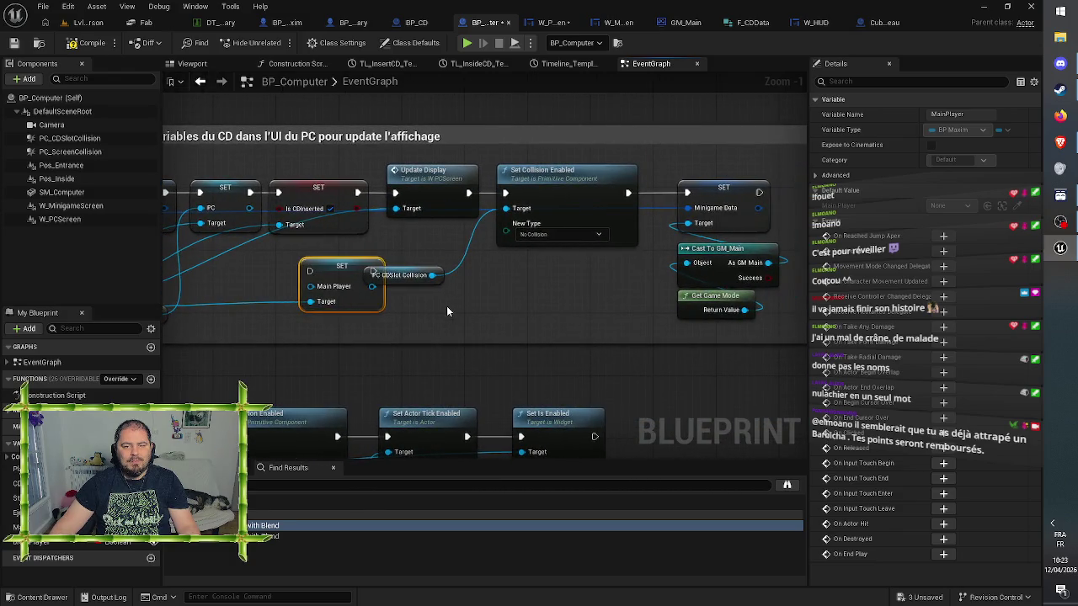
pyautogui.moveTo(447, 306); pyautogui.dragTo(686, 183)
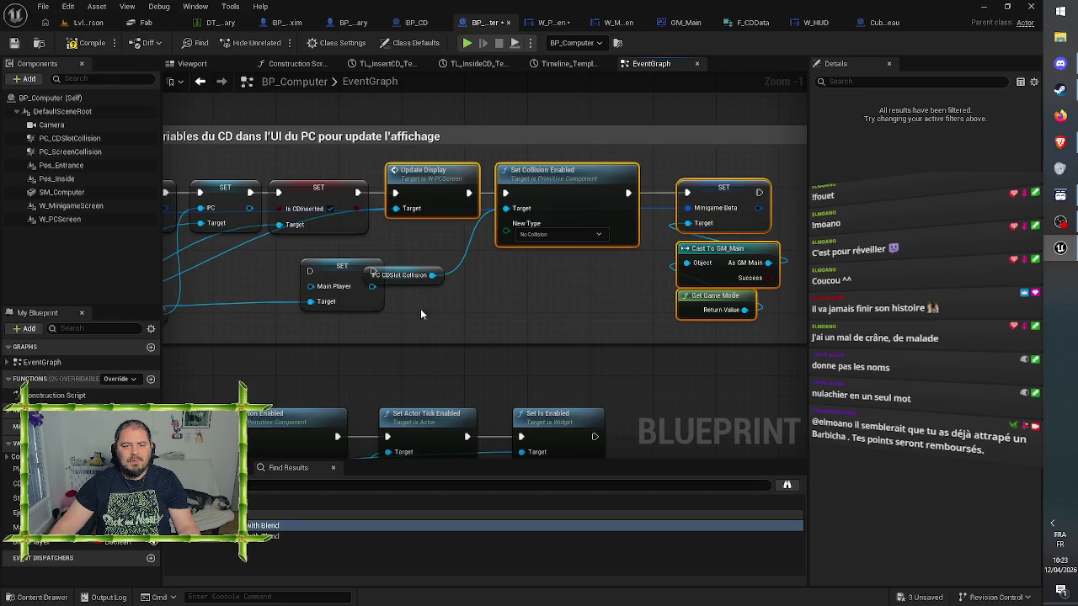
pyautogui.keyDown('shift'); pyautogui.click(404, 274); pyautogui.keyUp('shift')
pyautogui.moveTo(445, 179); pyautogui.dragTo(545, 181)
pyautogui.moveTo(317, 280)
pyautogui.mouseDown()
pyautogui.moveTo(402, 199)
pyautogui.moveTo(358, 193)
pyautogui.mouseUp()
pyautogui.moveTo(459, 192); pyautogui.dragTo(498, 194)
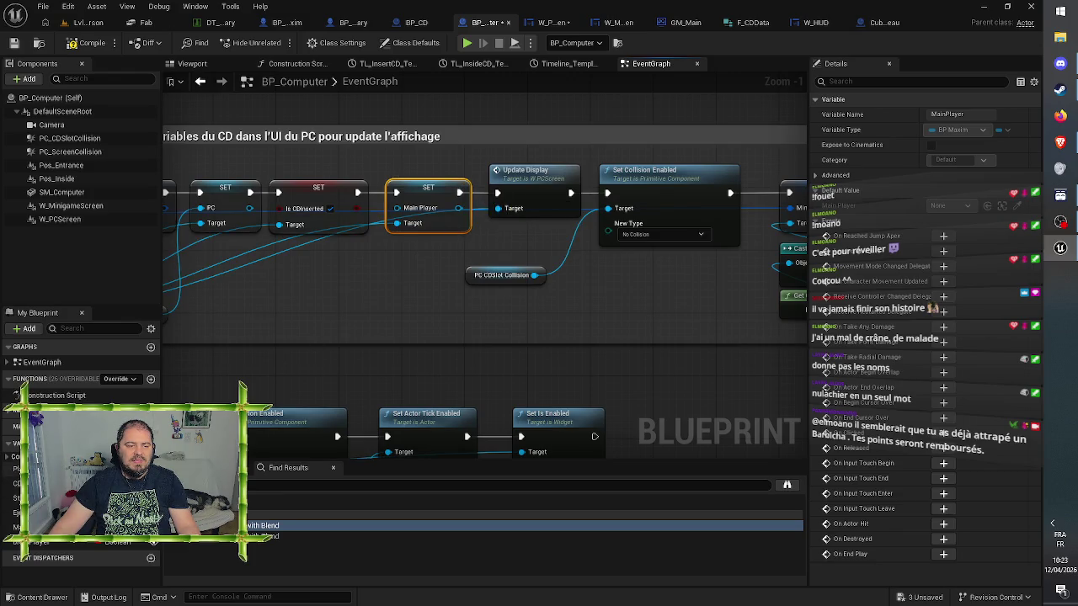
# Feed a Player getter into SET Main Player, then save and compile BP_Computer
pyautogui.moveTo(17, 469)
pyautogui.mouseDown()
pyautogui.moveTo(305, 269)
pyautogui.moveTo(381, 242)
pyautogui.moveTo(396, 208)
pyautogui.mouseUp()
pyautogui.click(327, 283)
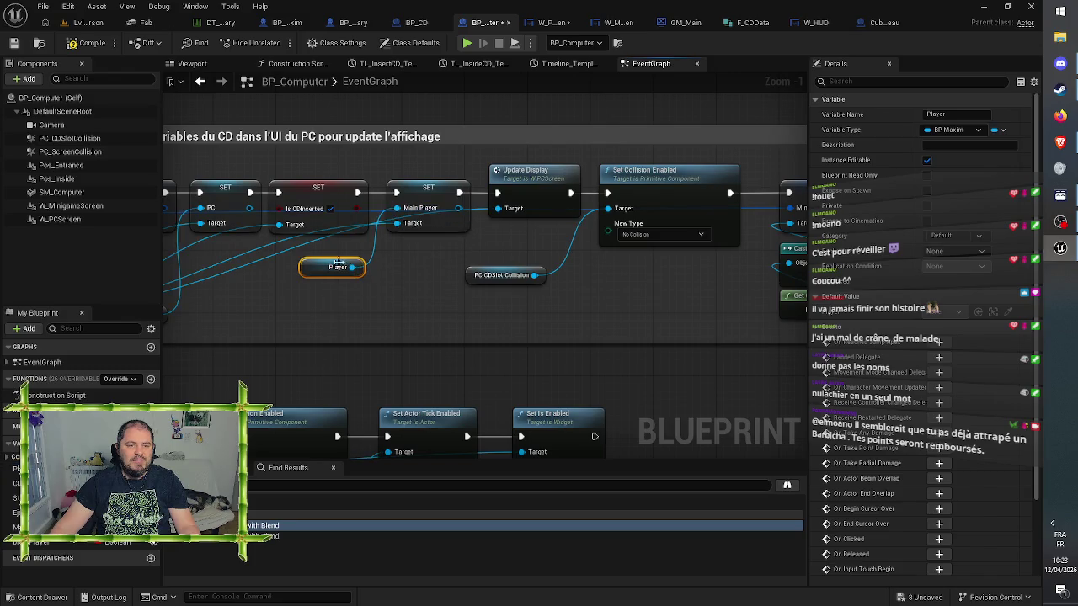
pyautogui.moveTo(309, 267); pyautogui.dragTo(310, 260)
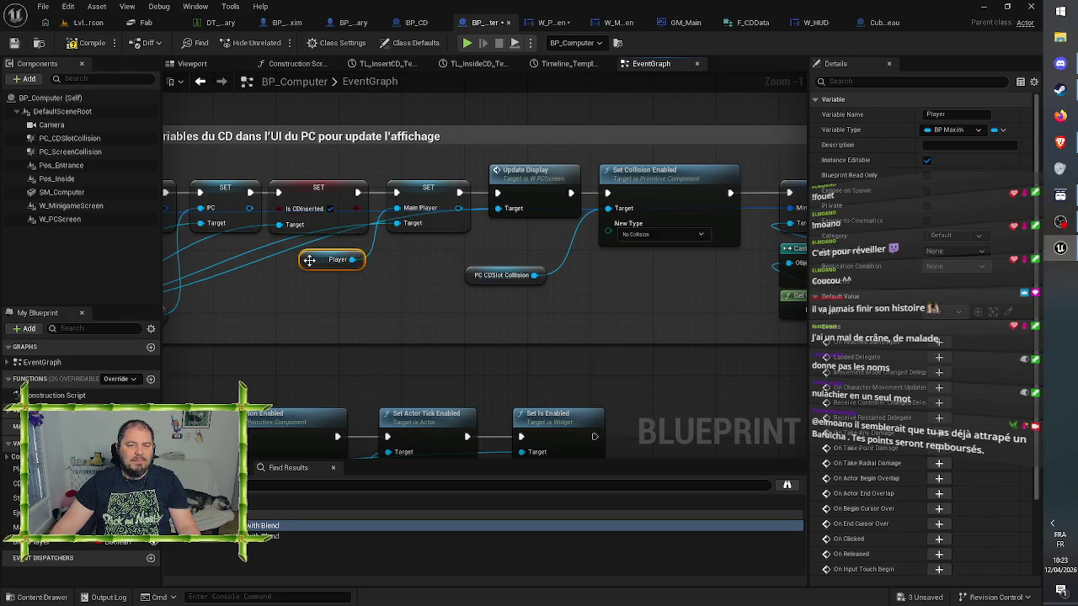
pyautogui.click(13, 43)
pyautogui.click(83, 50)
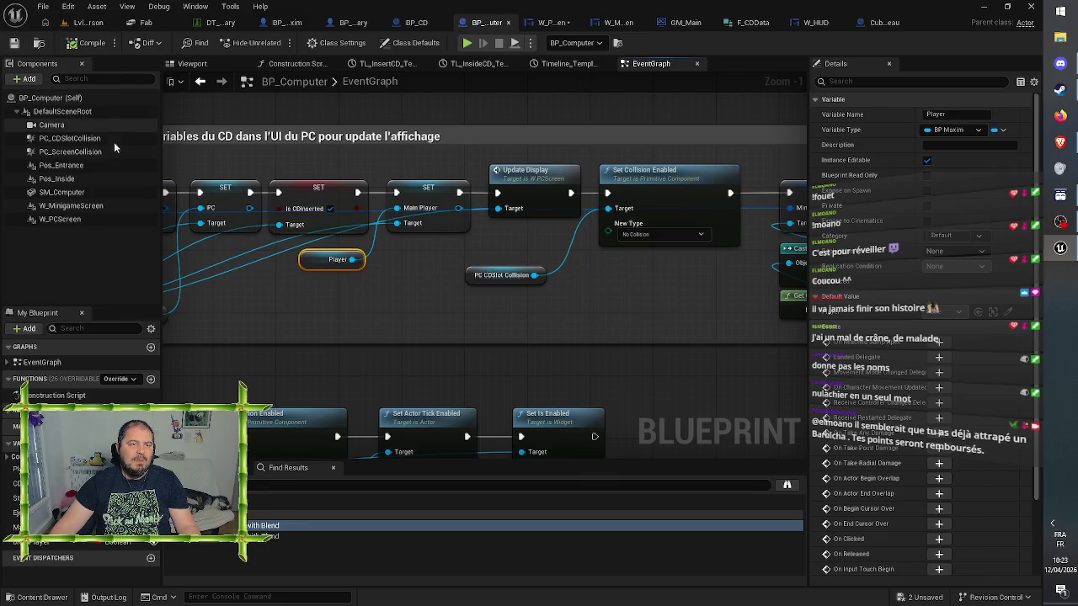
pyautogui.click(551, 23)
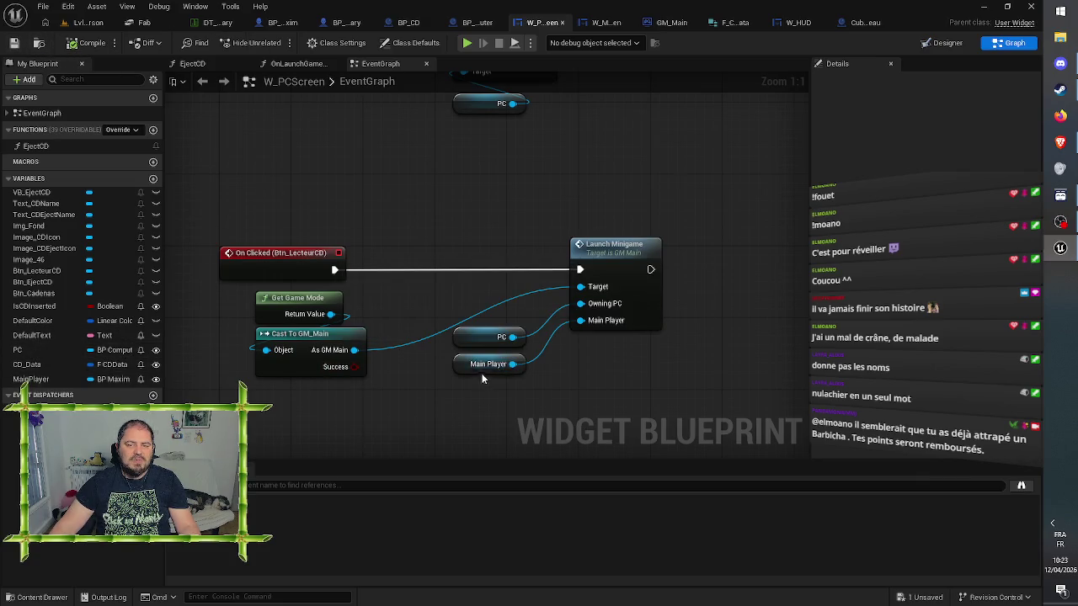
# Jump to GM_Main's LaunchMinigame event and follow it through Possess, Get Actor Of Class and Set View Target with Blend
pyautogui.doubleClick(621, 251)
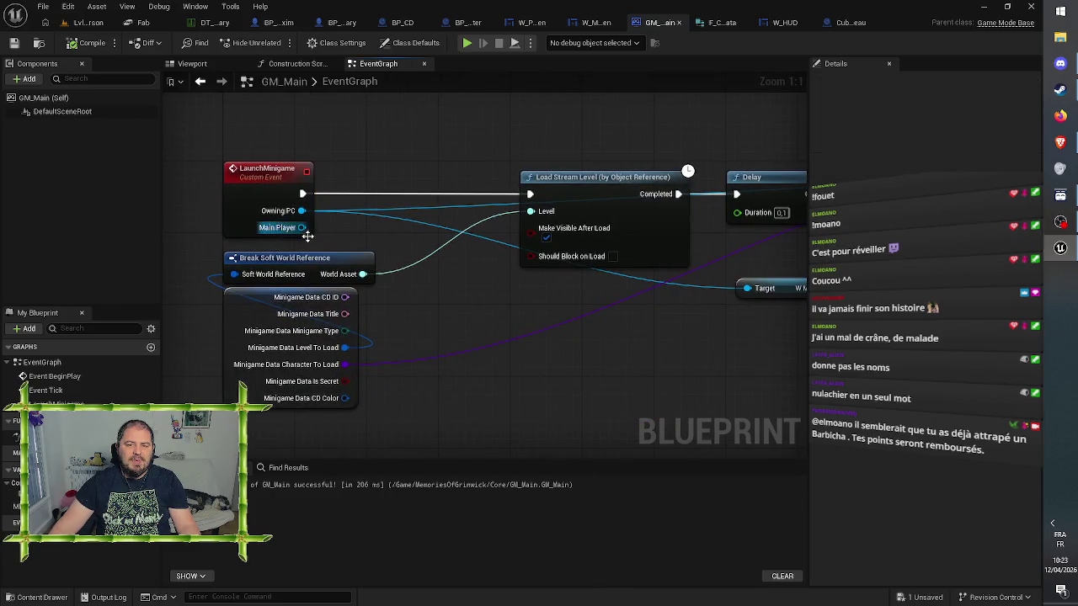
pyautogui.scroll(-2, 368, 356)
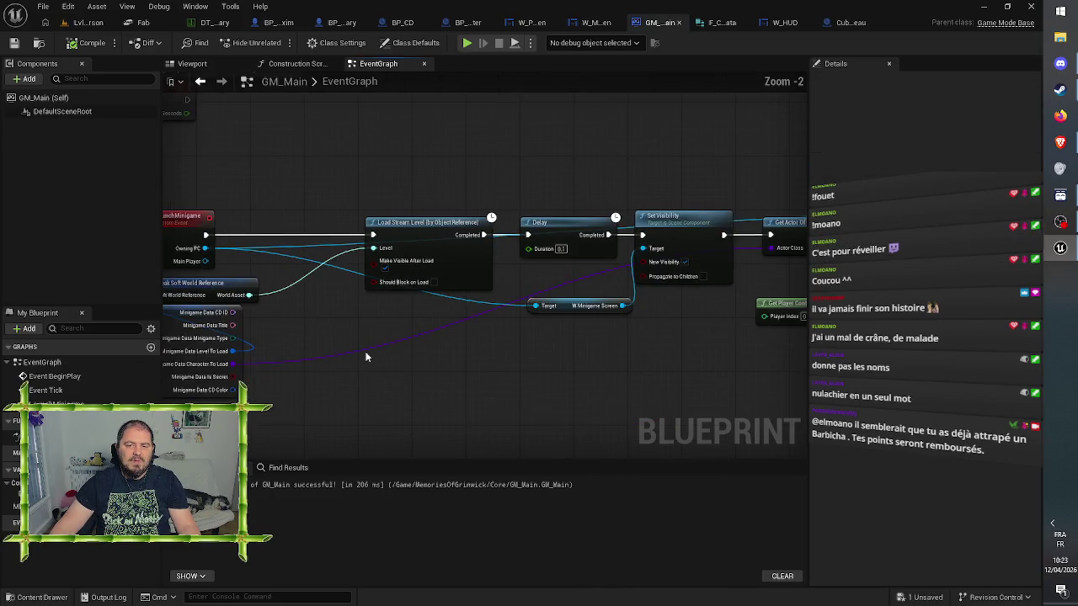
pyautogui.scroll(-1, 366, 357)
pyautogui.moveTo(481, 379); pyautogui.dragTo(301, 320)
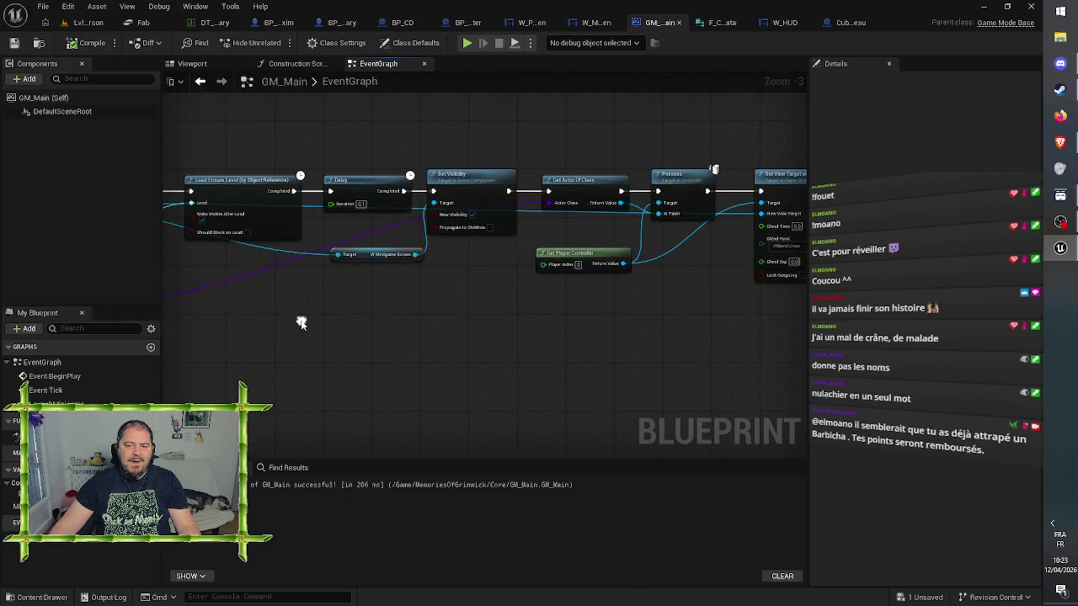
pyautogui.moveTo(607, 317)
pyautogui.mouseDown()
pyautogui.moveTo(452, 320)
pyautogui.moveTo(615, 320)
pyautogui.mouseUp()
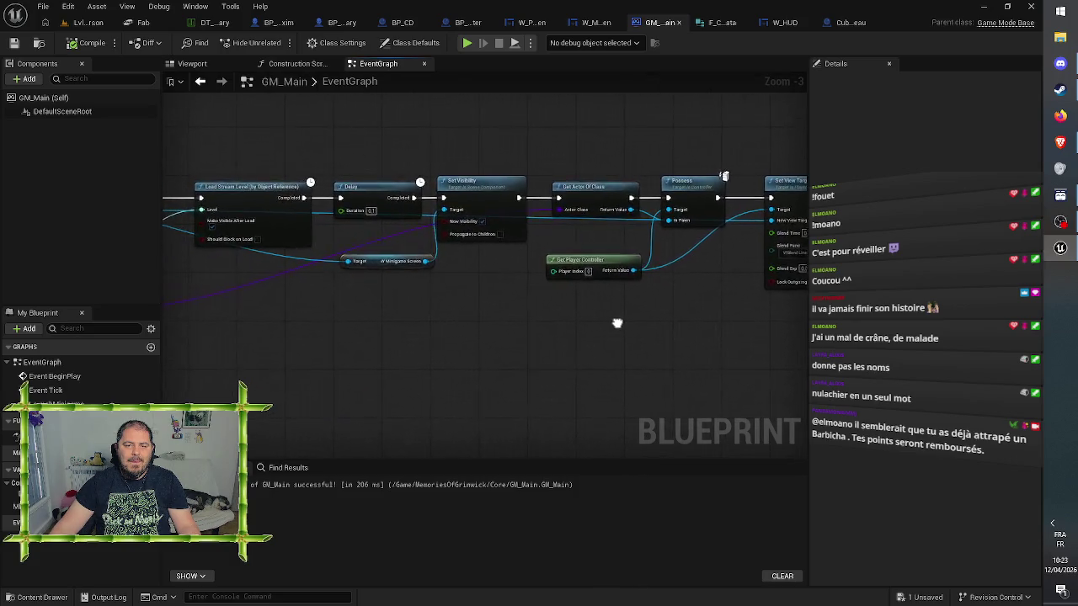
pyautogui.click(589, 194)
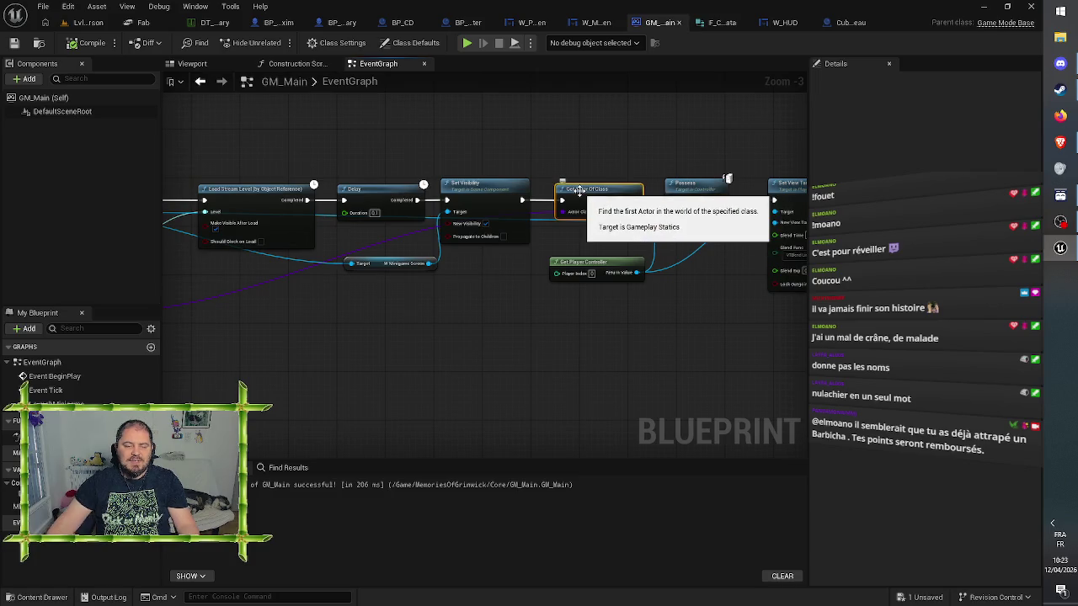
pyautogui.moveTo(510, 144)
pyautogui.mouseDown()
pyautogui.moveTo(710, 130)
pyautogui.moveTo(618, 115)
pyautogui.moveTo(585, 119)
pyautogui.moveTo(592, 133)
pyautogui.moveTo(421, 150)
pyautogui.moveTo(303, 146)
pyautogui.moveTo(784, 138)
pyautogui.moveTo(445, 126)
pyautogui.mouseUp()
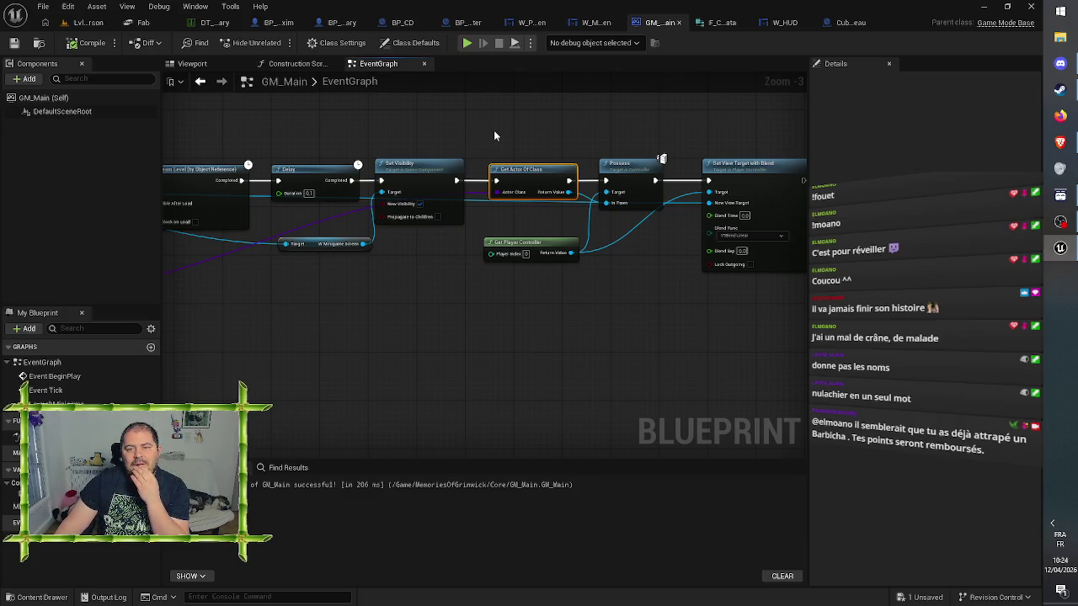
pyautogui.click(406, 126)
pyautogui.moveTo(370, 123); pyautogui.dragTo(673, 129)
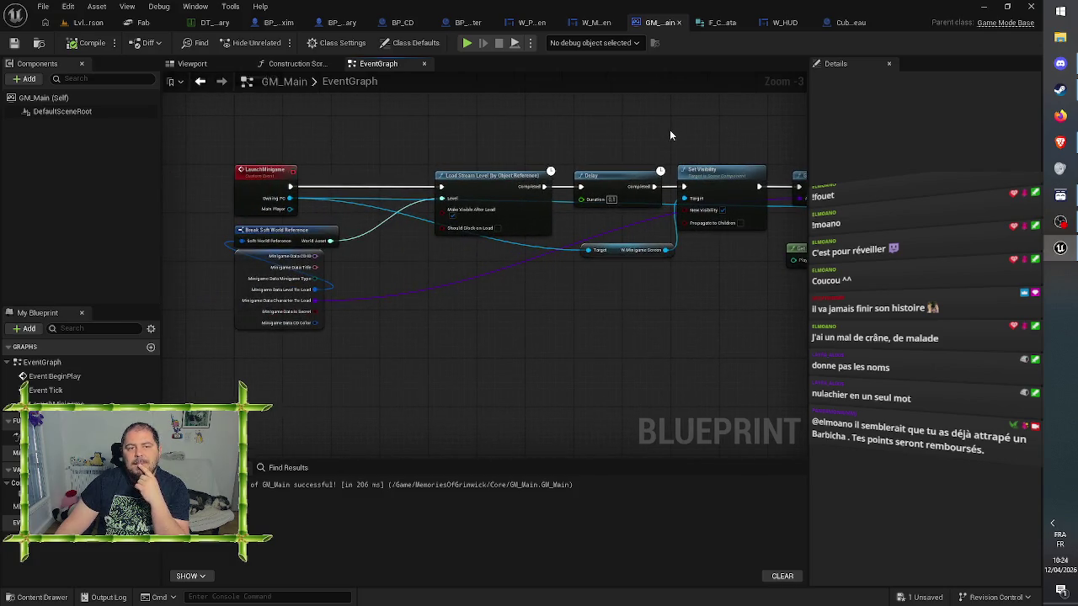
# Review CubeFinDeNiveau's level unloading, overlap and cast nodes
pyautogui.click(849, 23)
pyautogui.moveTo(371, 337)
pyautogui.mouseDown()
pyautogui.moveTo(815, 282)
pyautogui.moveTo(946, 282)
pyautogui.mouseUp()
pyautogui.moveTo(482, 292); pyautogui.dragTo(811, 297)
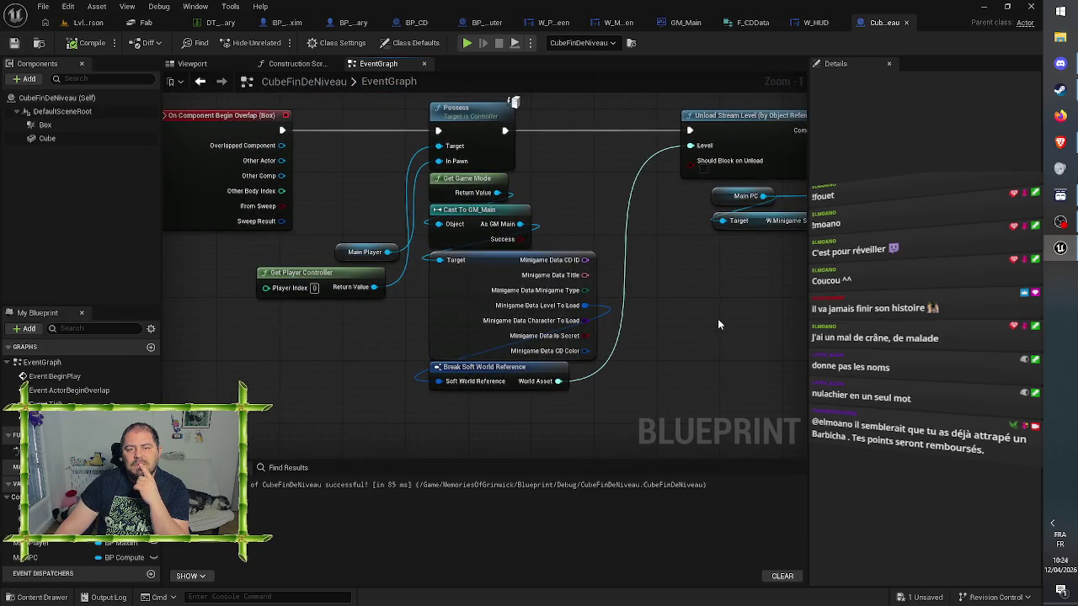
pyautogui.moveTo(718, 322); pyautogui.dragTo(635, 315)
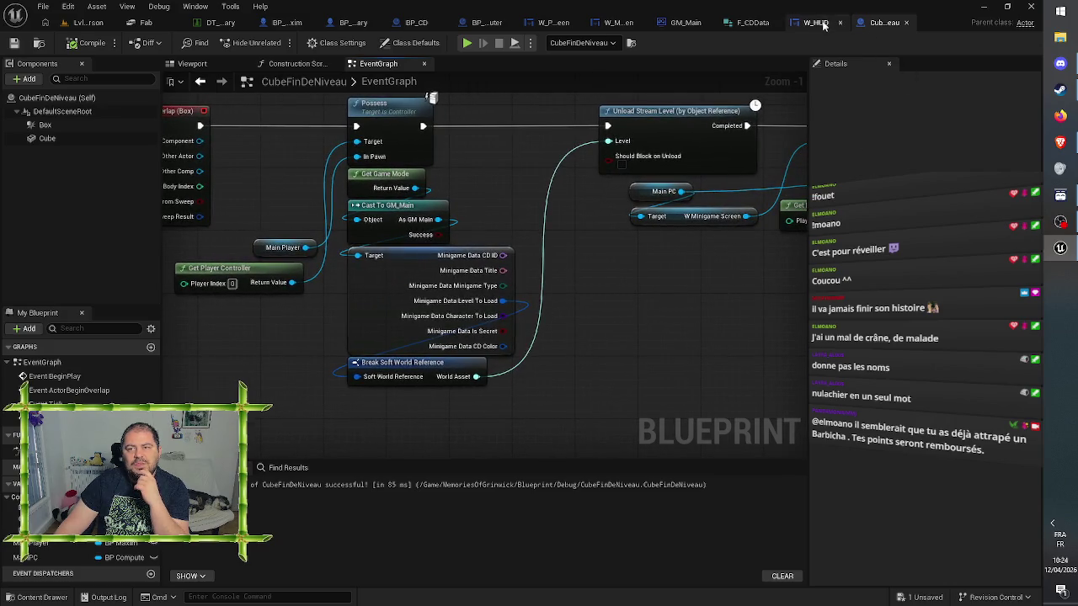
# Delete the Main Player input from GM_Main's LaunchMinigame event and compile
pyautogui.click(684, 22)
pyautogui.click(262, 165)
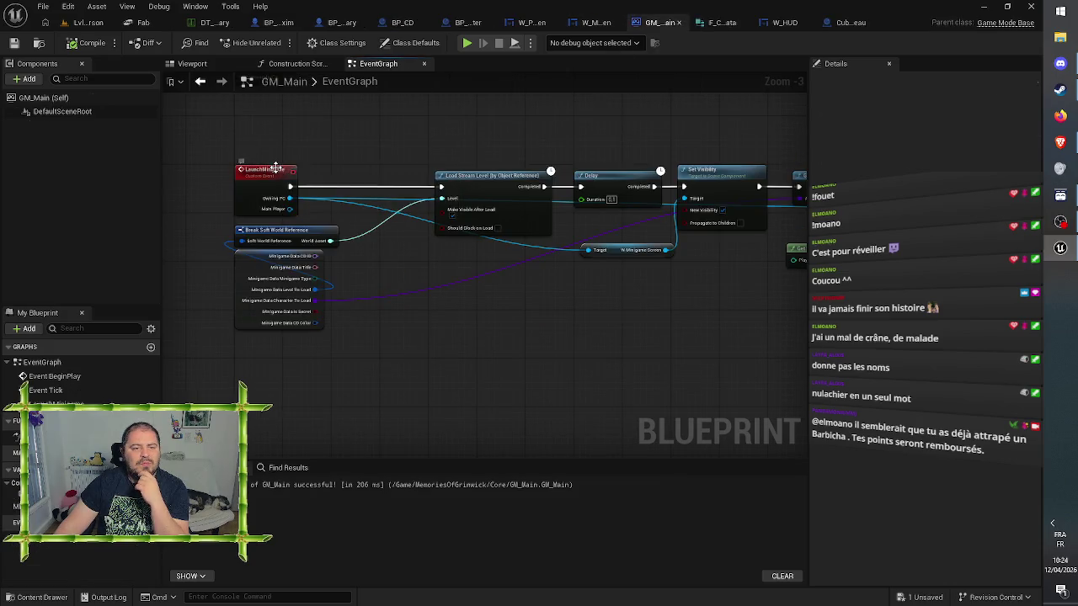
pyautogui.click(1021, 259)
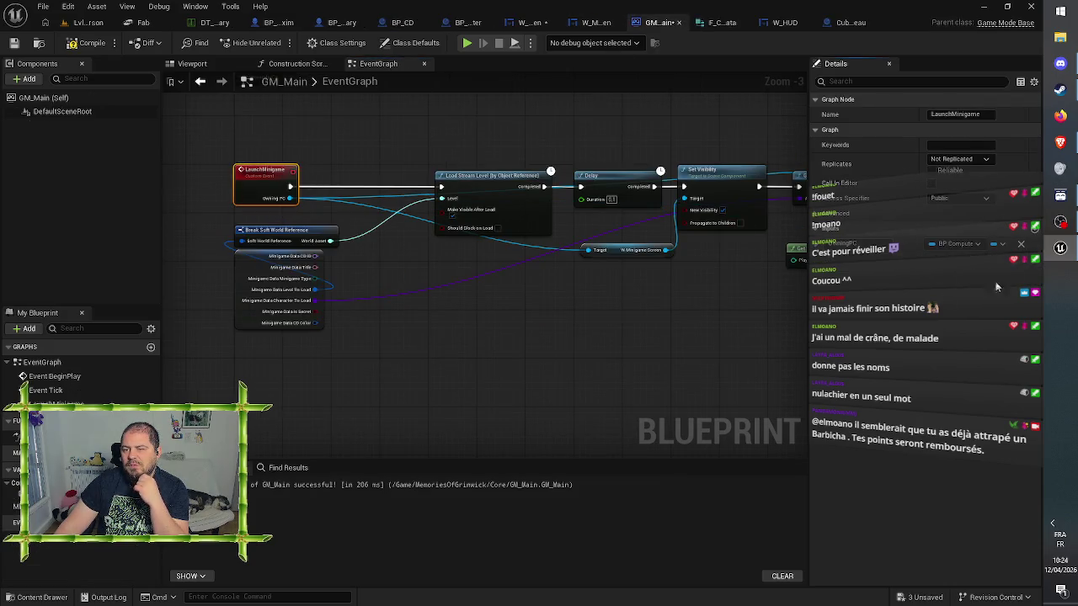
pyautogui.click(87, 44)
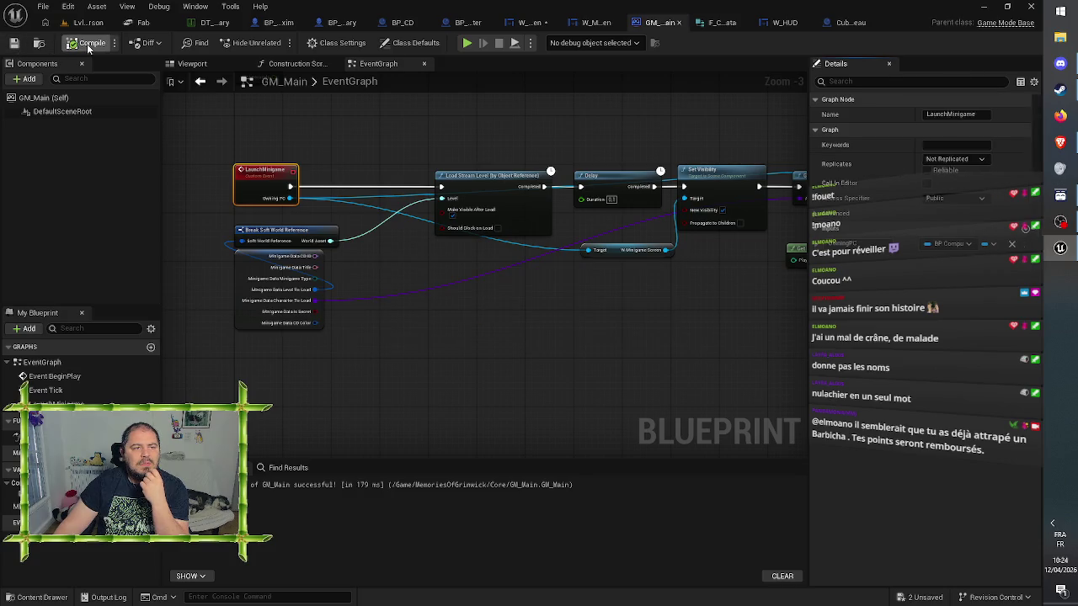
pyautogui.click(878, 22)
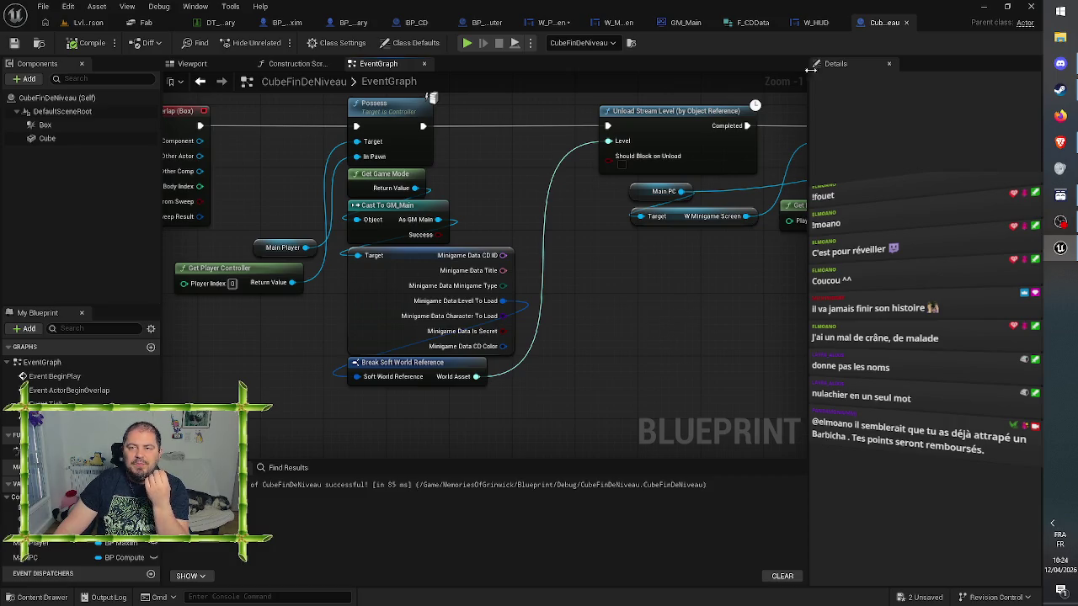
pyautogui.click(678, 23)
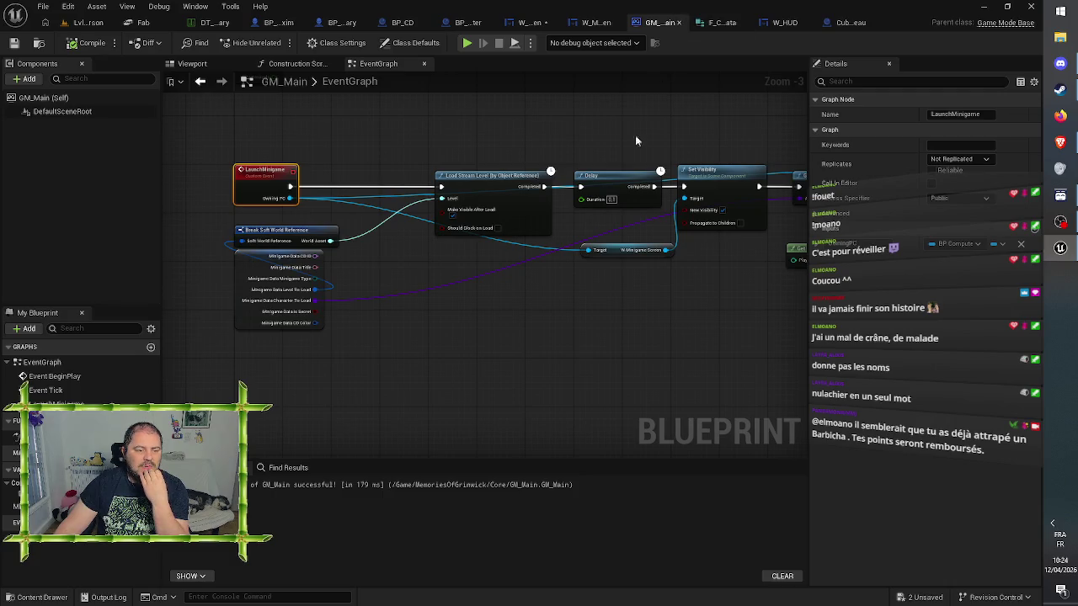
pyautogui.click(610, 380)
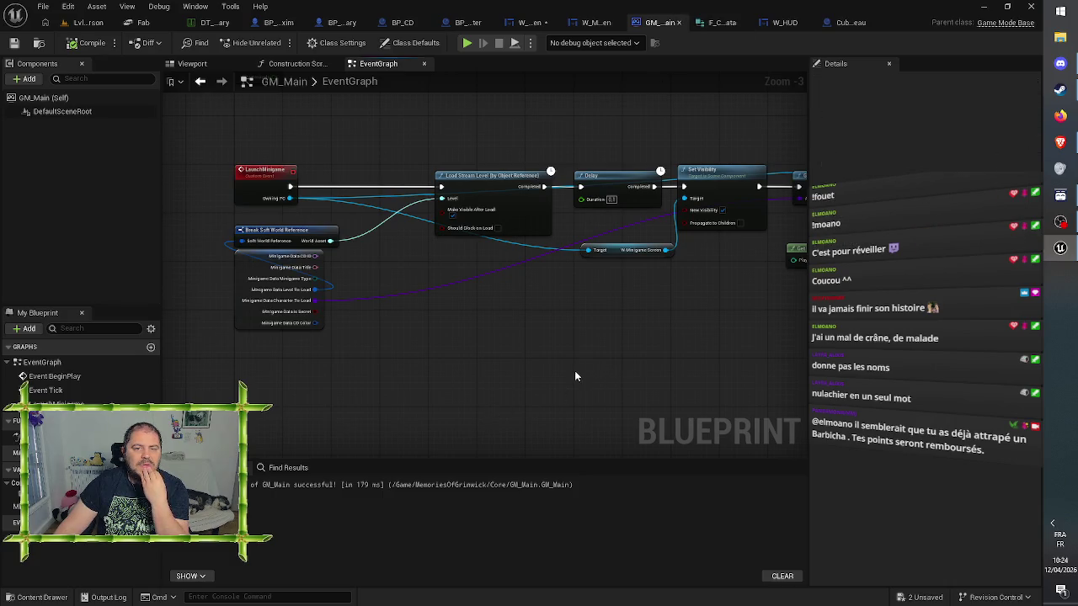
# Clear the broken Main Player pin on W_PCScreen's Launch Minigame call, then add a variable to GM_Main
pyautogui.click(531, 23)
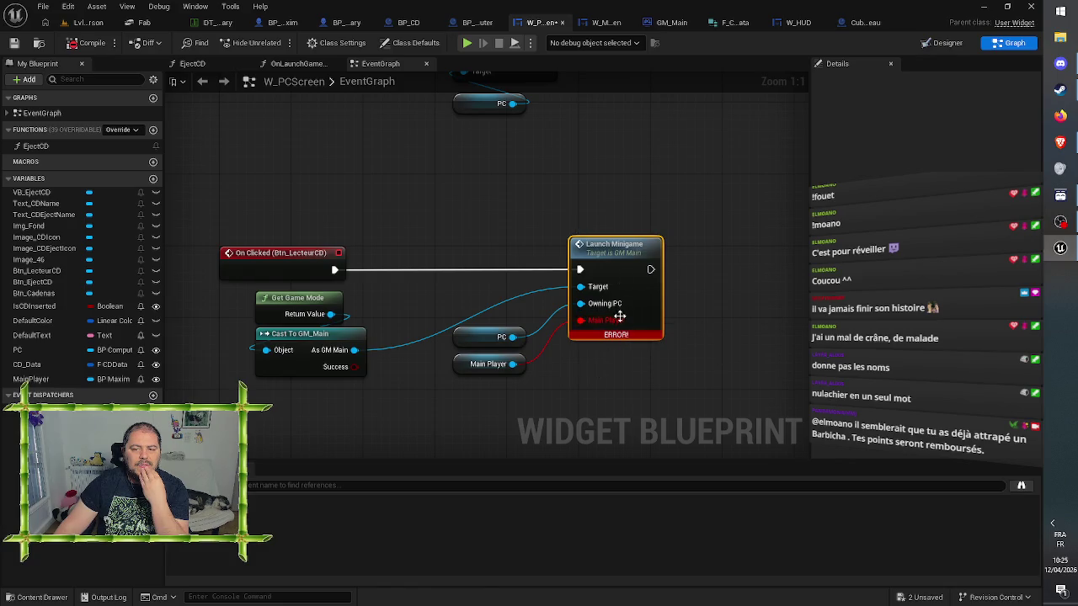
pyautogui.keyDown('alt'); pyautogui.click(558, 343); pyautogui.keyUp('alt')
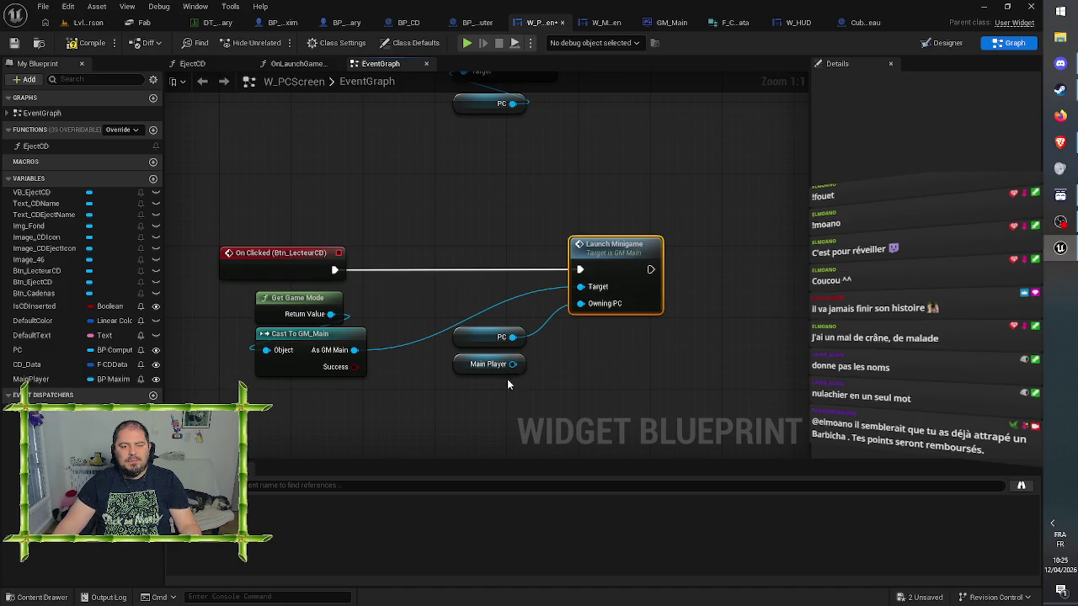
pyautogui.moveTo(472, 367)
pyautogui.mouseDown()
pyautogui.moveTo(409, 395)
pyautogui.moveTo(299, 412)
pyautogui.moveTo(308, 405)
pyautogui.mouseUp()
pyautogui.click(670, 23)
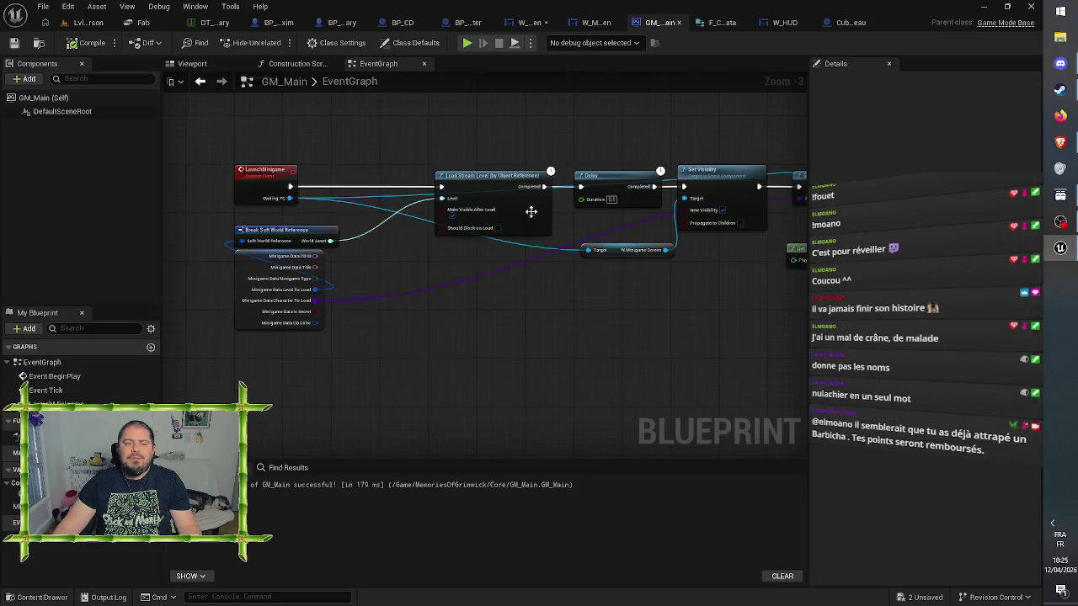
pyautogui.click(151, 470)
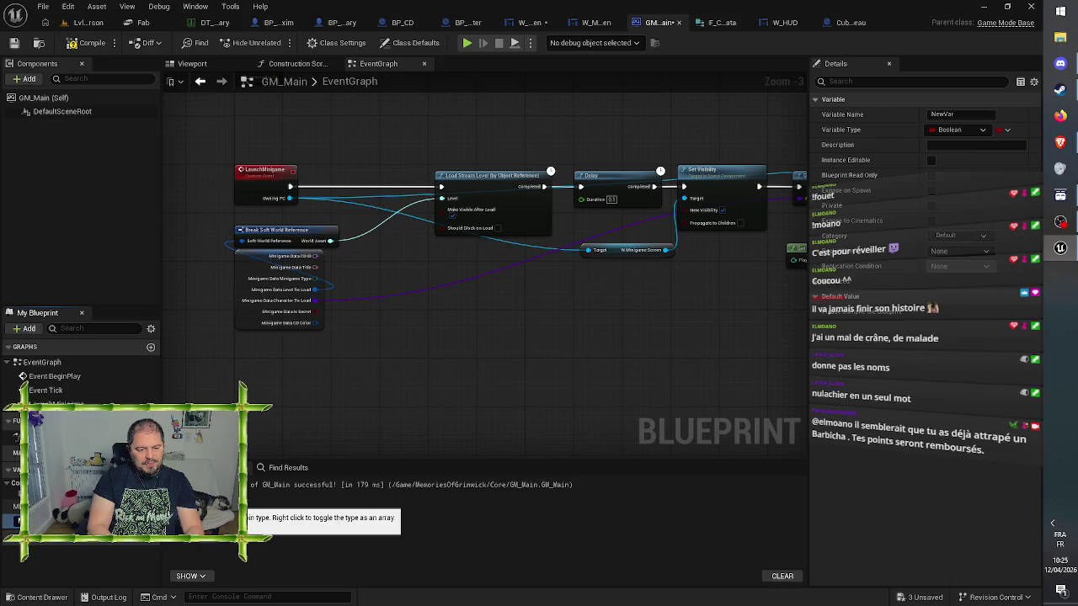
# Name the new variable MainPlayer, make it an instance-editable BP Maxim reference, and compile GM_Main
pyautogui.press('Return')
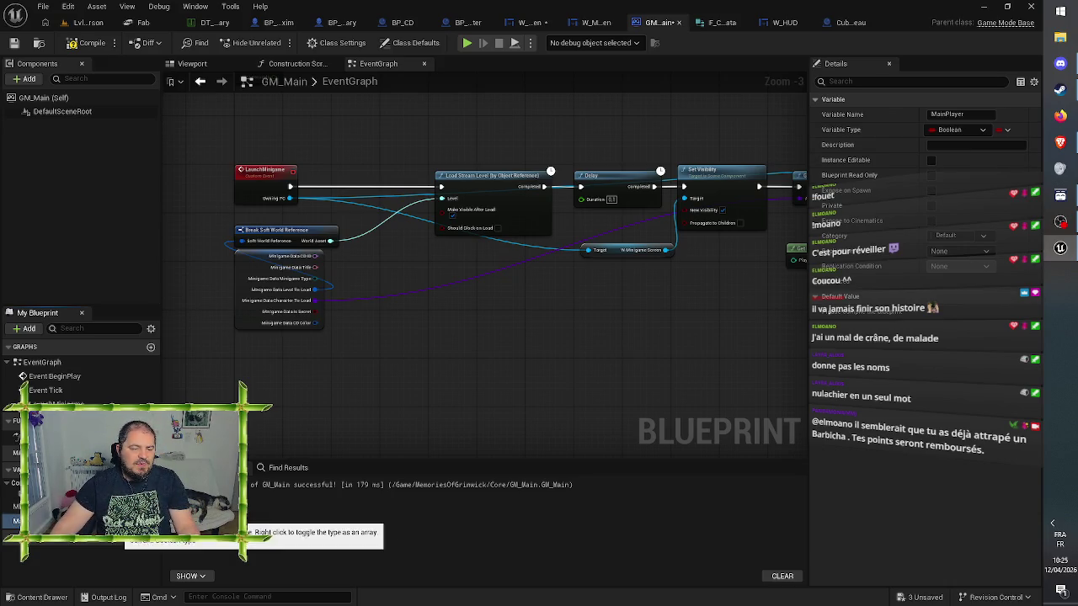
pyautogui.click(135, 520)
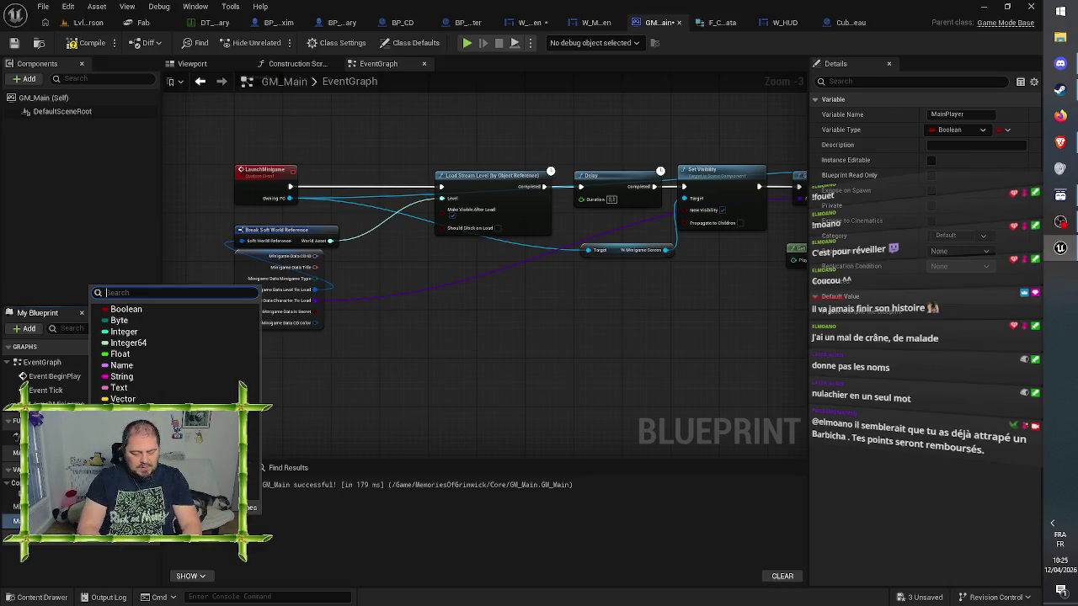
pyautogui.write('bp_')
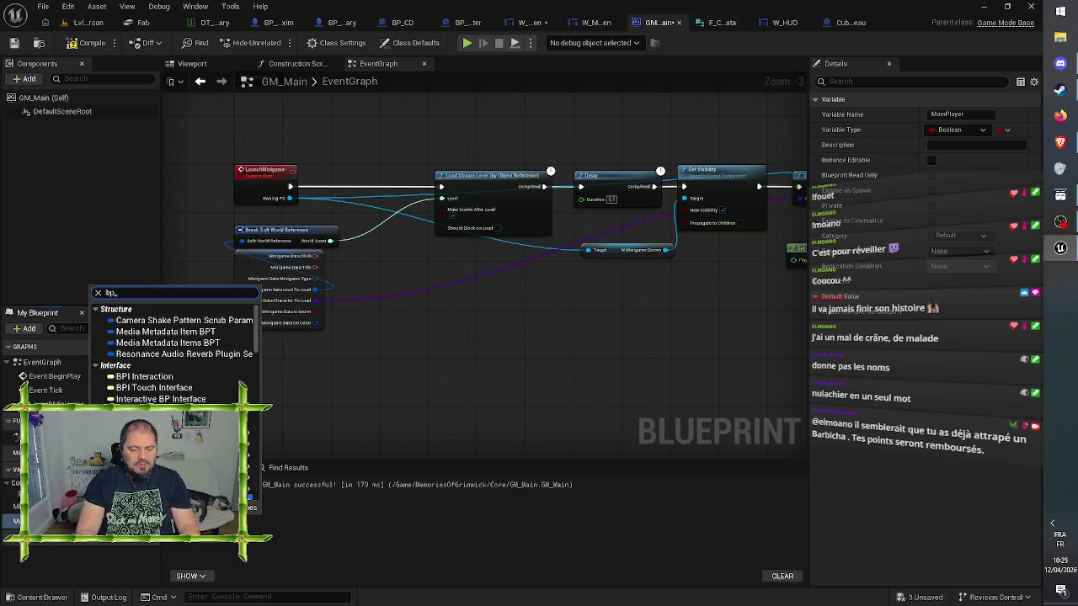
pyautogui.write('ma')
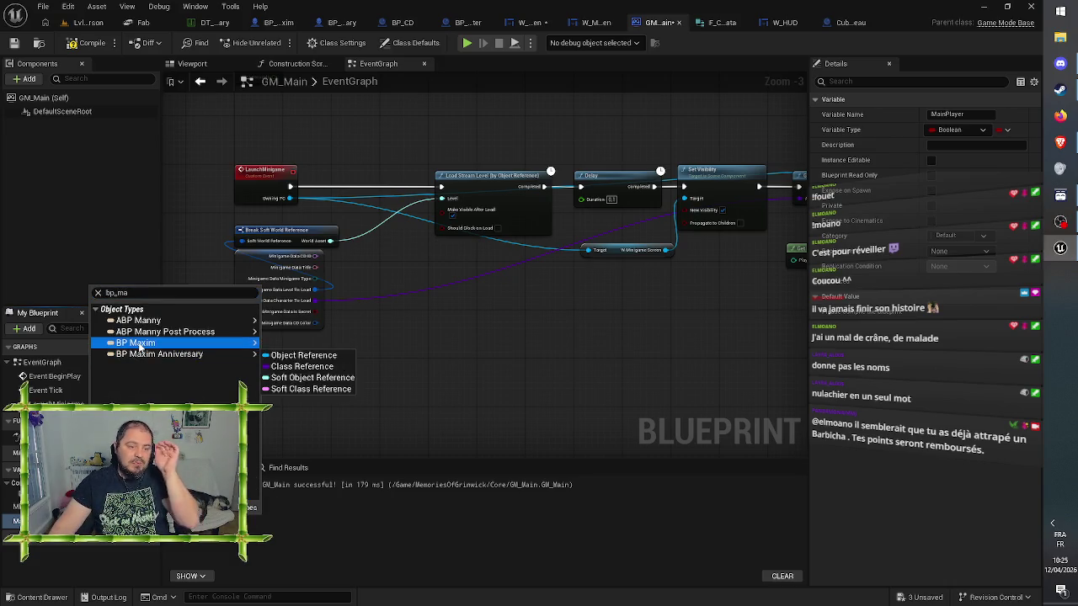
pyautogui.click(139, 343)
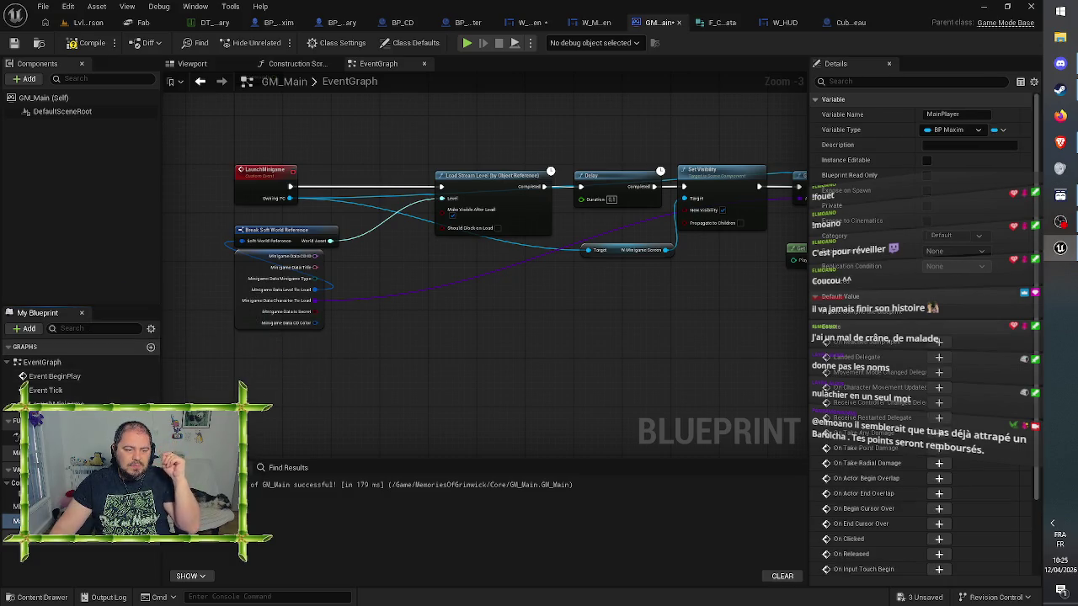
pyautogui.click(13, 42)
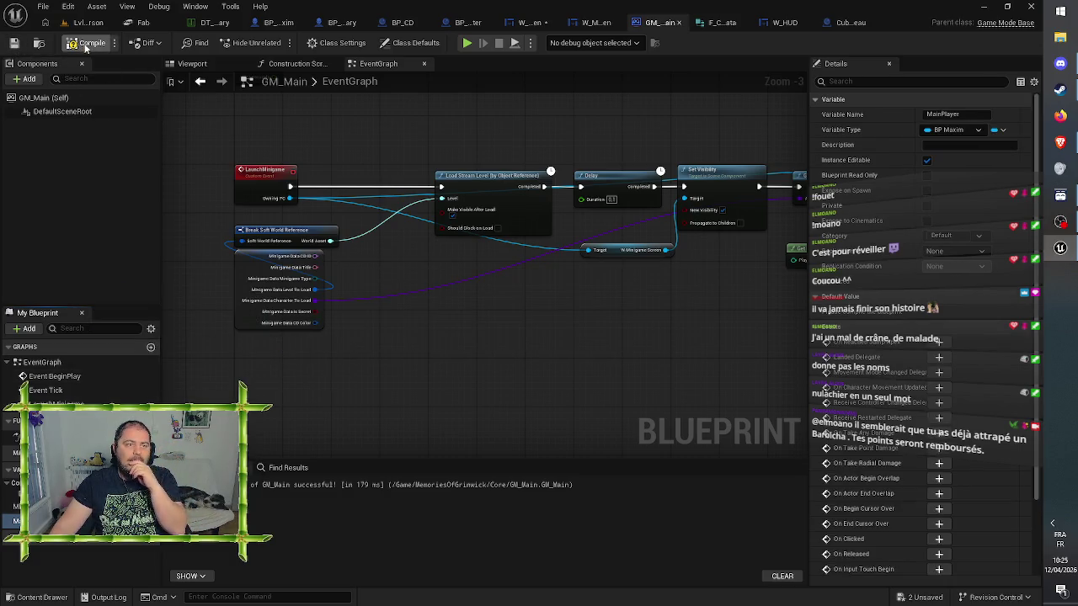
pyautogui.click(88, 43)
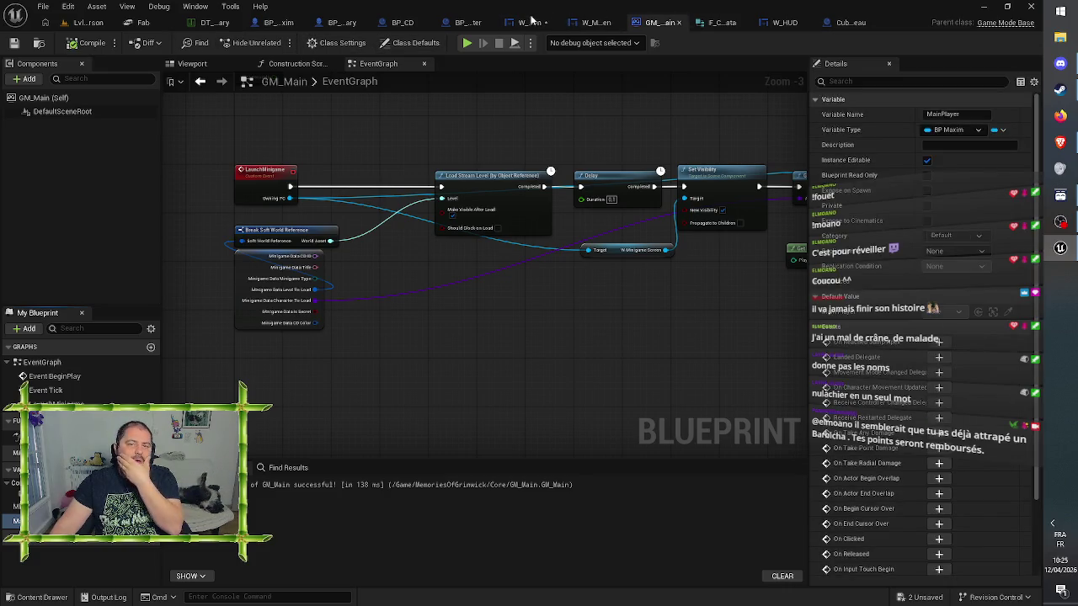
# In W_PCScreen, add a Set Main Player node from the As GM Main cast result
pyautogui.click(531, 20)
pyautogui.moveTo(354, 350); pyautogui.dragTo(426, 299)
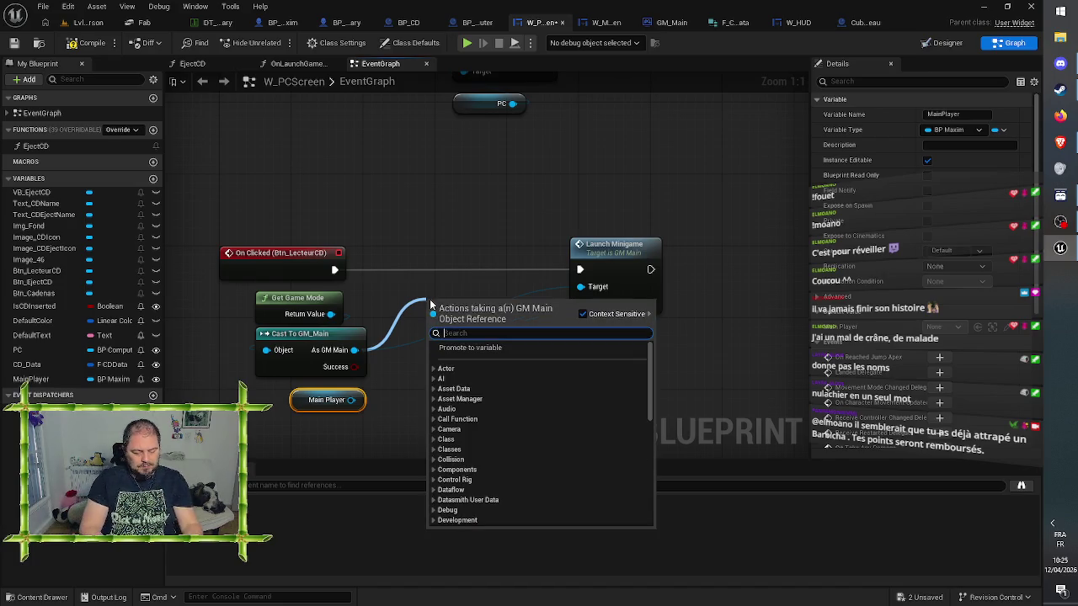
pyautogui.write('set main')
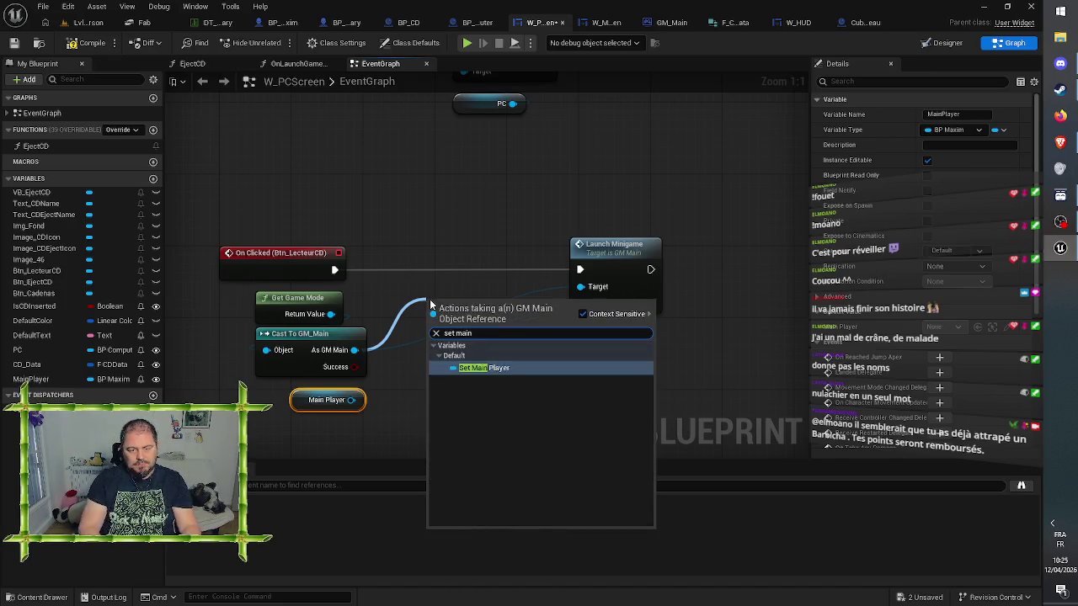
pyautogui.press('Return')
# Wire On Clicked → SET → Launch Minigame, feed Main Player into SET, and save W_PCScreen
pyautogui.moveTo(437, 305); pyautogui.dragTo(335, 271)
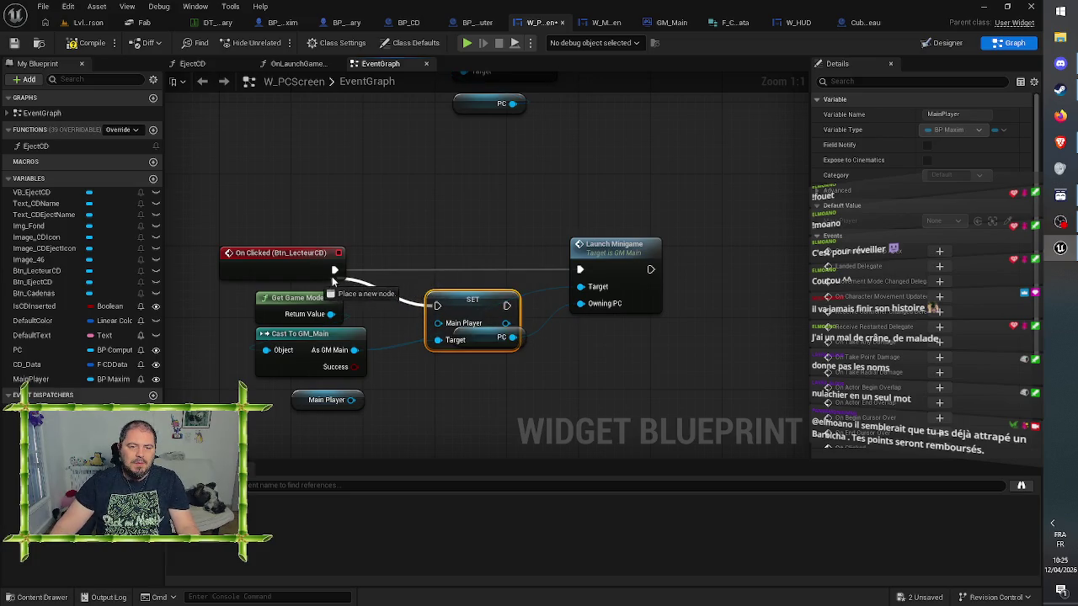
pyautogui.moveTo(512, 305); pyautogui.dragTo(576, 273)
pyautogui.press('Escape')
pyautogui.moveTo(514, 305)
pyautogui.mouseDown()
pyautogui.moveTo(602, 286)
pyautogui.moveTo(581, 272)
pyautogui.mouseUp()
pyautogui.moveTo(457, 305)
pyautogui.mouseDown()
pyautogui.moveTo(470, 264)
pyautogui.moveTo(472, 272)
pyautogui.mouseUp()
pyautogui.moveTo(351, 399); pyautogui.dragTo(446, 287)
pyautogui.click(428, 181)
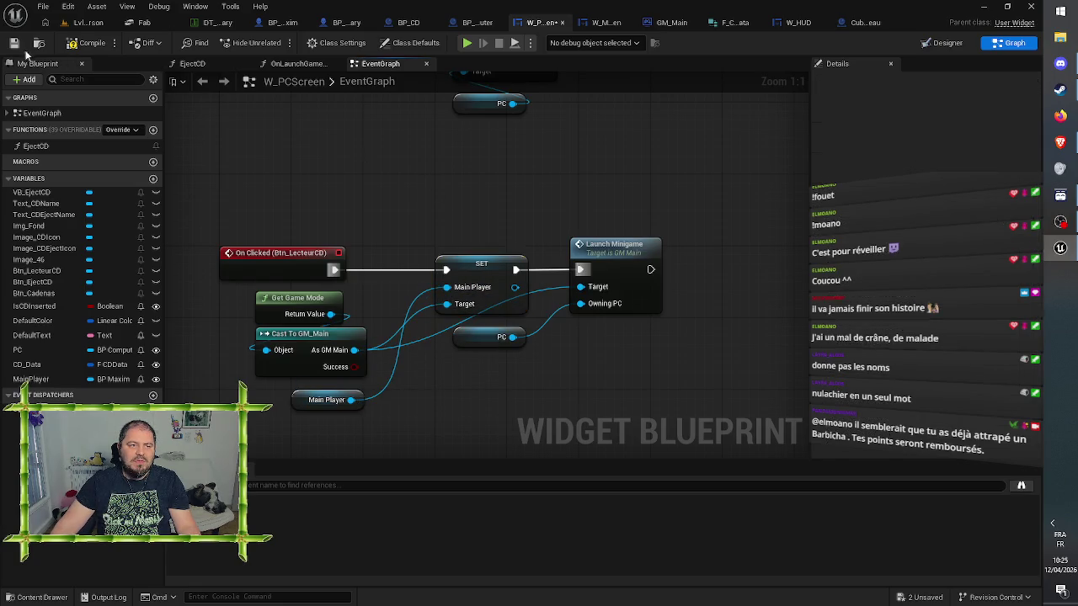
pyautogui.click(14, 43)
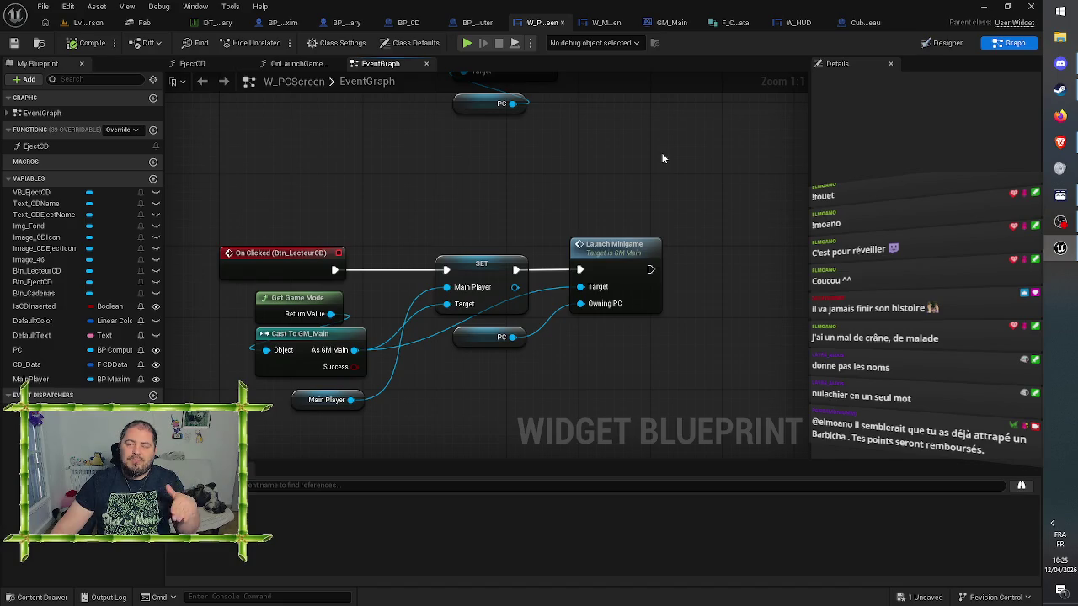
# Inspect the Set View Target and Eject CD nodes in the CubeFinDeNiveau graph
pyautogui.click(854, 26)
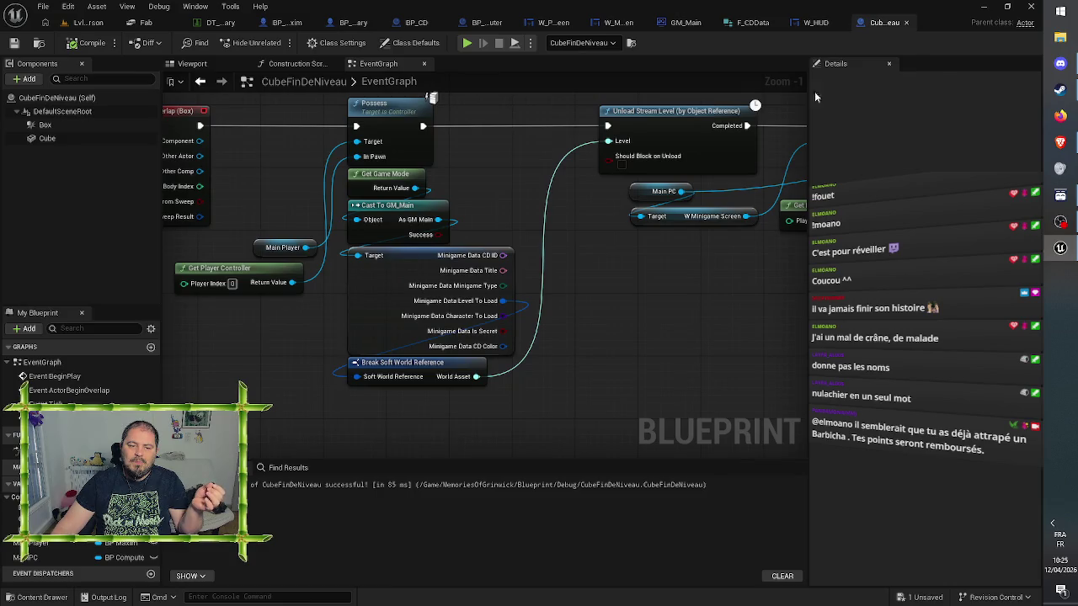
pyautogui.moveTo(690, 286)
pyautogui.mouseDown()
pyautogui.moveTo(733, 298)
pyautogui.moveTo(387, 304)
pyautogui.moveTo(263, 361)
pyautogui.mouseUp()
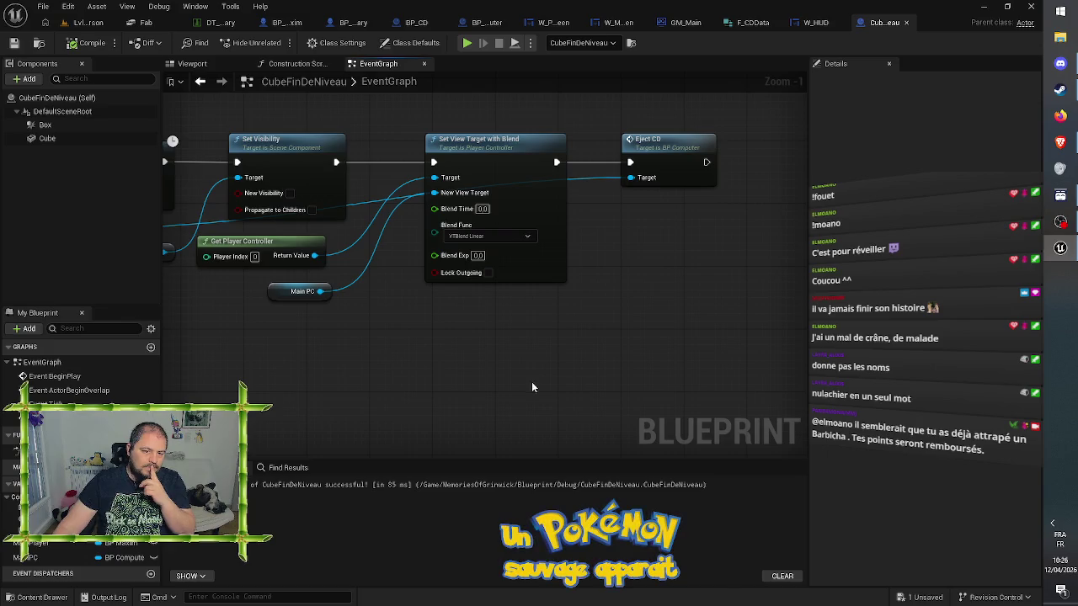
pyautogui.moveTo(570, 347); pyautogui.dragTo(616, 349)
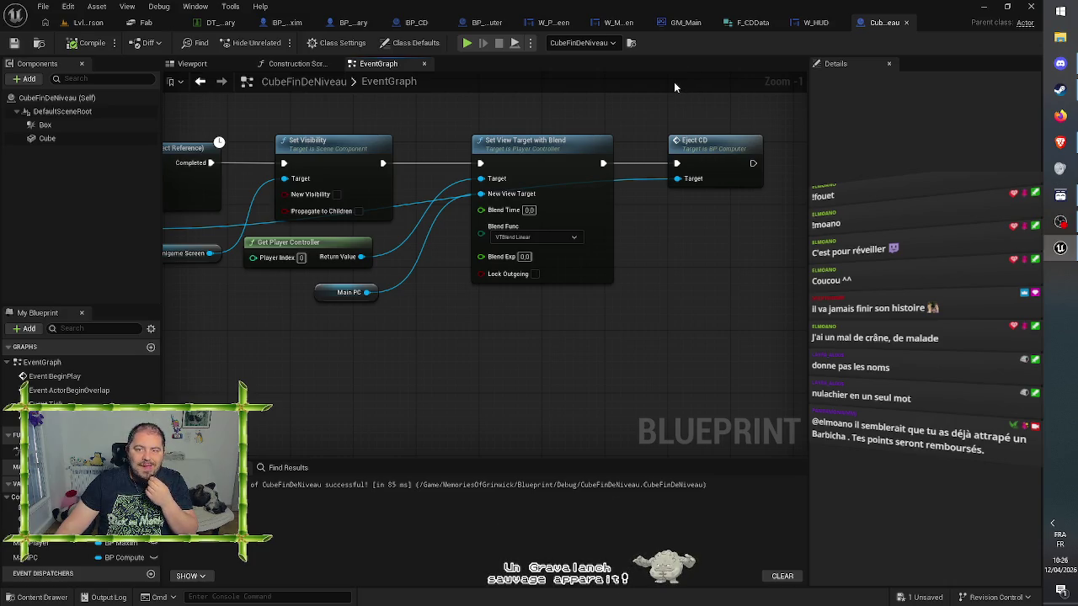
# Review BP_Computer's Cast To GM_Main node group, then return to the Lvl_FirstPerson level
pyautogui.click(487, 23)
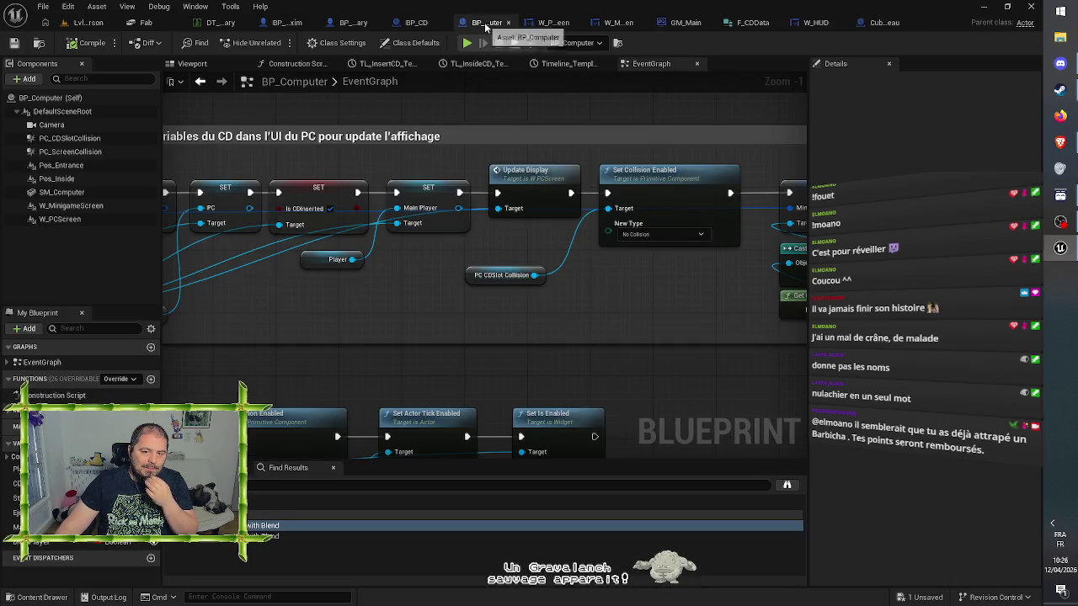
pyautogui.click(374, 294)
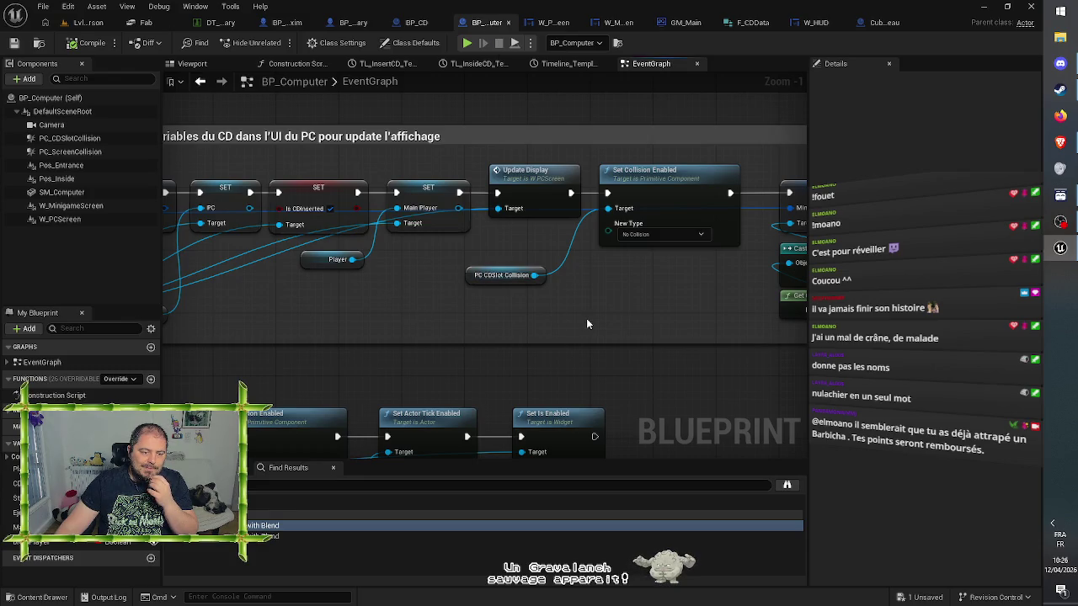
pyautogui.moveTo(447, 328)
pyautogui.mouseDown()
pyautogui.moveTo(556, 305)
pyautogui.moveTo(635, 308)
pyautogui.moveTo(373, 320)
pyautogui.mouseUp()
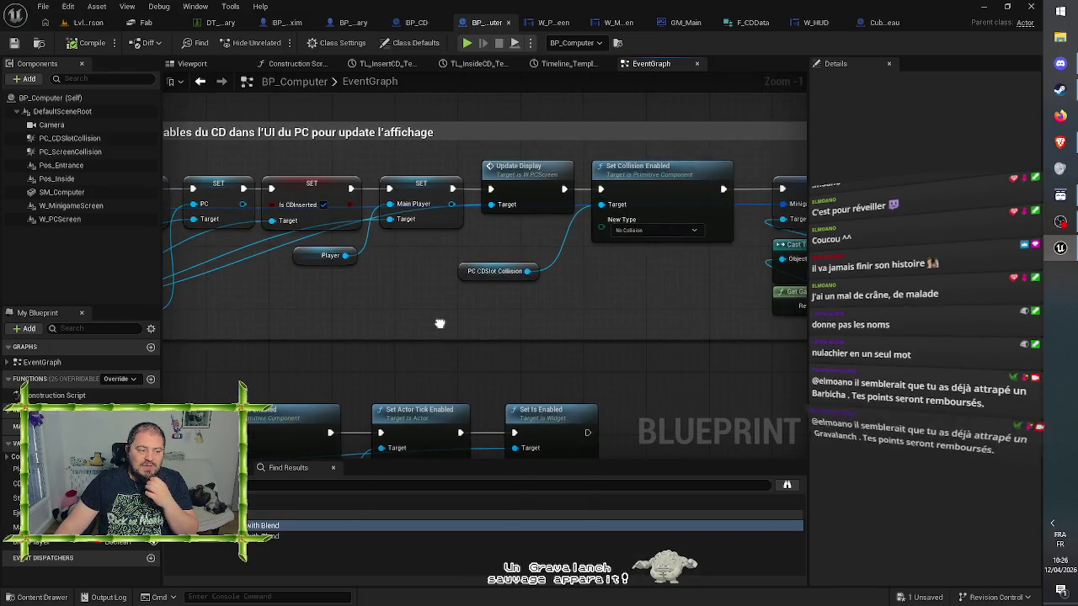
pyautogui.moveTo(657, 317)
pyautogui.mouseDown()
pyautogui.moveTo(365, 320)
pyautogui.moveTo(448, 312)
pyautogui.mouseUp()
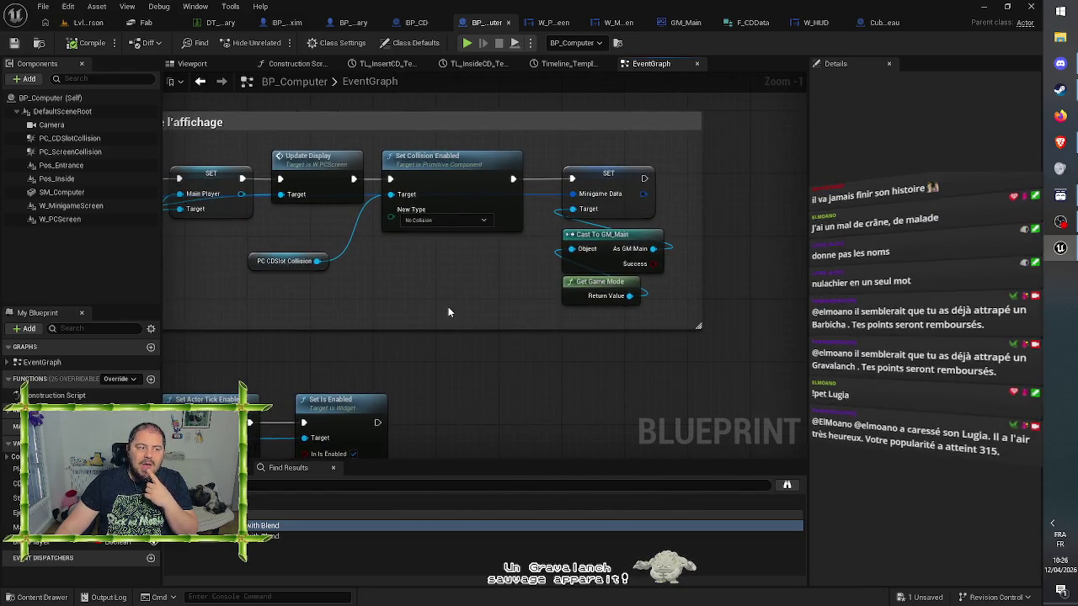
pyautogui.click(89, 22)
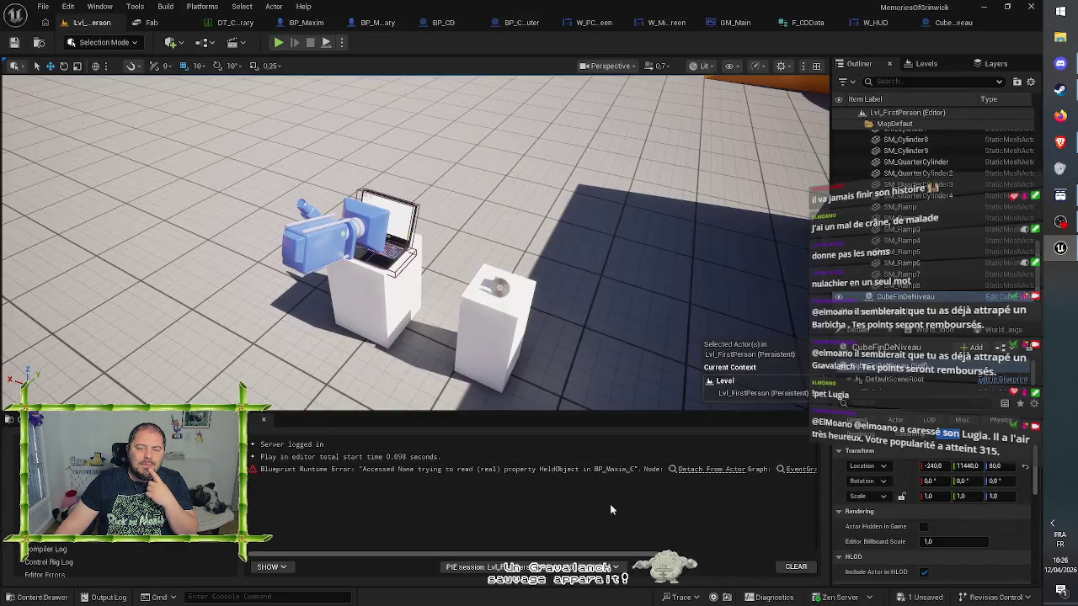
# Follow the log error to BP_CD's Detach From Actor and examine the Event OnDropped chain
pyautogui.click(699, 472)
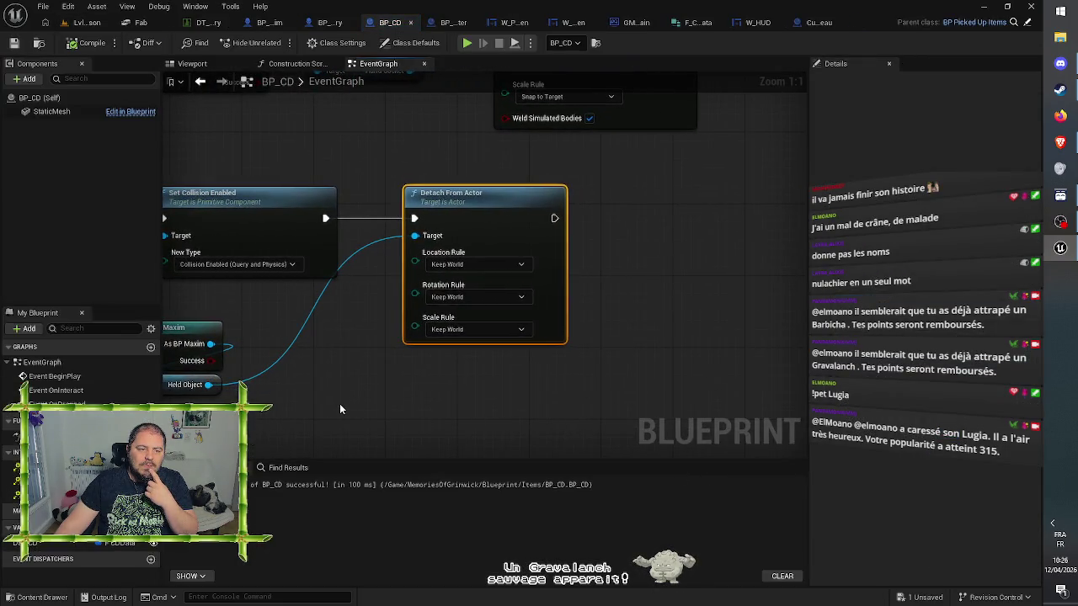
pyautogui.moveTo(340, 403); pyautogui.dragTo(601, 338)
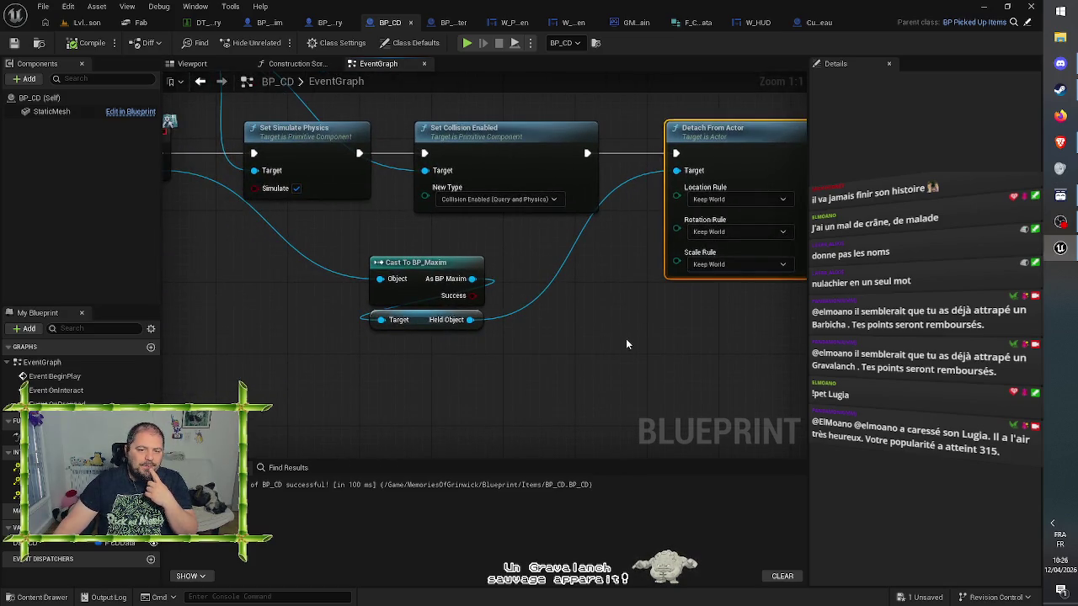
pyautogui.click(626, 343)
pyautogui.moveTo(627, 343)
pyautogui.mouseDown()
pyautogui.moveTo(620, 373)
pyautogui.moveTo(723, 403)
pyautogui.moveTo(687, 417)
pyautogui.mouseUp()
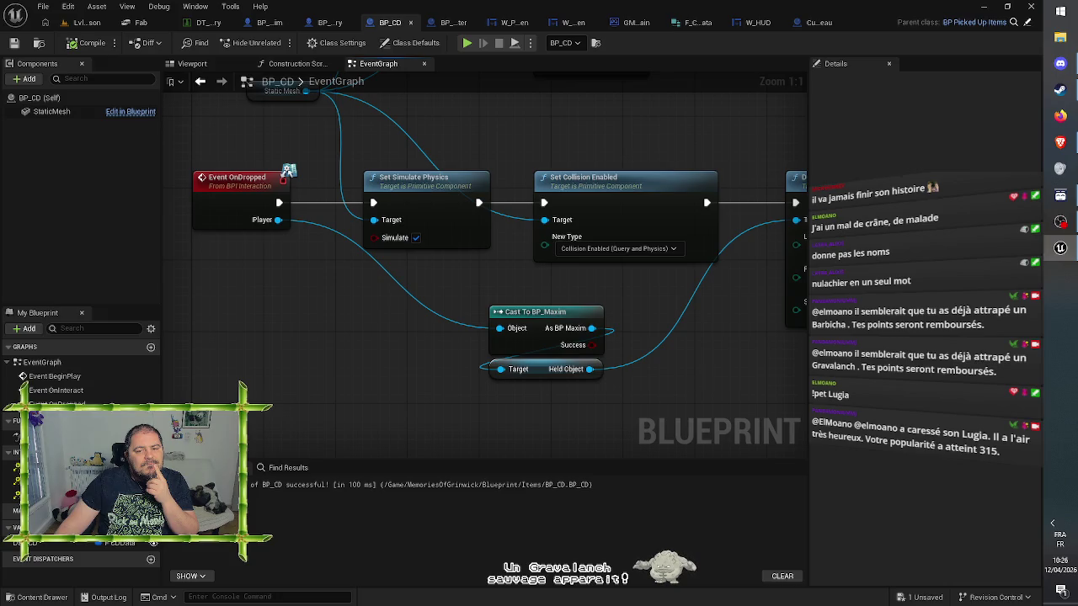
pyautogui.moveTo(697, 377); pyautogui.dragTo(664, 369)
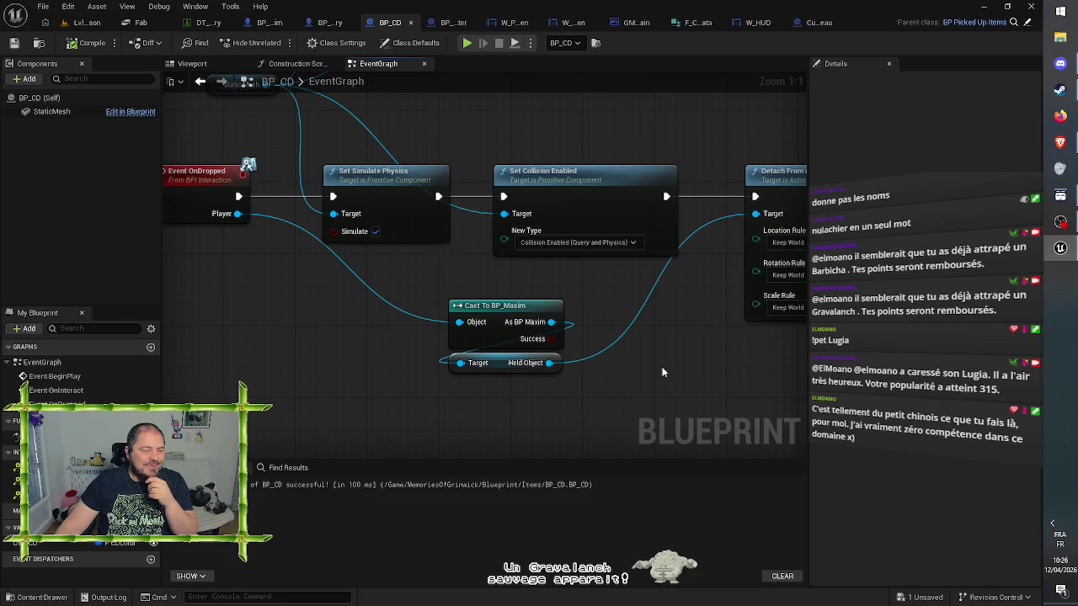
# Shift the Cast To BP_Maxim and Held Object nodes right, save BP_CD, and return to the level
pyautogui.moveTo(602, 390); pyautogui.dragTo(558, 330)
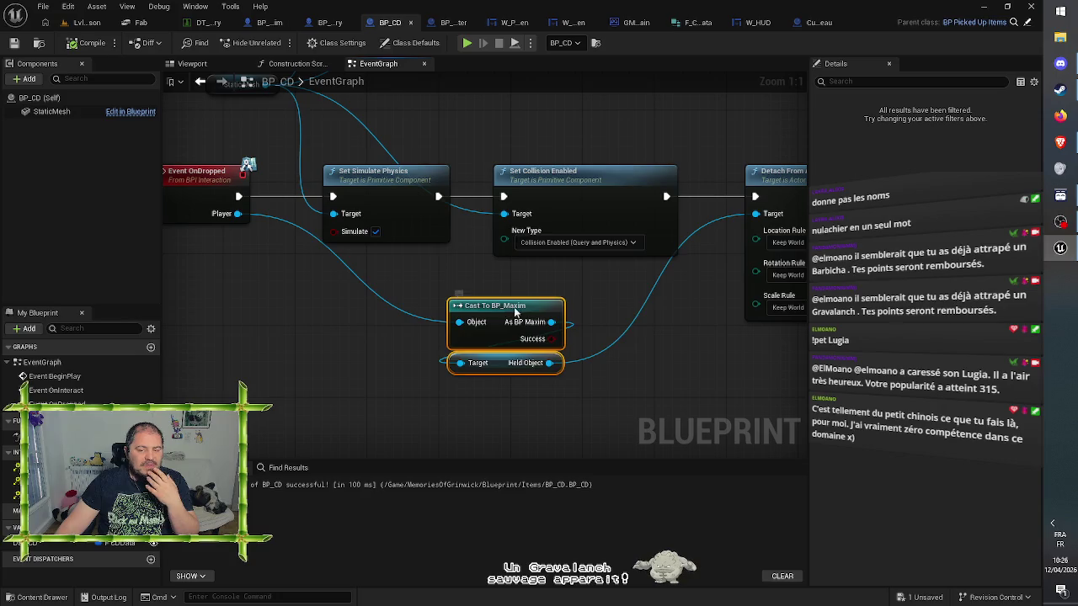
pyautogui.moveTo(498, 310)
pyautogui.mouseDown()
pyautogui.moveTo(543, 310)
pyautogui.moveTo(508, 267)
pyautogui.moveTo(488, 261)
pyautogui.mouseUp()
pyautogui.click(550, 274)
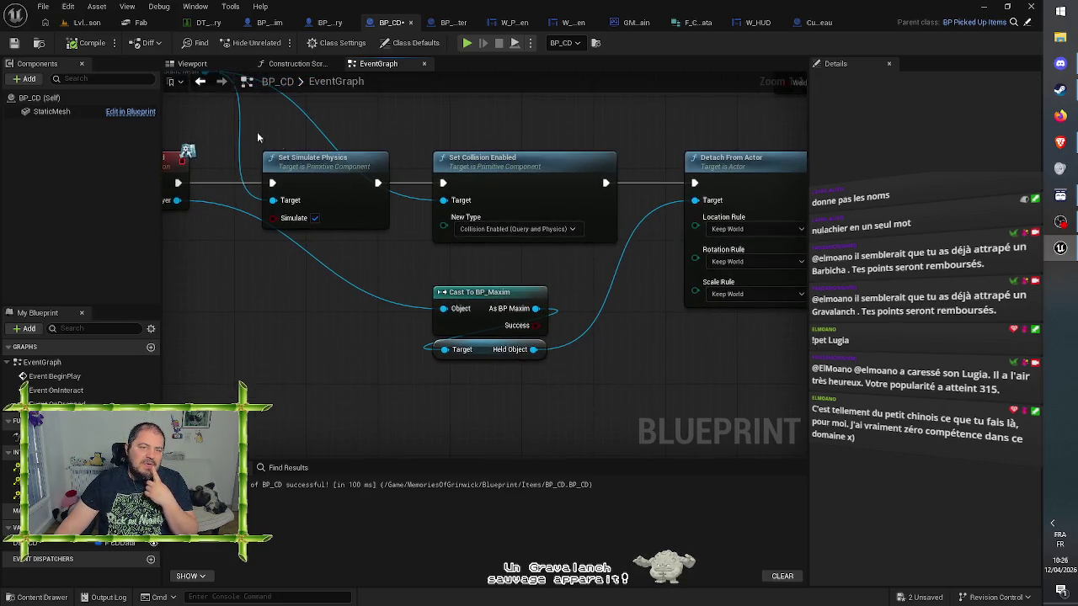
pyautogui.click(14, 43)
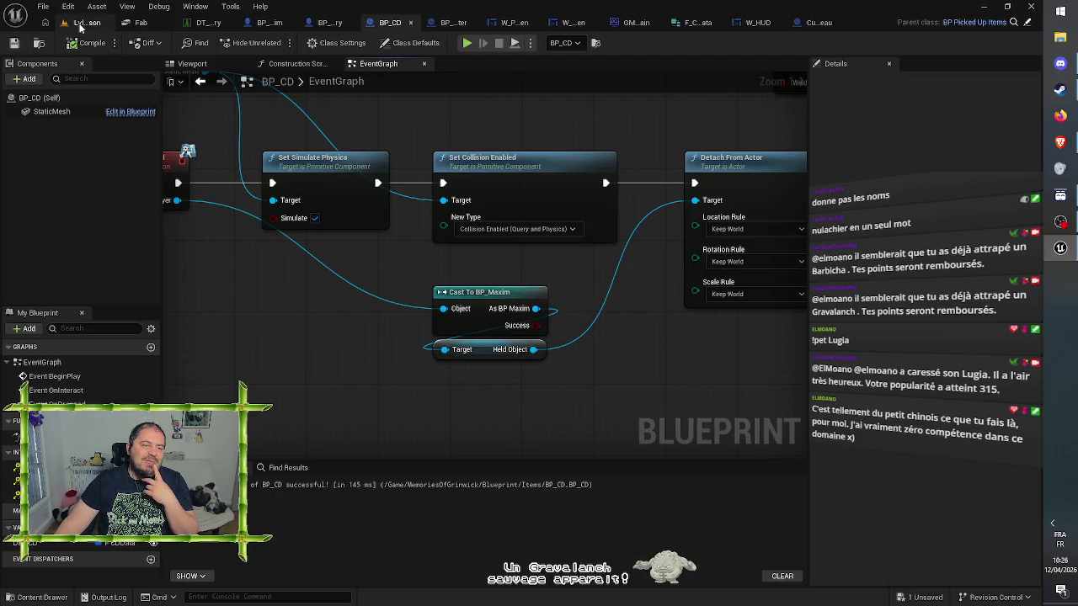
pyautogui.click(83, 24)
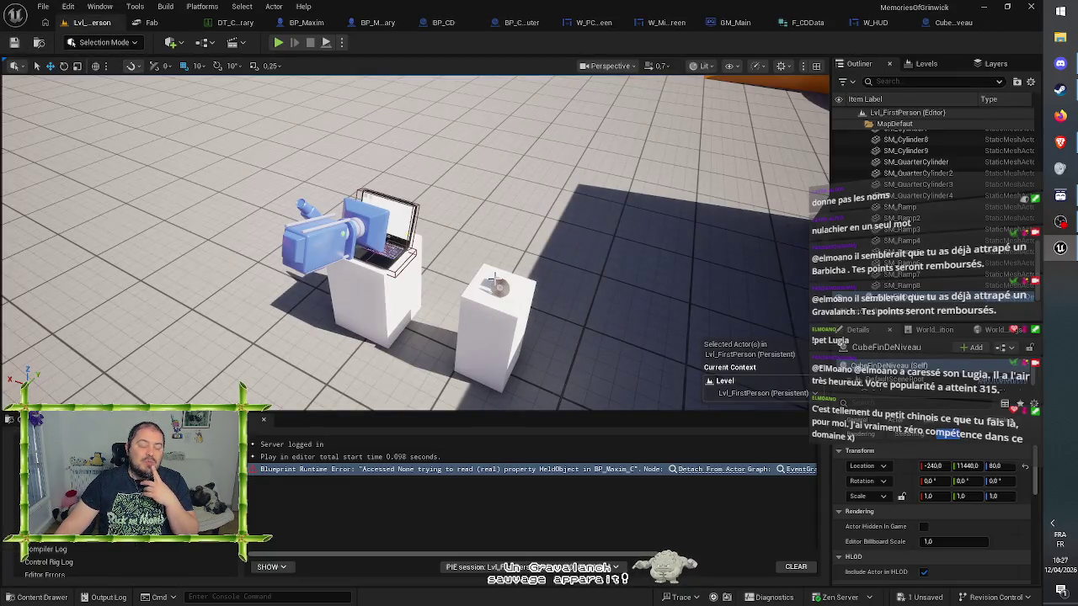
# Move the selected CubeFinDeNiveau actor into the Map_Anniversary sublevel and save
pyautogui.press('f')
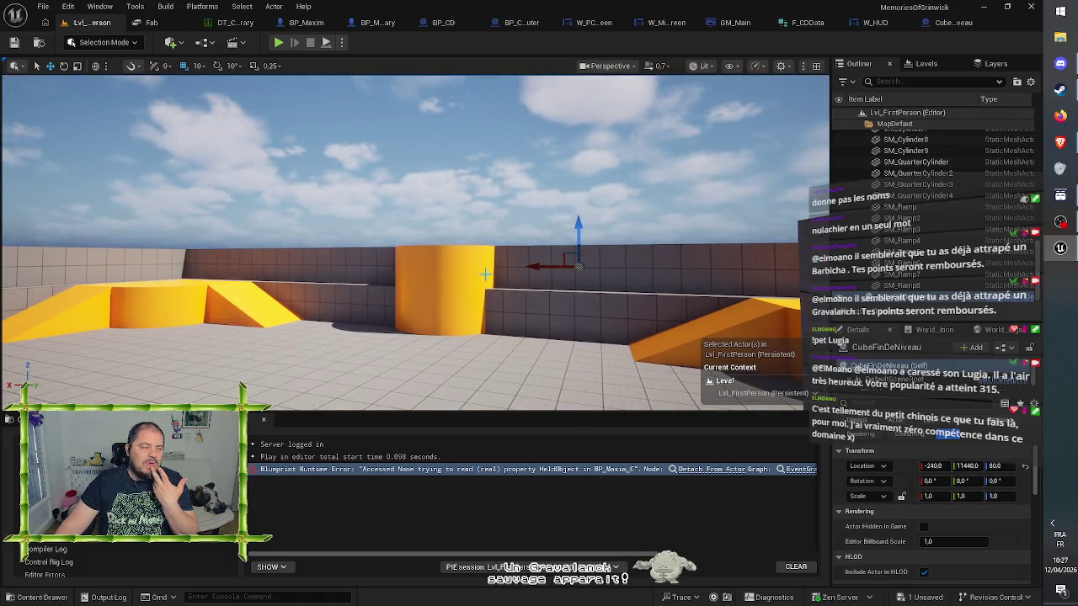
pyautogui.moveTo(474, 326); pyautogui.dragTo(476, 317)
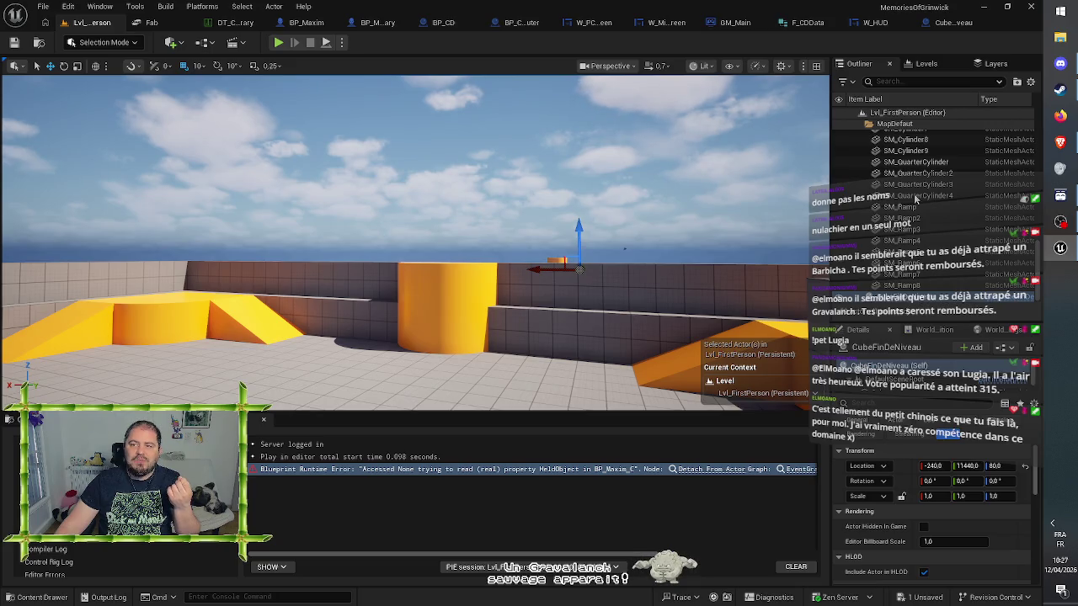
pyautogui.click(929, 61)
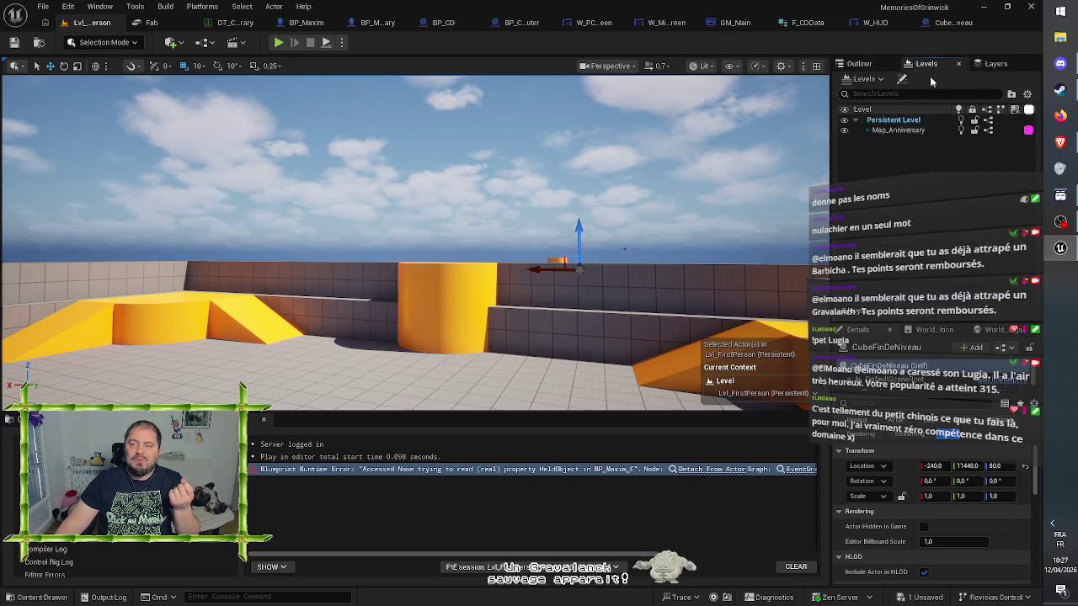
pyautogui.rightClick(910, 131)
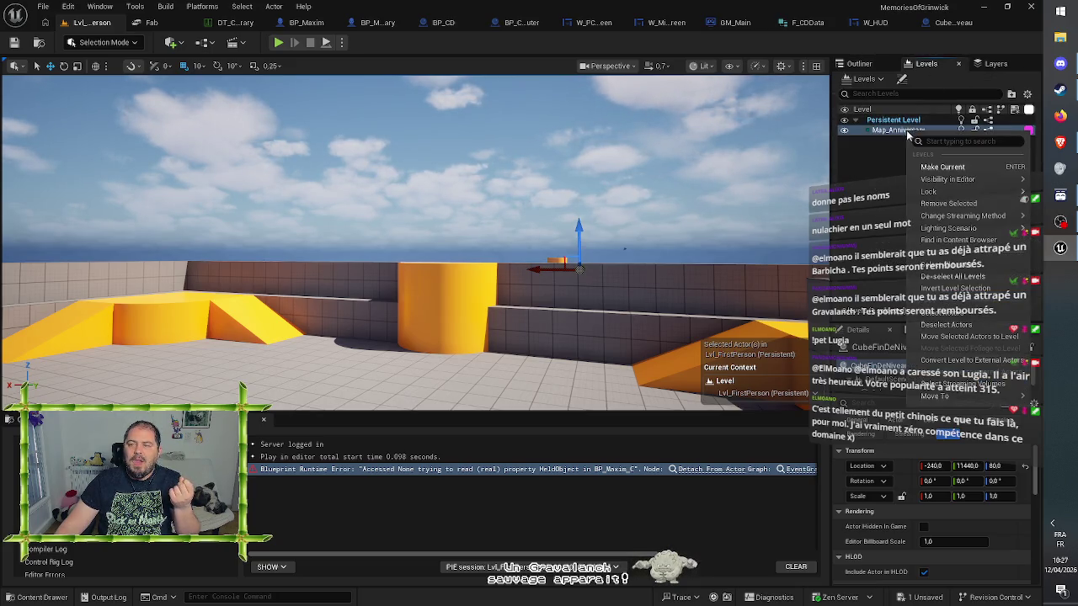
pyautogui.click(958, 339)
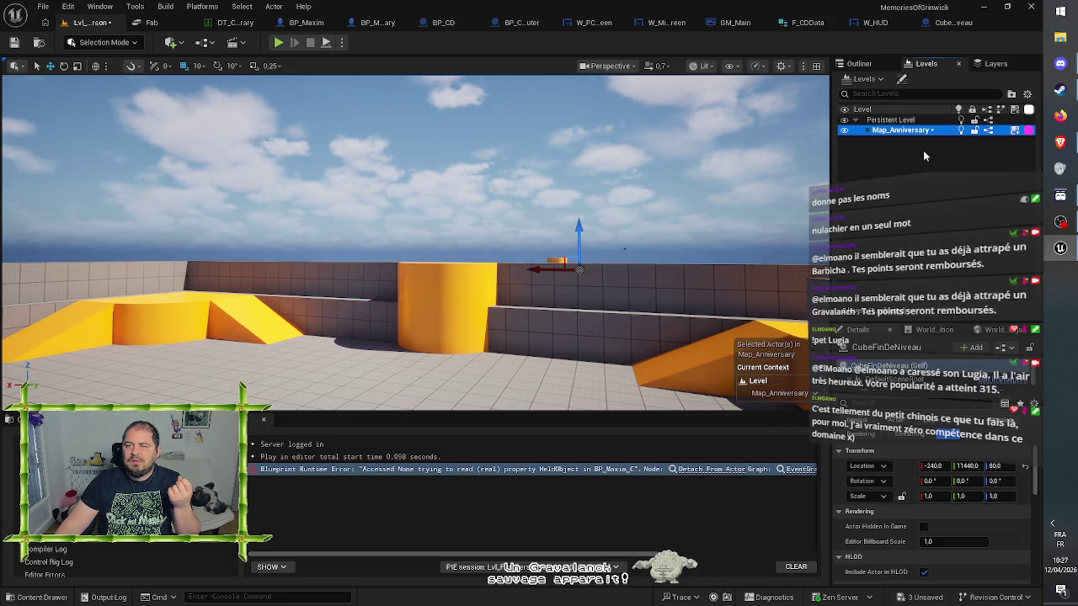
pyautogui.click(13, 42)
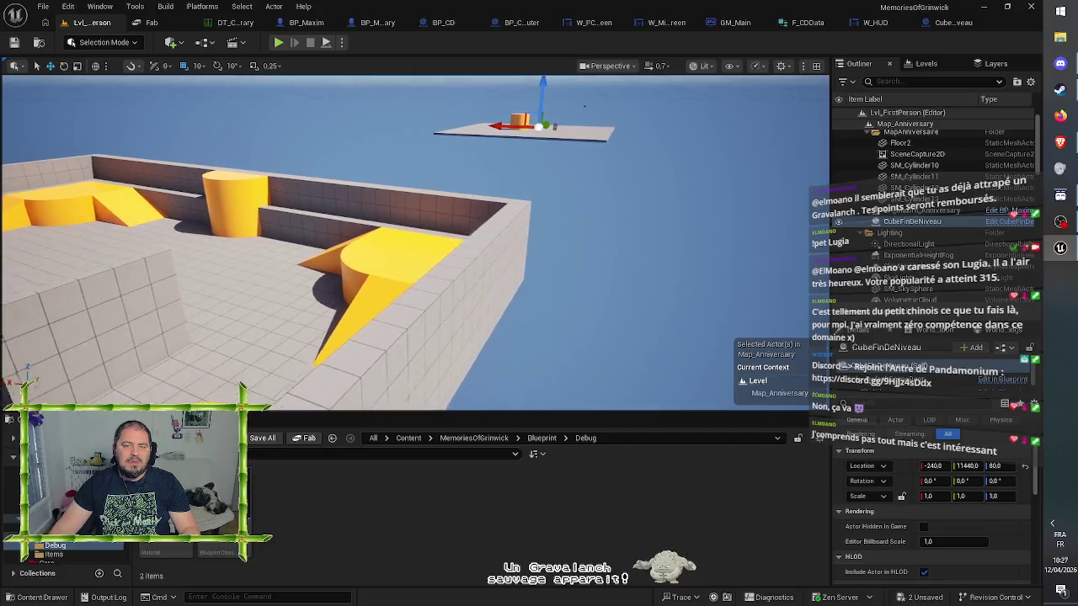
# Fly the viewport camera around the level to look over the scene
pyautogui.press('a')
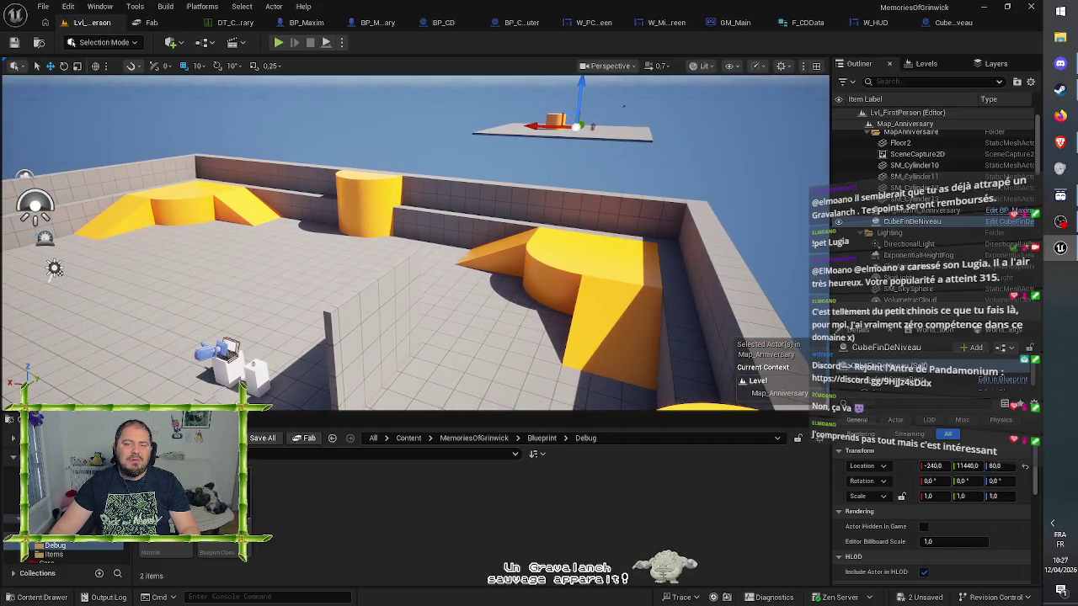
pyautogui.press('w')
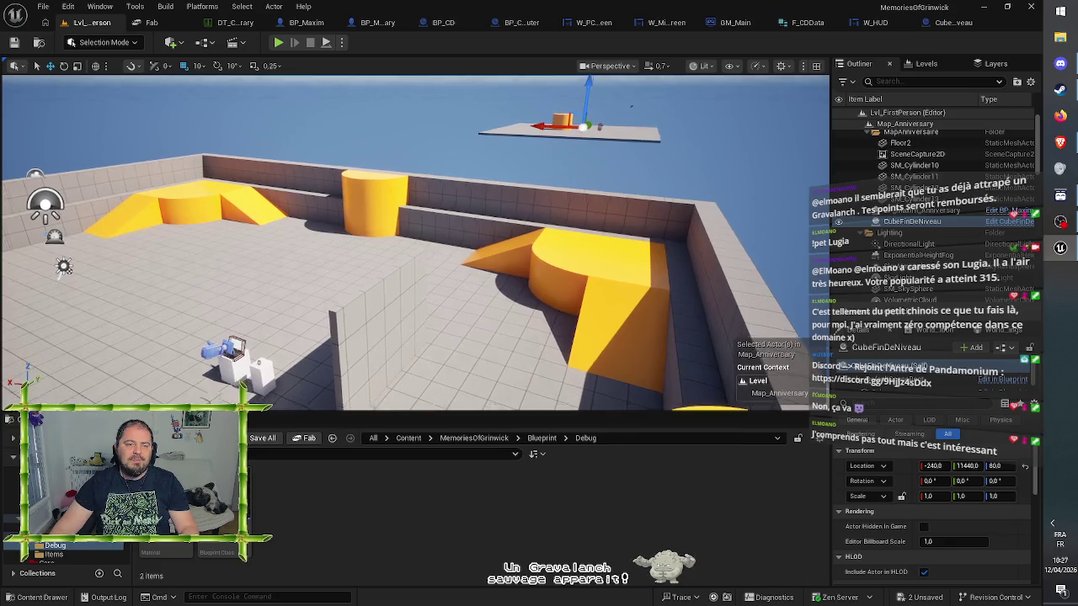
pyautogui.press('s')
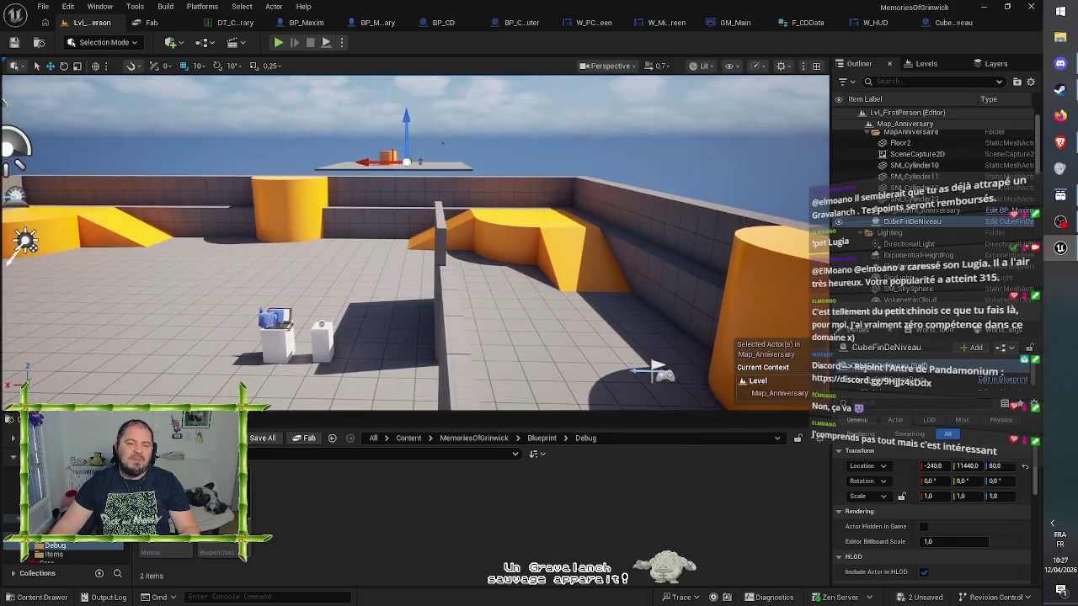
pyautogui.press('a')
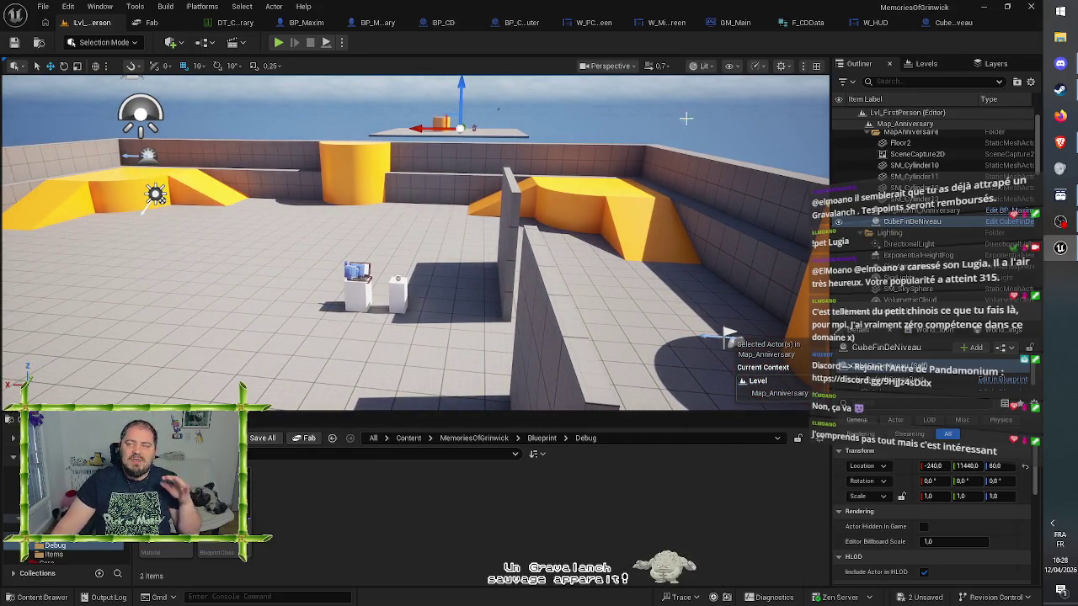
pyautogui.moveTo(636, 135); pyautogui.dragTo(636, 135)
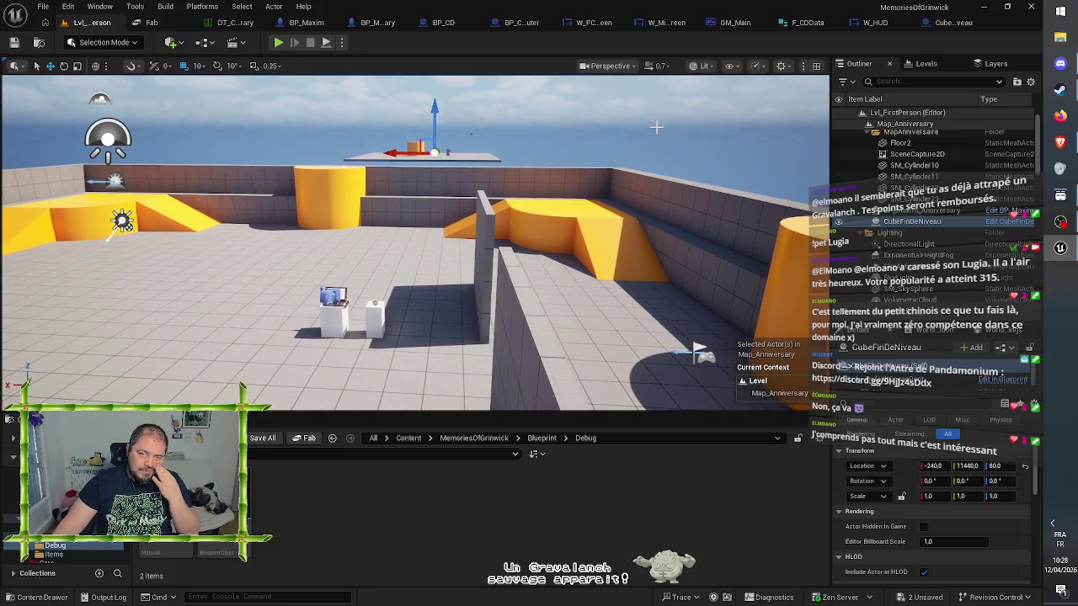
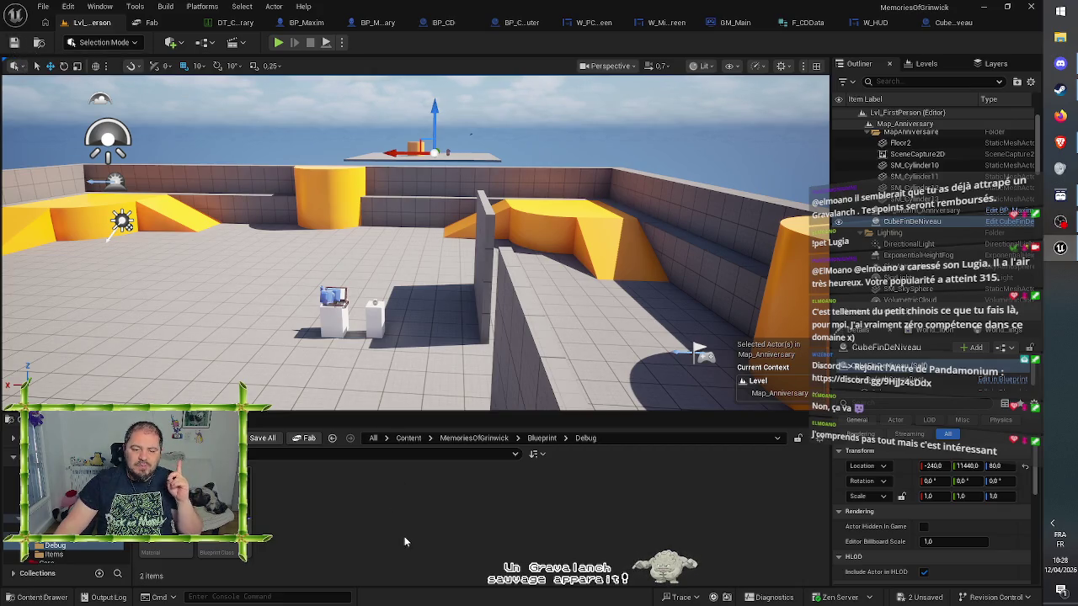
# Go up to MemoriesOfGrinwick, open the Maps folder and pick the Map_Default level asset
pyautogui.click(542, 438)
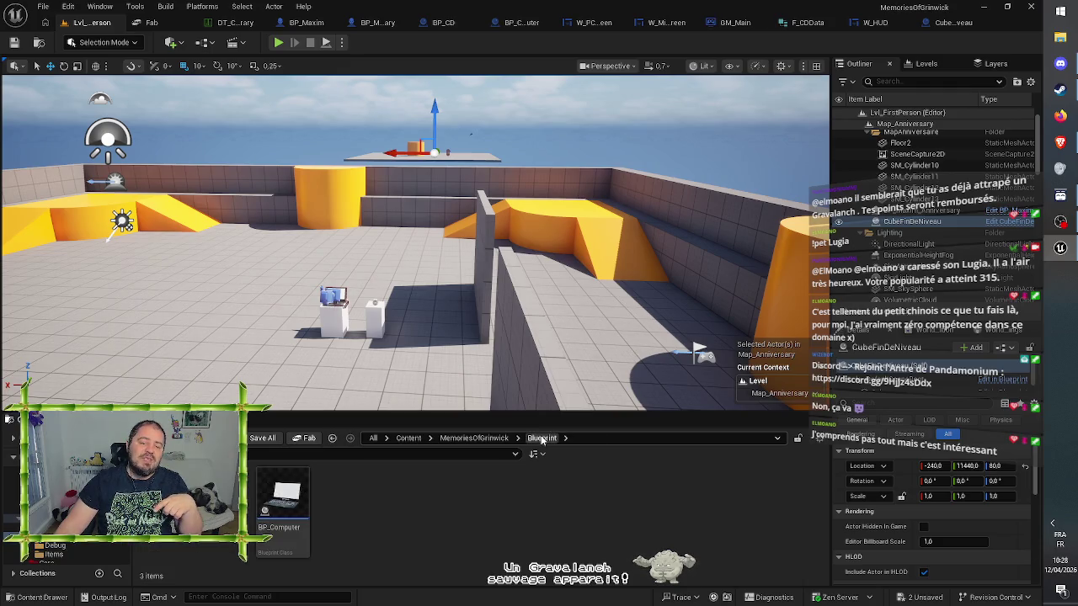
pyautogui.click(495, 444)
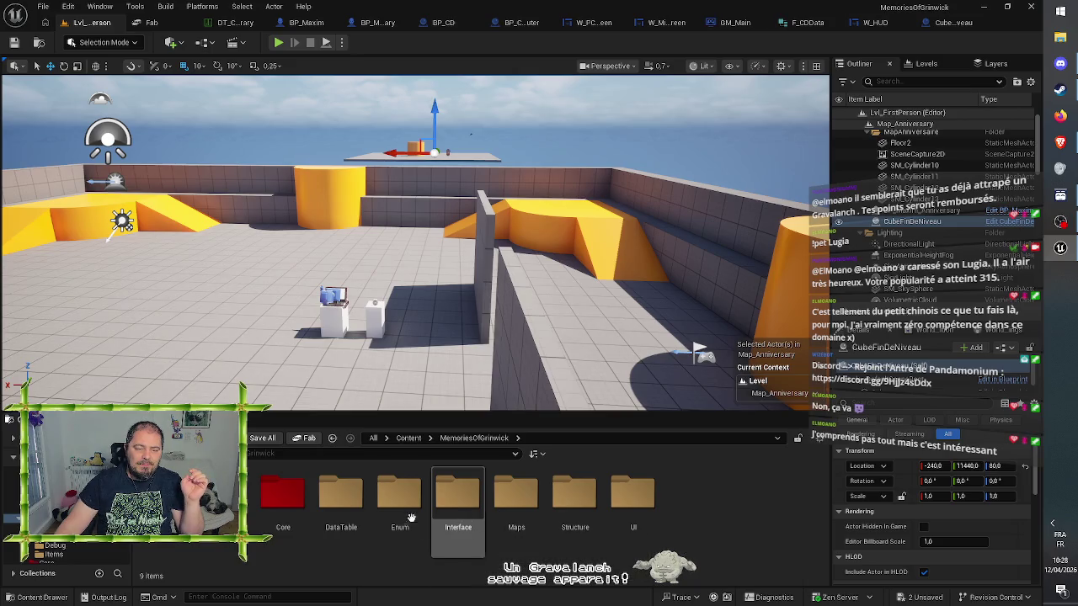
pyautogui.click(411, 493)
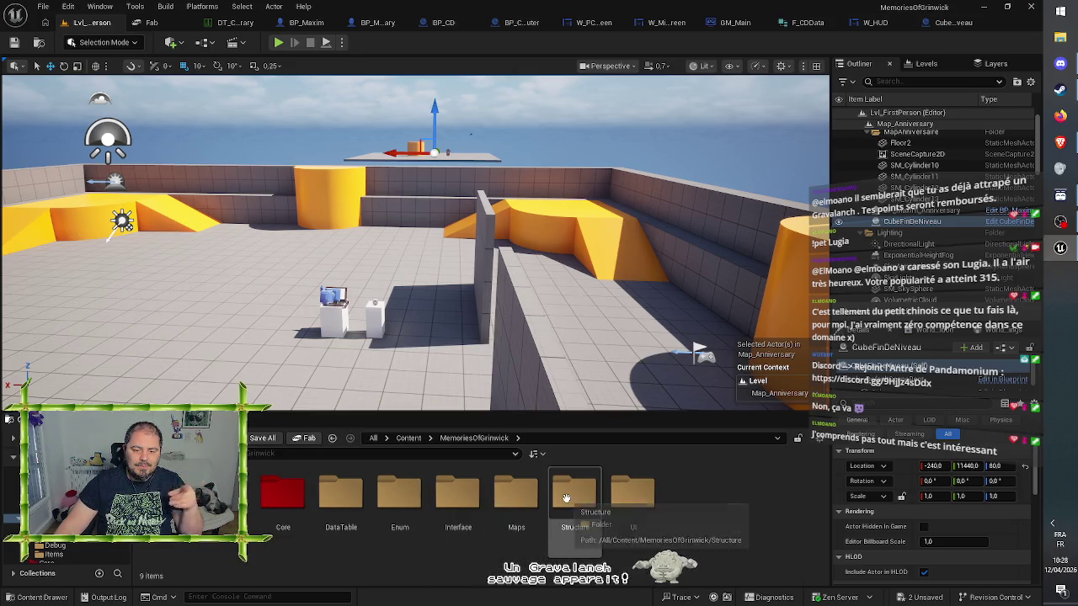
pyautogui.click(526, 502)
pyautogui.doubleClick(525, 502)
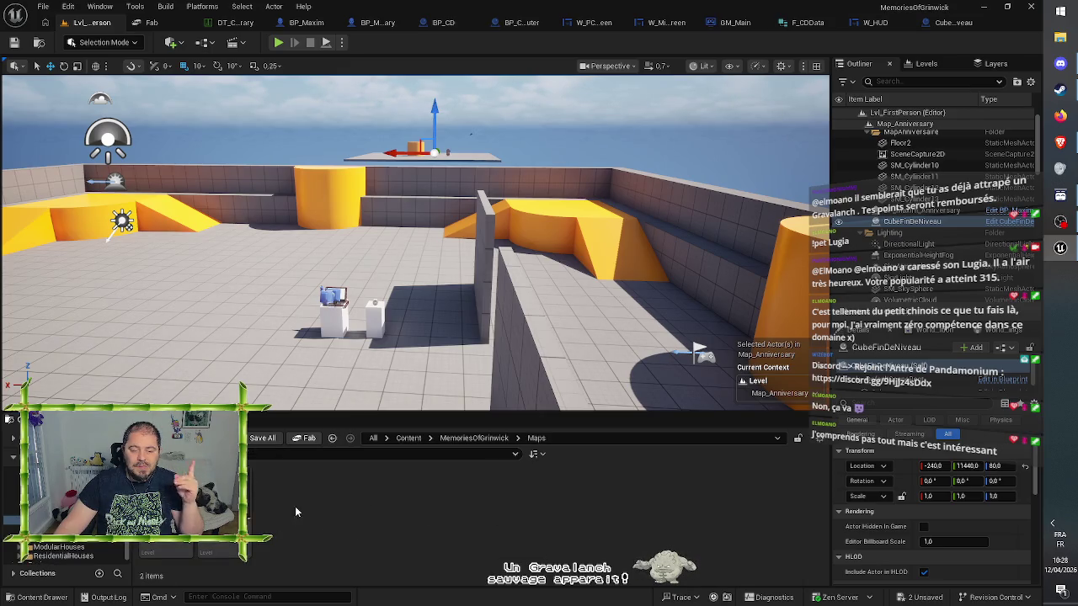
pyautogui.doubleClick(223, 552)
pyautogui.moveTo(422, 253)
pyautogui.mouseDown()
pyautogui.moveTo(520, 386)
pyautogui.moveTo(579, 317)
pyautogui.moveTo(504, 174)
pyautogui.moveTo(590, 217)
pyautogui.moveTo(595, 270)
pyautogui.mouseUp()
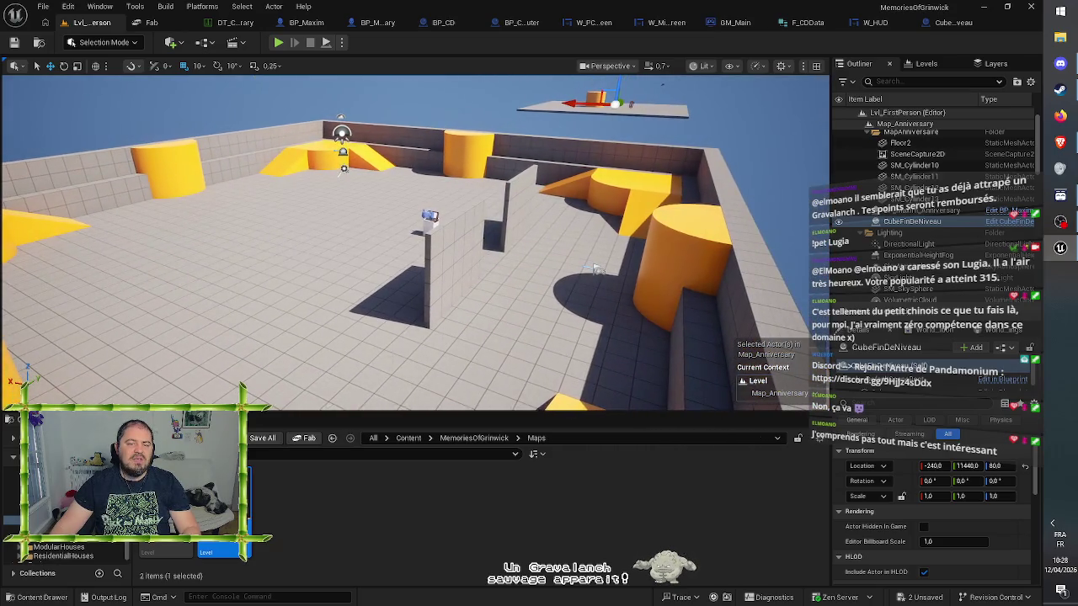
pyautogui.moveTo(240, 484)
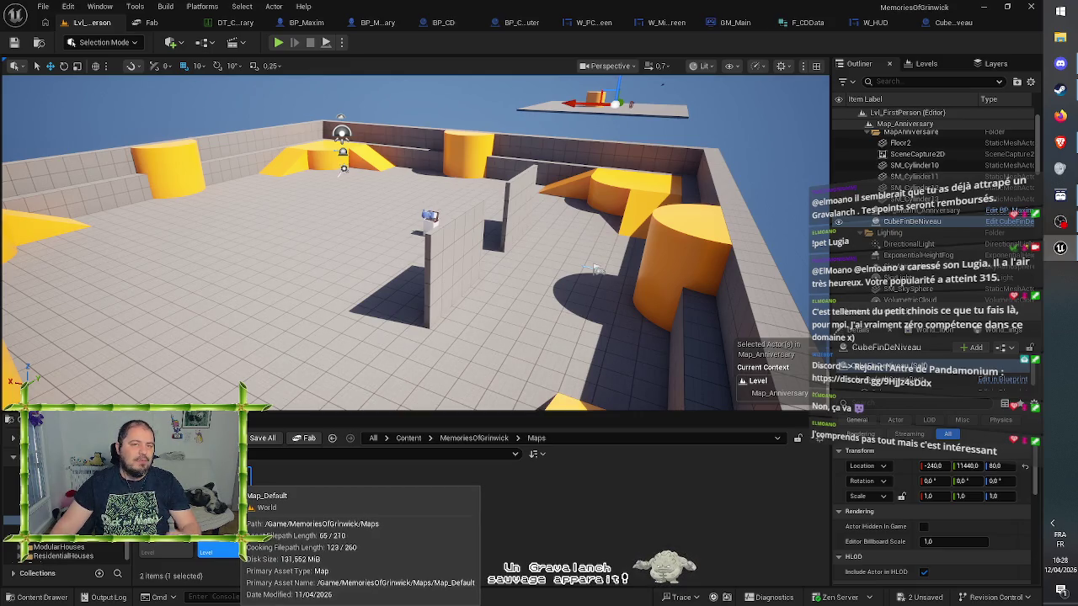
# Save the pending modified assets and load the Map_Default level
pyautogui.hotkey('ctrl', 'shift', 's')
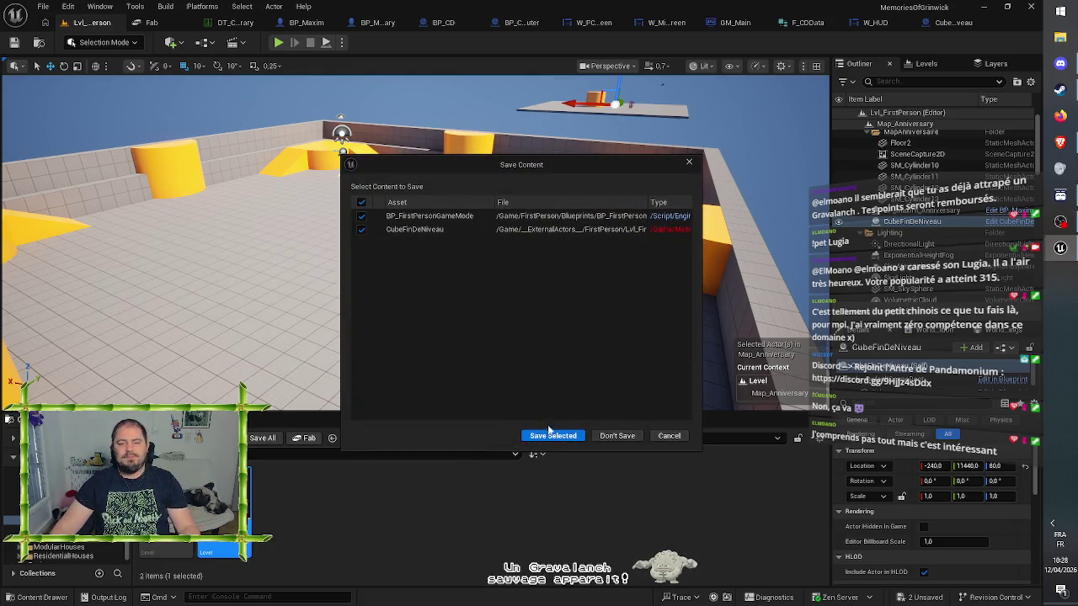
pyautogui.click(553, 436)
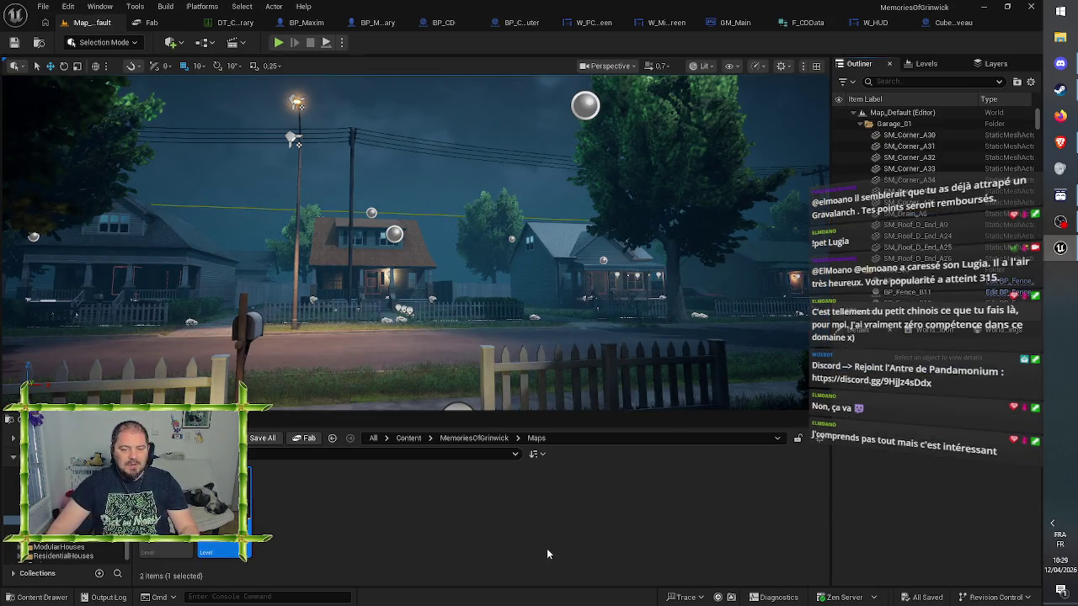
pyautogui.moveTo(528, 275)
pyautogui.mouseDown()
pyautogui.moveTo(528, 197)
pyautogui.moveTo(556, 177)
pyautogui.moveTo(384, 190)
pyautogui.moveTo(387, 211)
pyautogui.moveTo(392, 202)
pyautogui.moveTo(333, 182)
pyautogui.mouseUp()
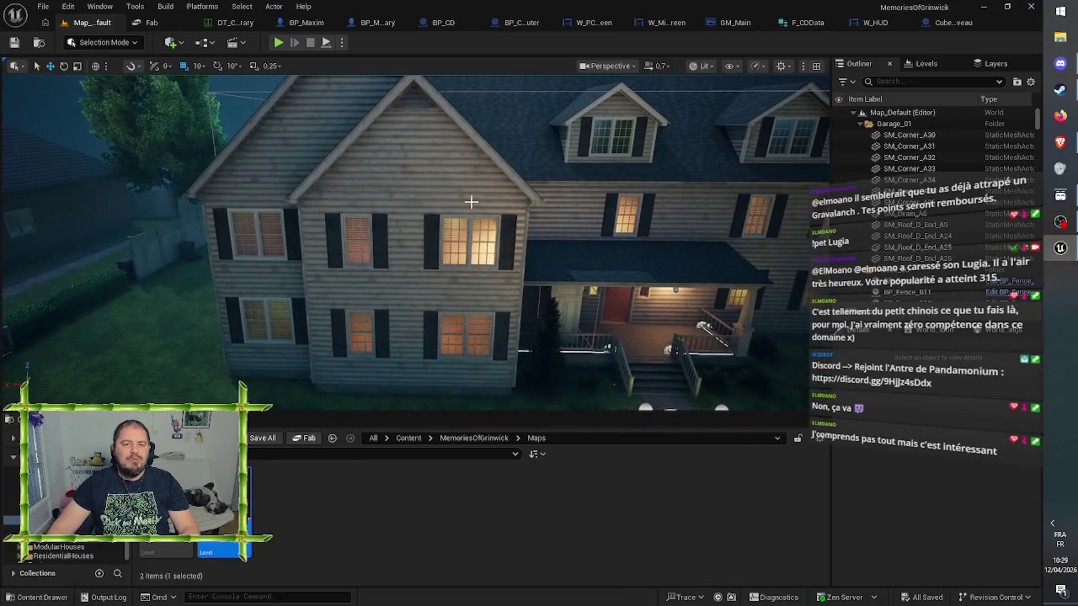
# Inspect the house's roof and wall pieces, including SM_Wall_A_236, then start a play-test
pyautogui.click(470, 200)
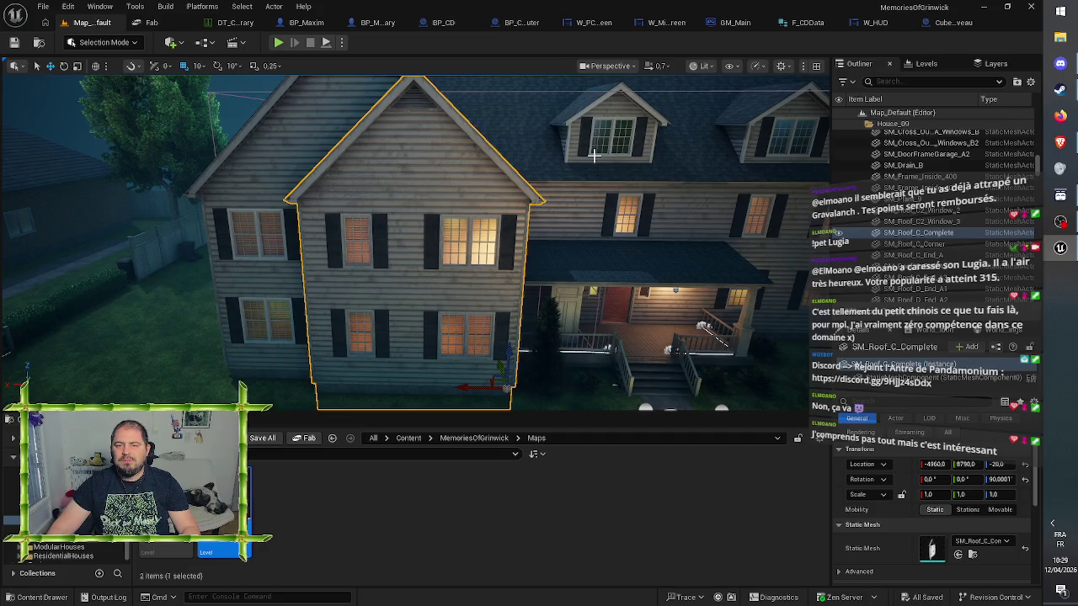
pyautogui.click(534, 146)
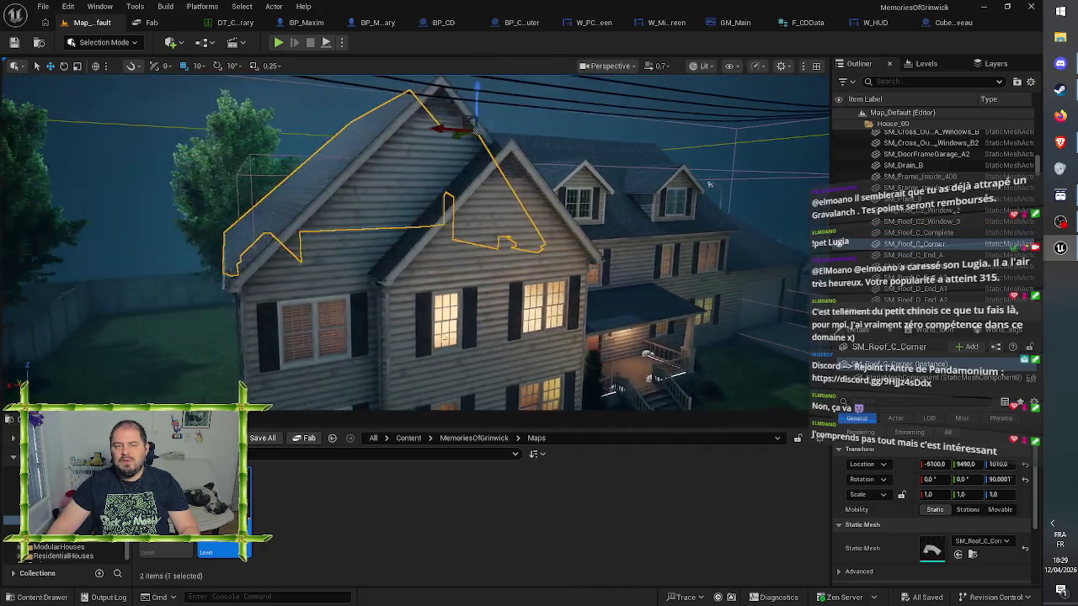
pyautogui.click(413, 237)
pyautogui.click(358, 289)
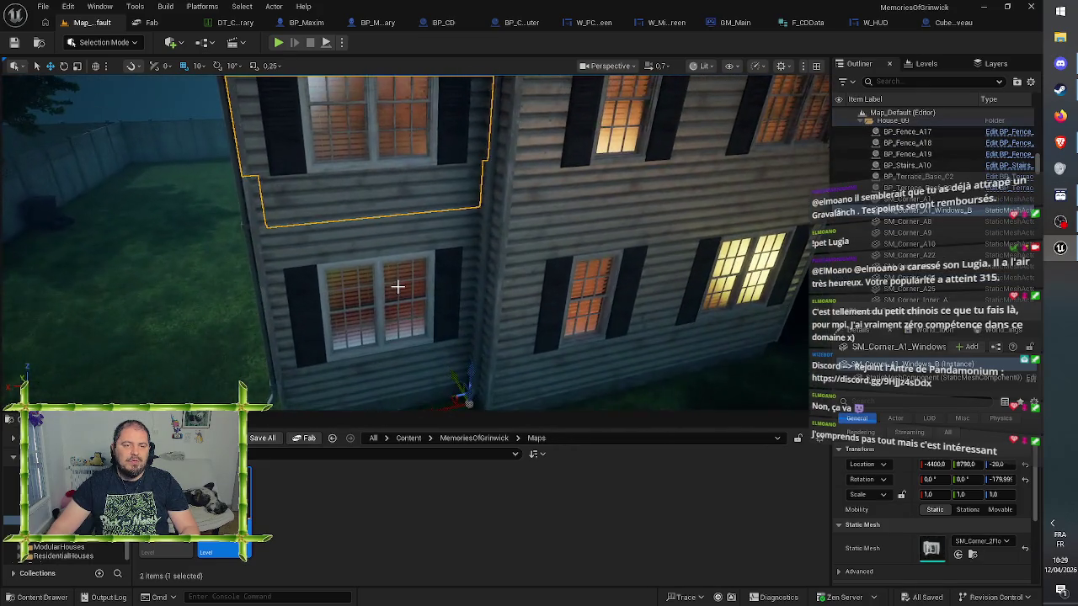
pyautogui.click(395, 247)
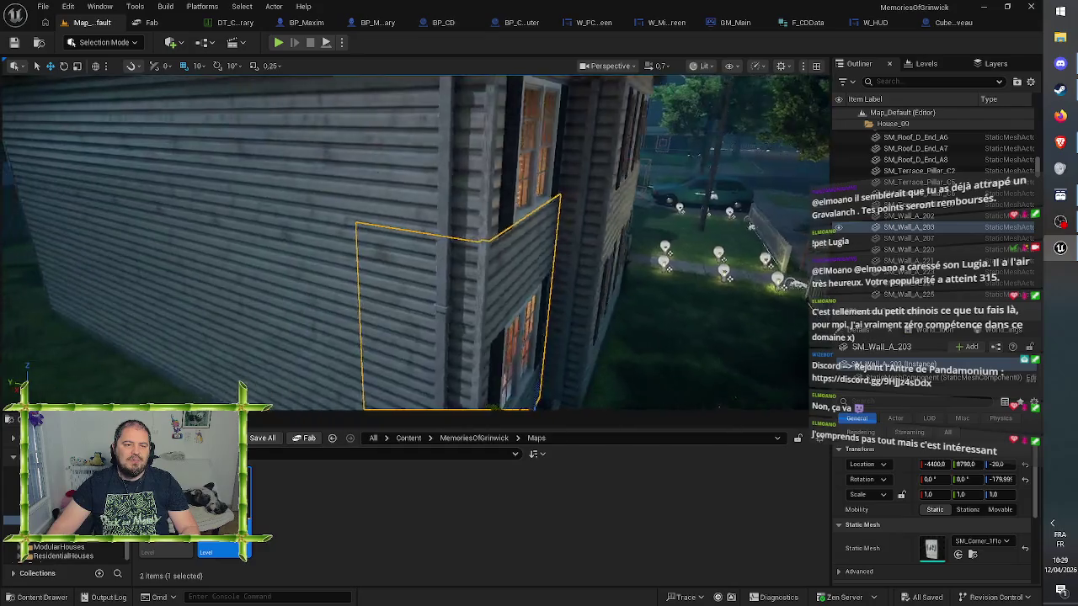
pyautogui.click(421, 250)
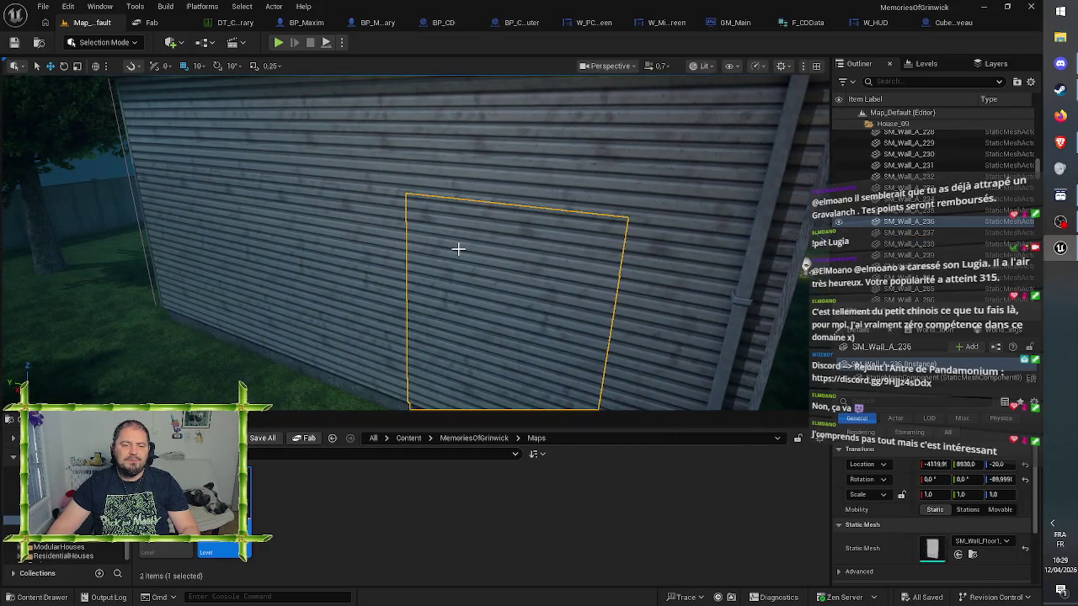
pyautogui.moveTo(485, 256); pyautogui.dragTo(438, 337)
pyautogui.moveTo(545, 302)
pyautogui.mouseDown()
pyautogui.moveTo(425, 282)
pyautogui.moveTo(396, 303)
pyautogui.moveTo(487, 232)
pyautogui.mouseUp()
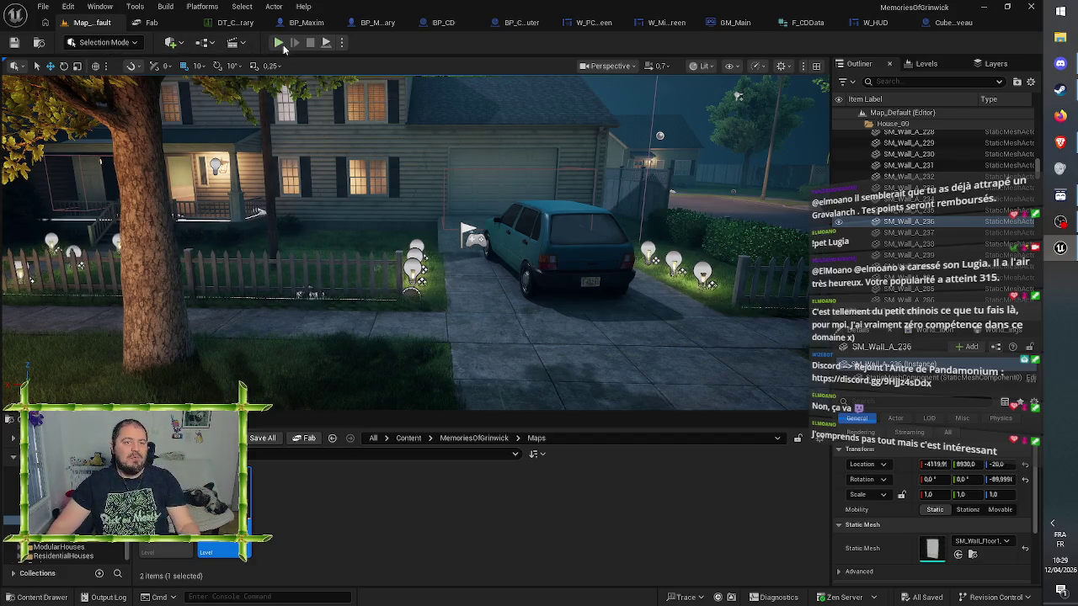
pyautogui.hotkey('alt', 'p')
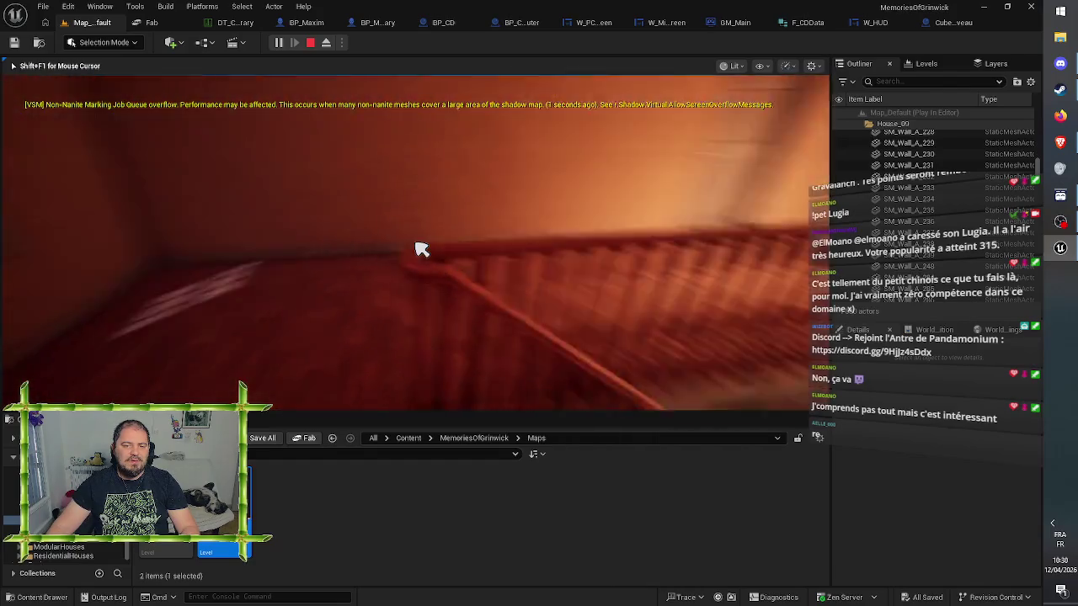
pyautogui.press('Escape')
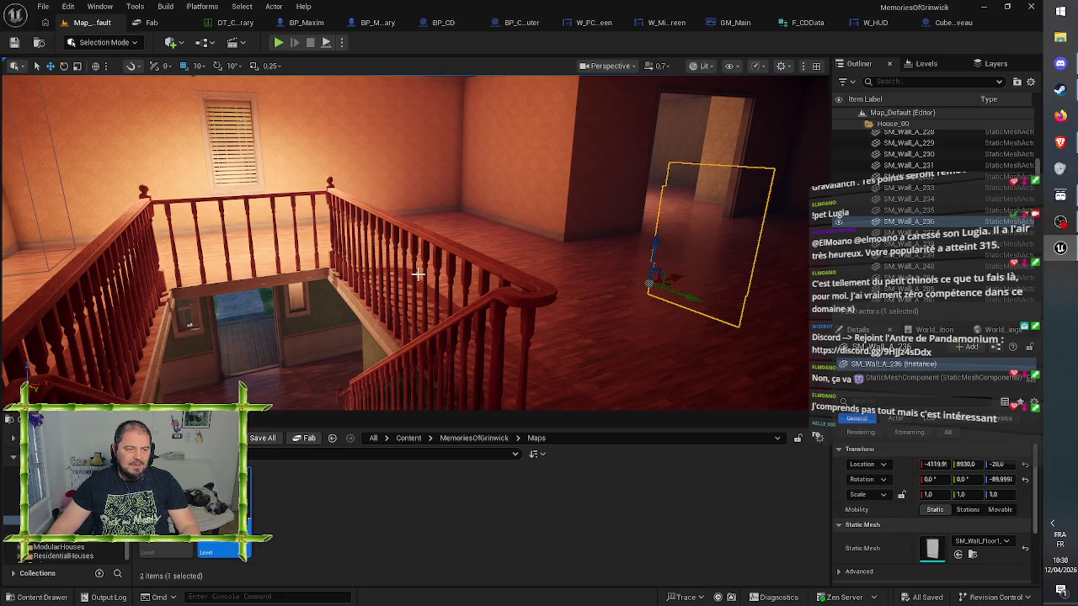
pyautogui.press('w')
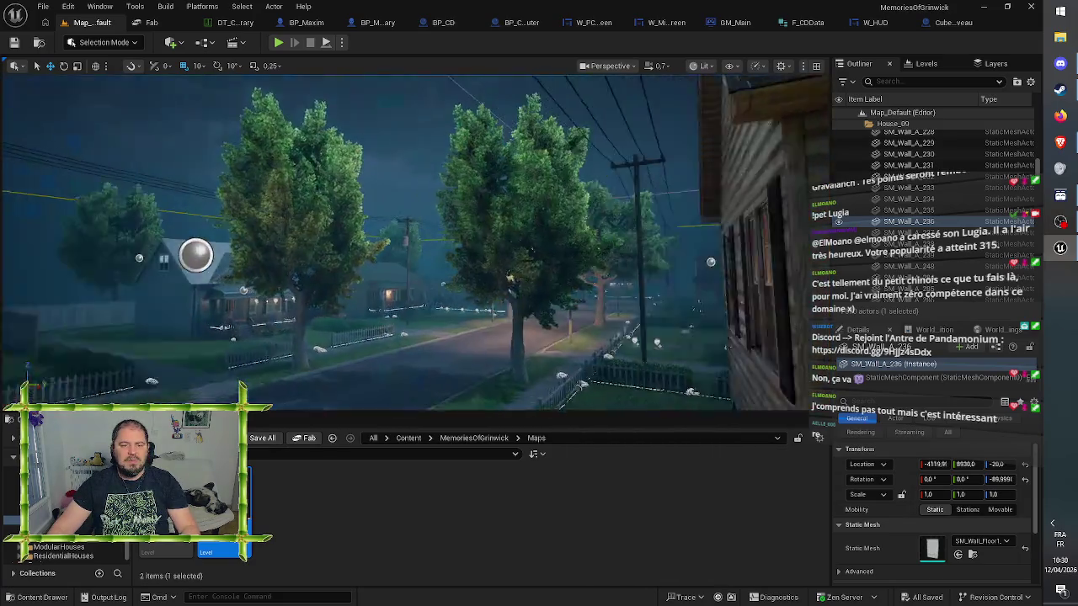
pyautogui.press('s')
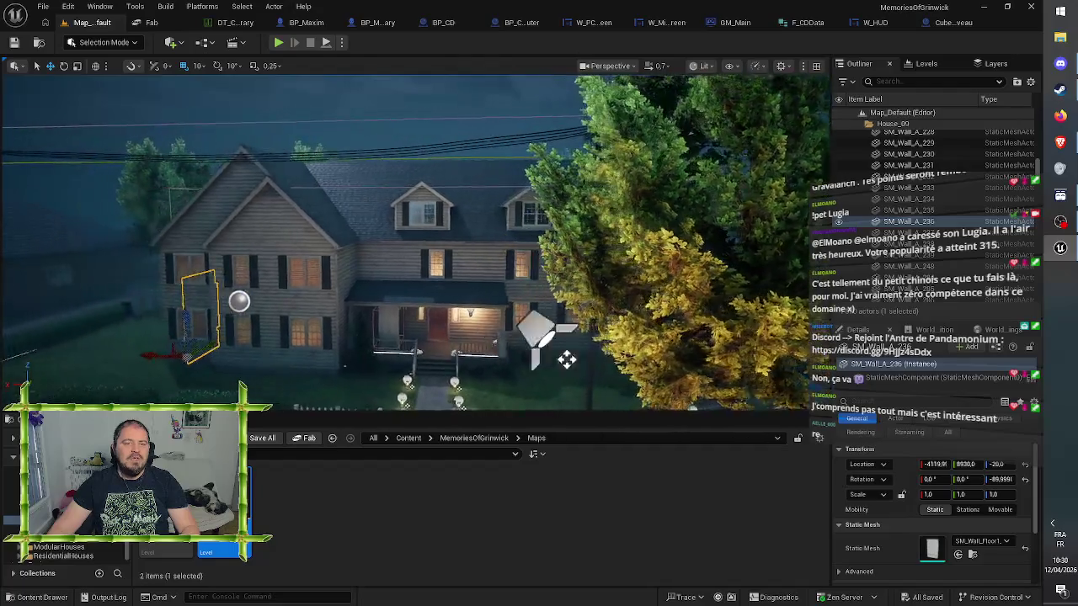
pyautogui.press('w')
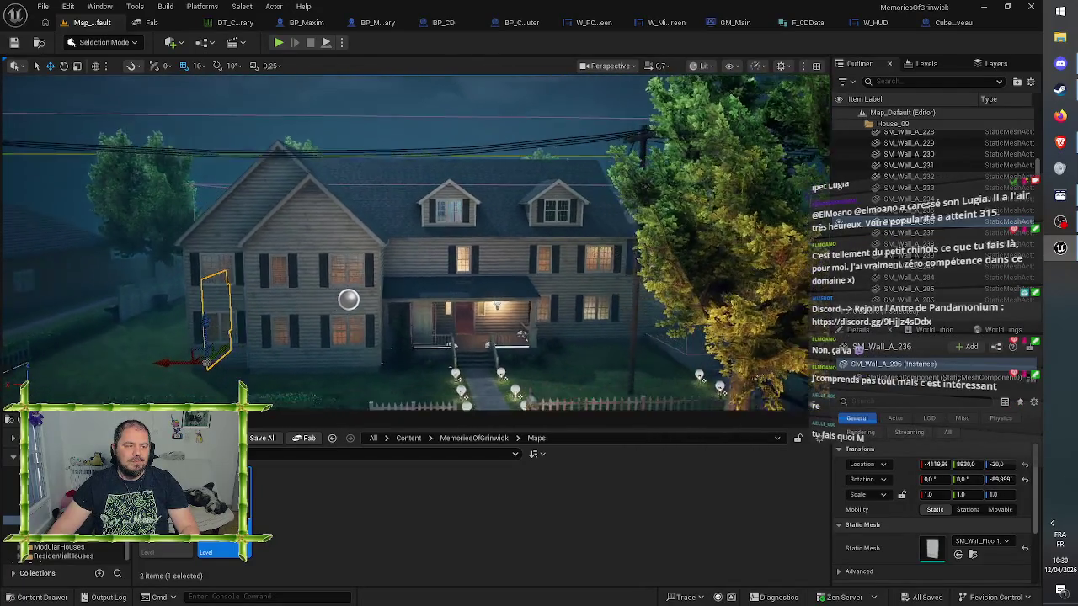
pyautogui.press('s')
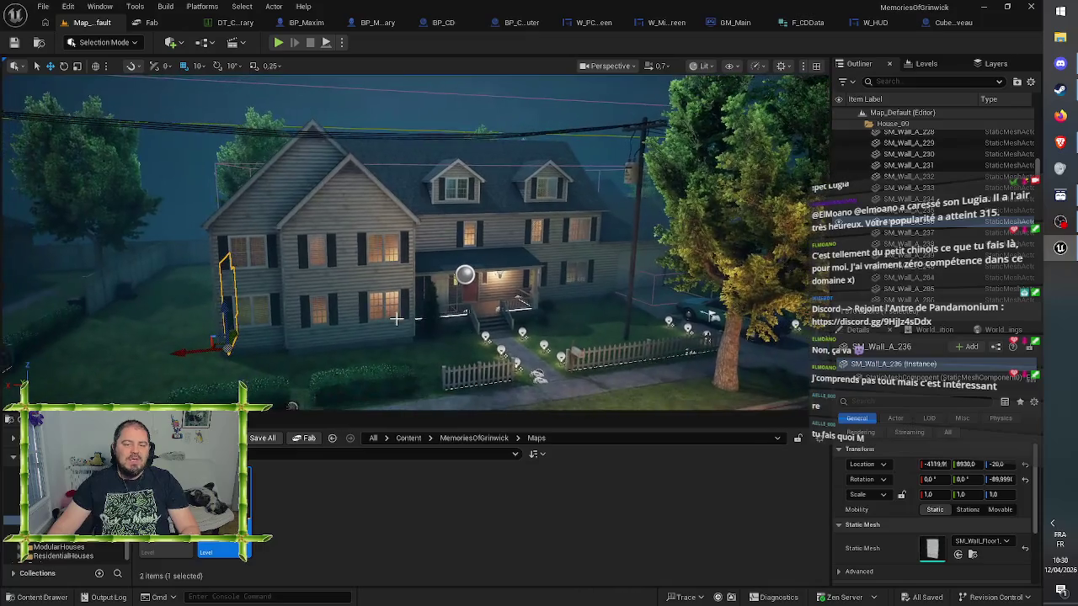
pyautogui.click(431, 492)
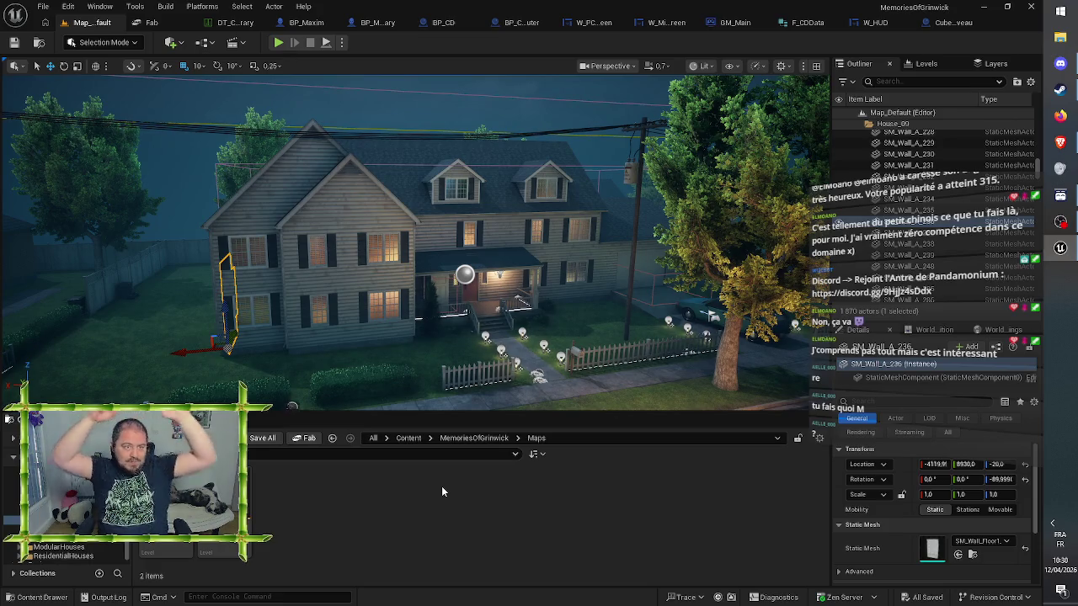
# Go via Content into FirstPerson, load LvL_FirstPerson and start play-testing it
pyautogui.click(479, 440)
pyautogui.click(408, 442)
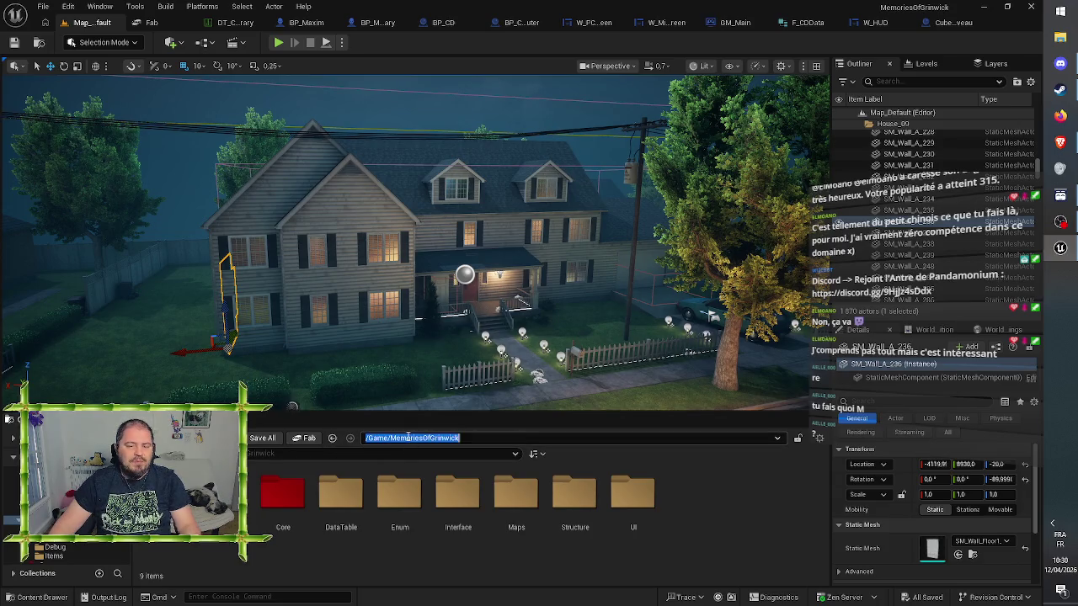
pyautogui.click(460, 561)
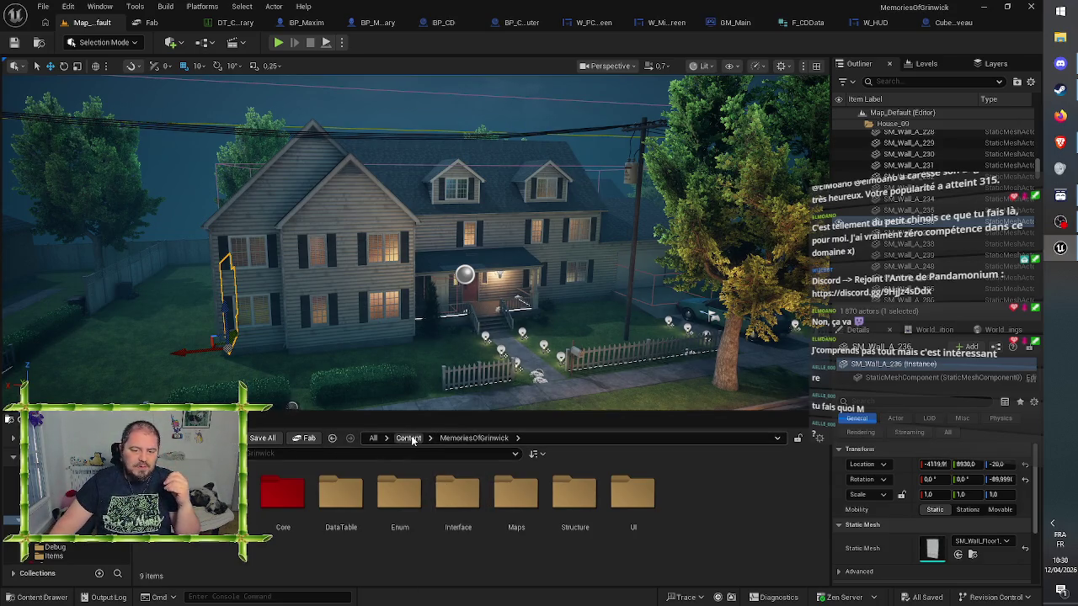
pyautogui.click(412, 438)
pyautogui.click(455, 497)
pyautogui.doubleClick(455, 497)
pyautogui.click(407, 440)
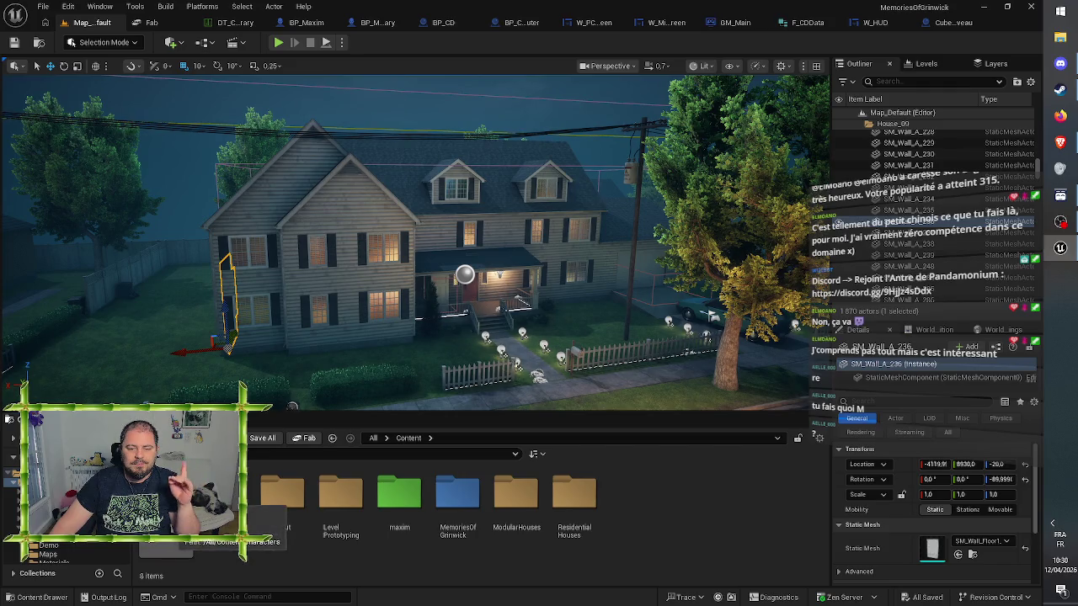
pyautogui.doubleClick(226, 497)
pyautogui.click(283, 502)
pyautogui.doubleClick(283, 502)
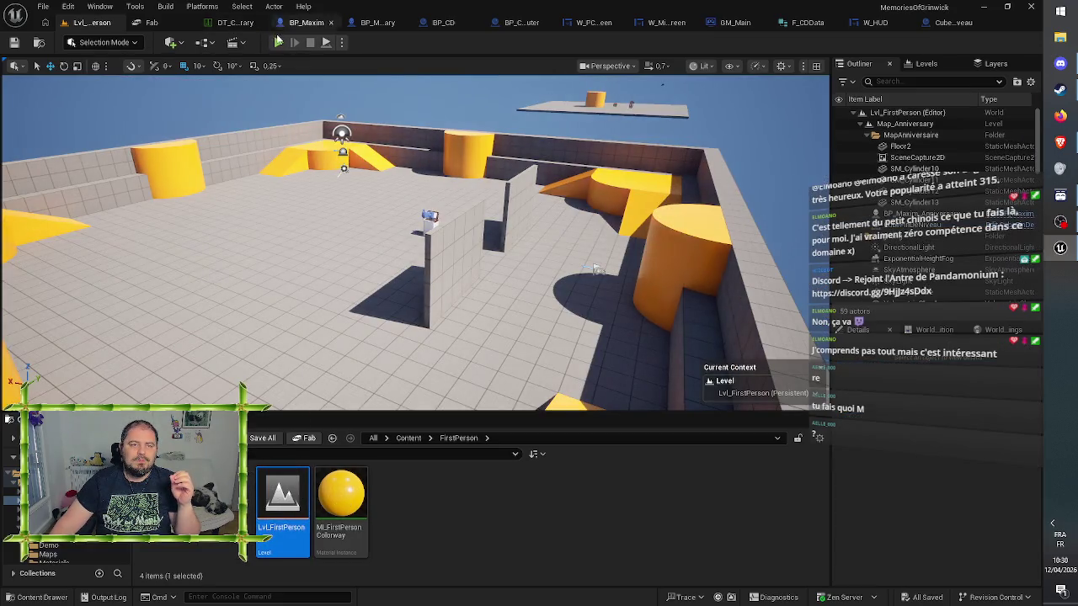
pyautogui.click(278, 42)
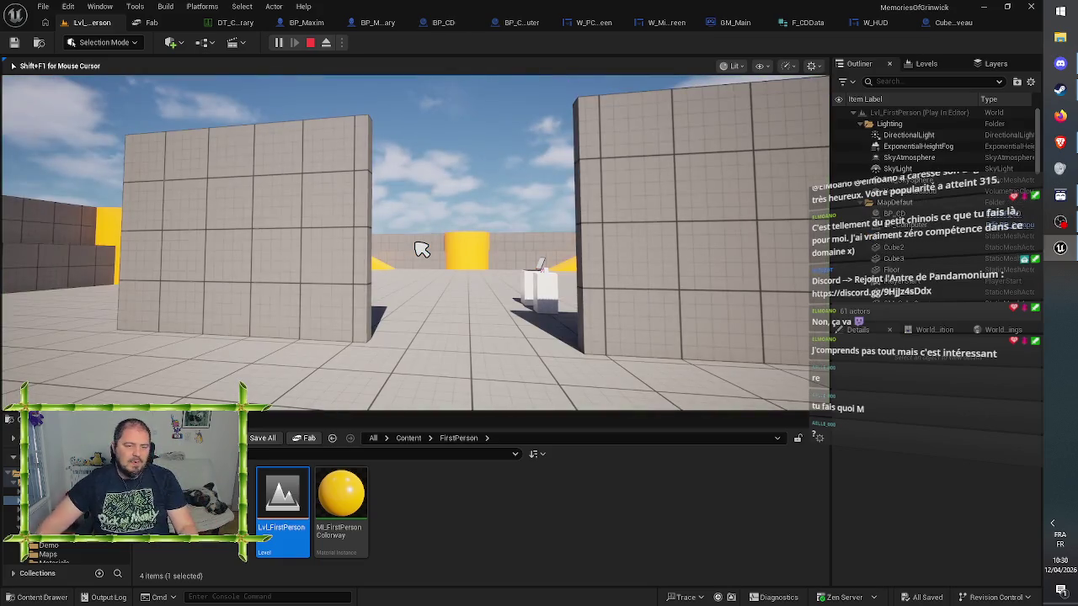
# Walk to the pedestal, grab the pink disc and insert it into the laptop
pyautogui.press('w')
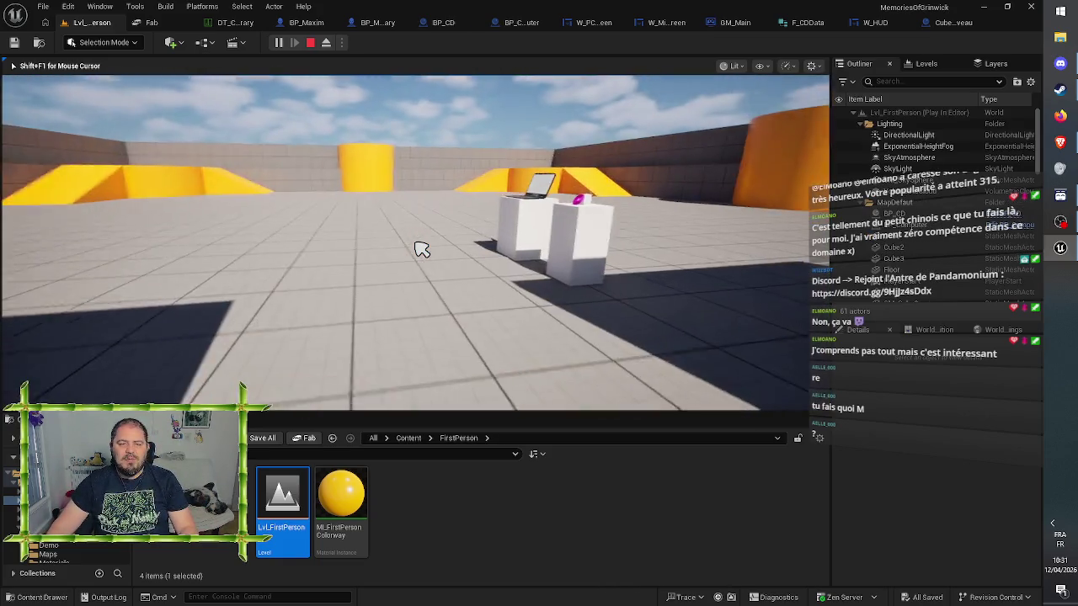
pyautogui.press('w')
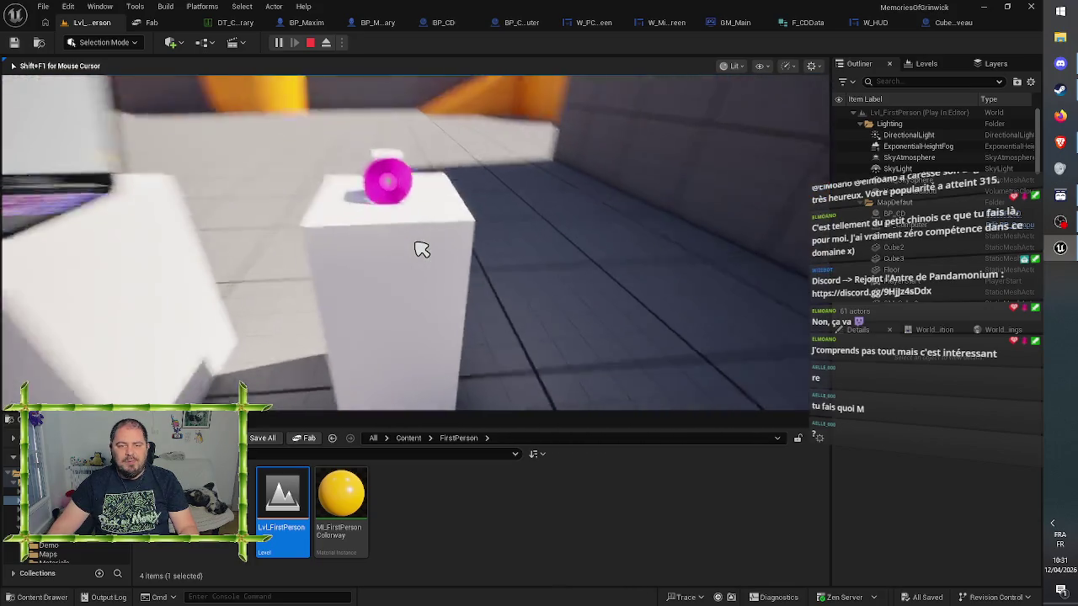
pyautogui.press('w')
pyautogui.click(422, 249)
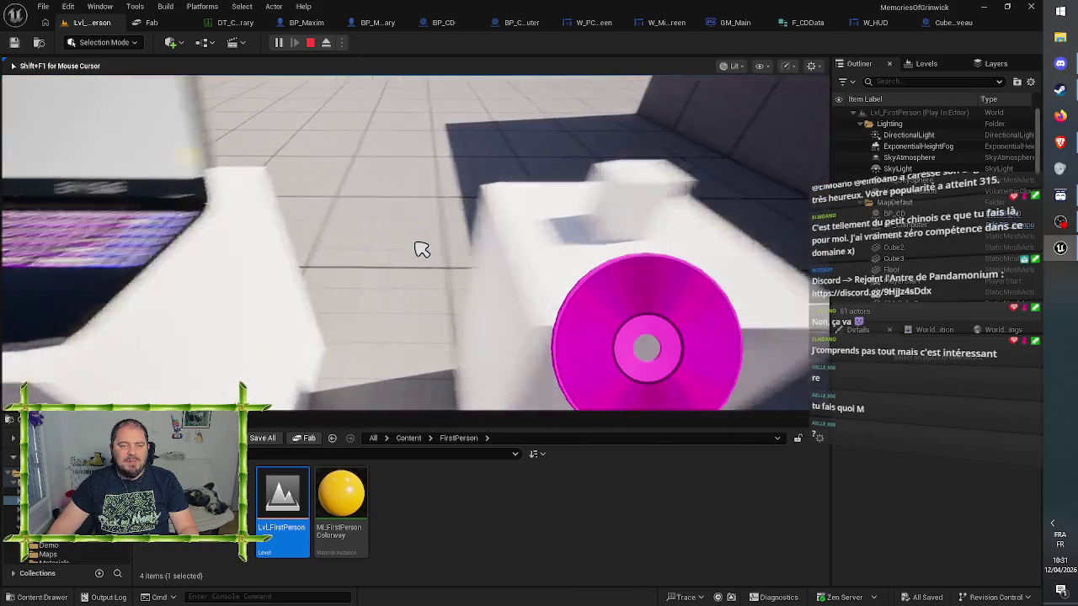
pyautogui.click(422, 249)
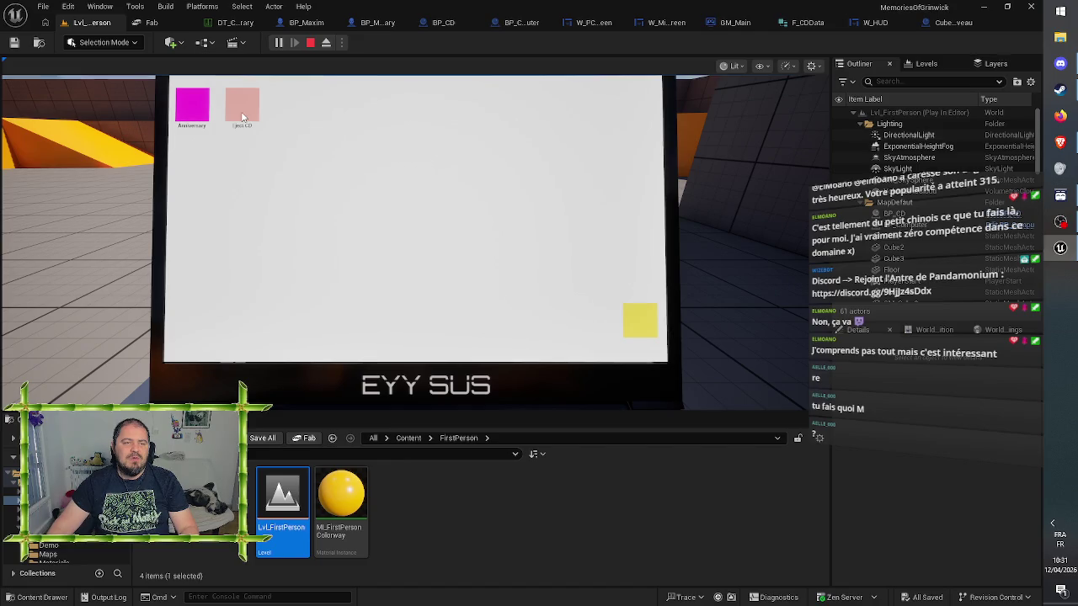
pyautogui.press('e')
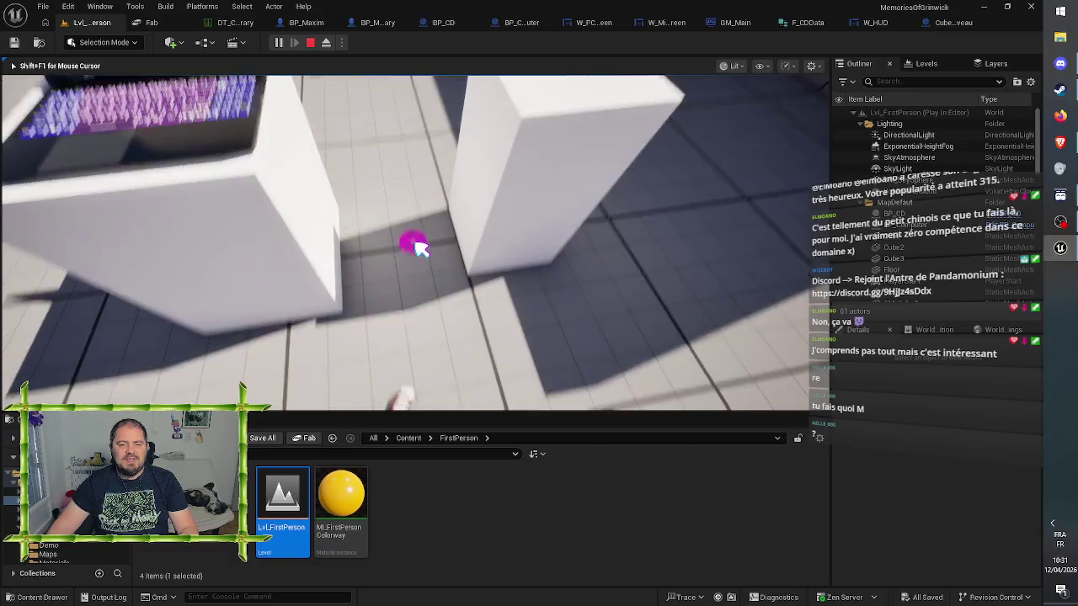
pyautogui.click(422, 249)
pyautogui.click(422, 250)
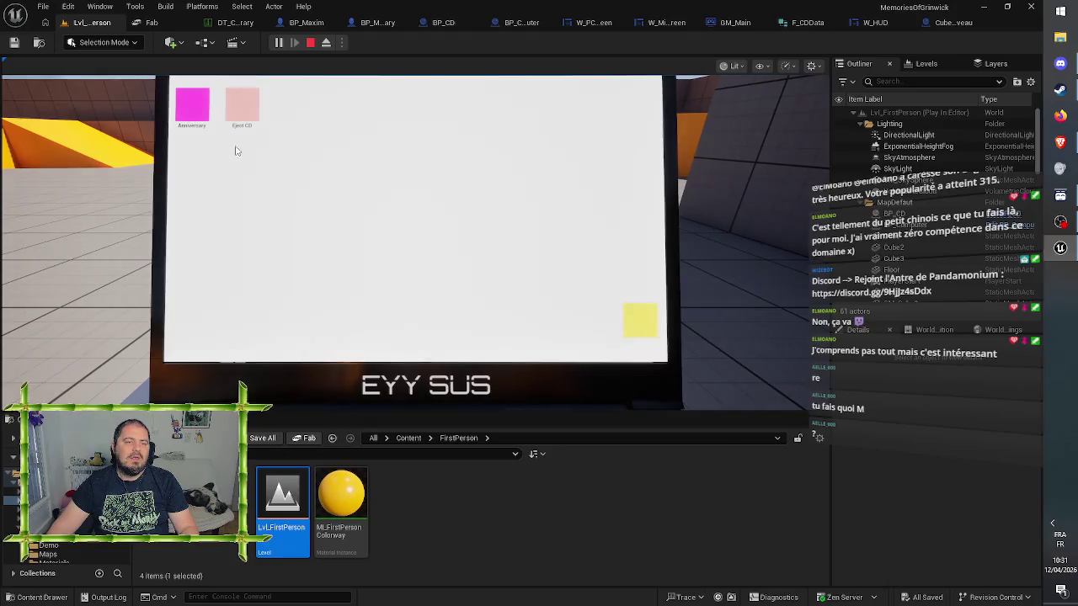
# Launch the Anniversary minigame, leave the laptop screen, walk around, then stop the session
pyautogui.click(193, 104)
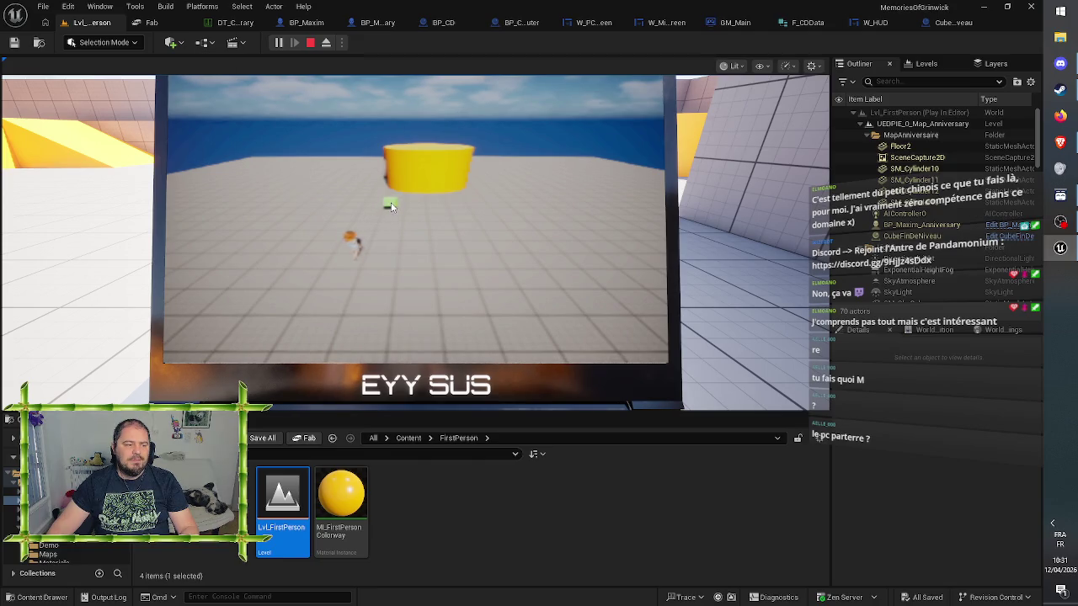
pyautogui.press('e')
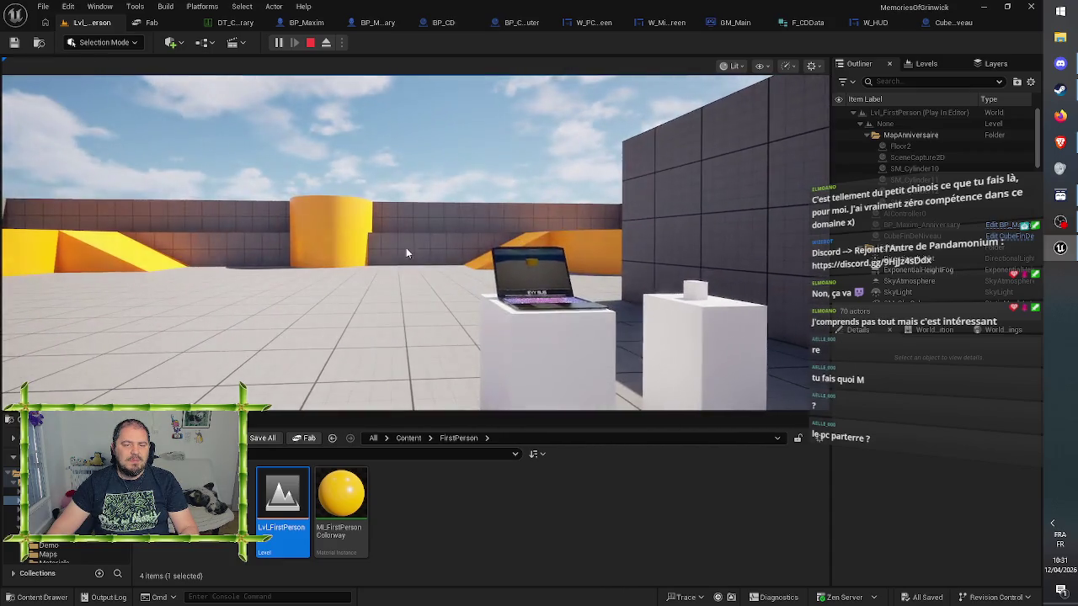
pyautogui.click(498, 208)
pyautogui.press('w')
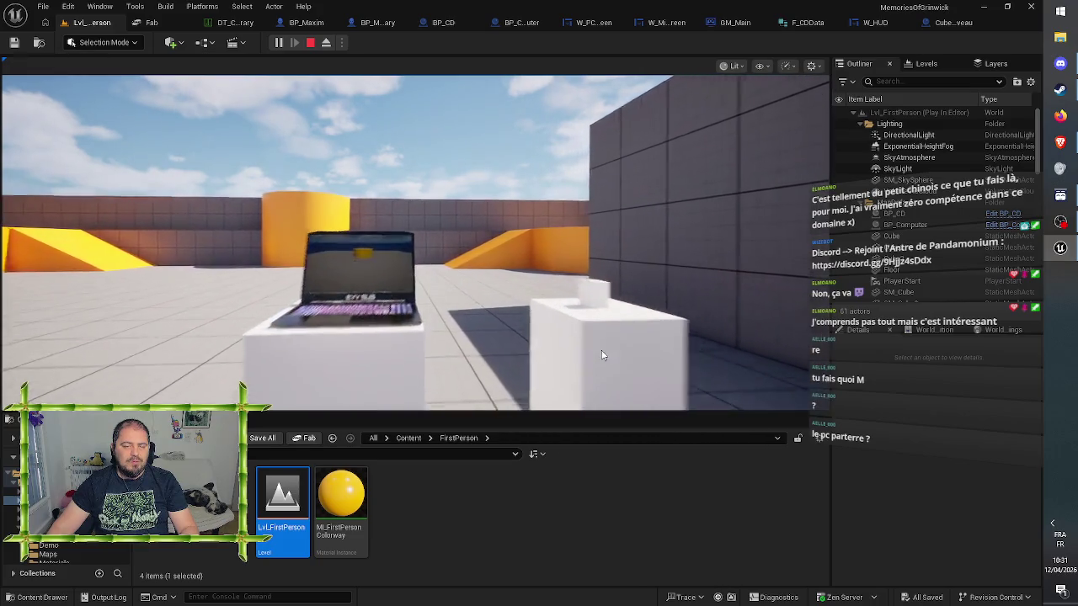
pyautogui.press('s')
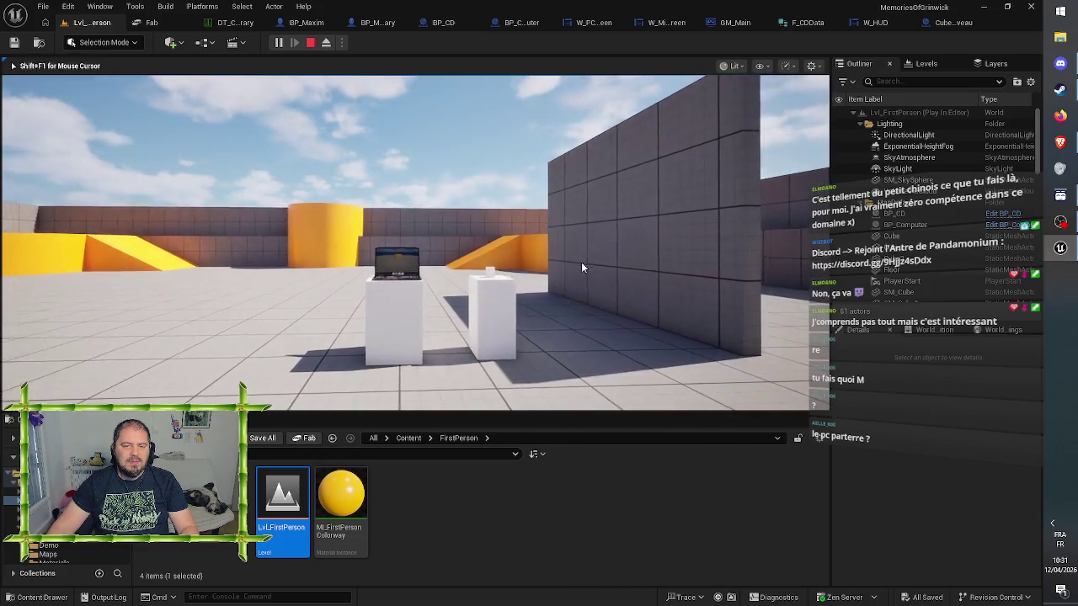
pyautogui.moveTo(567, 327)
pyautogui.press('w')
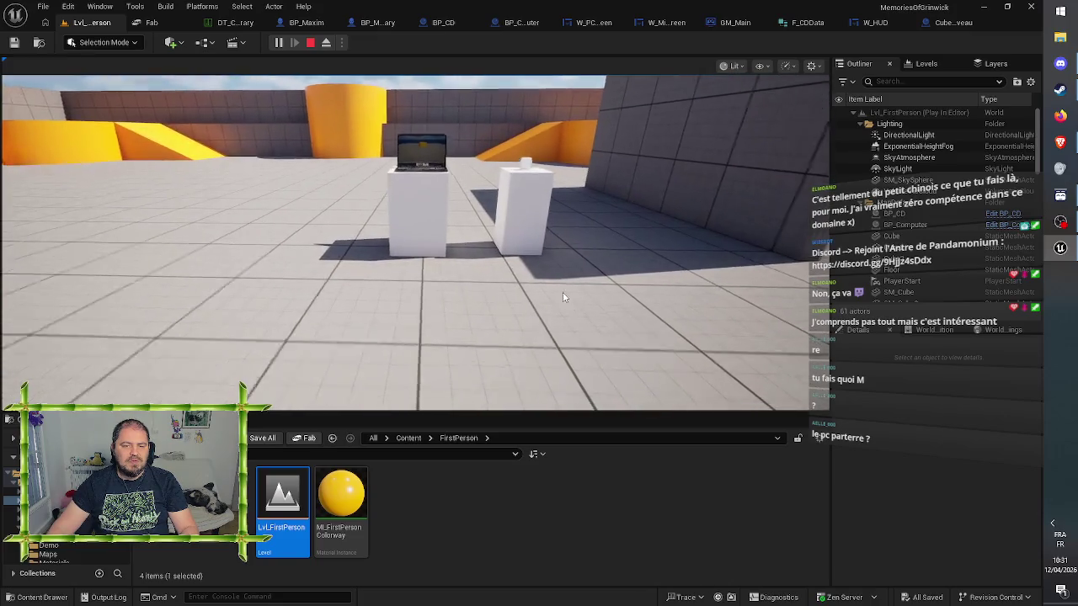
pyautogui.press('e')
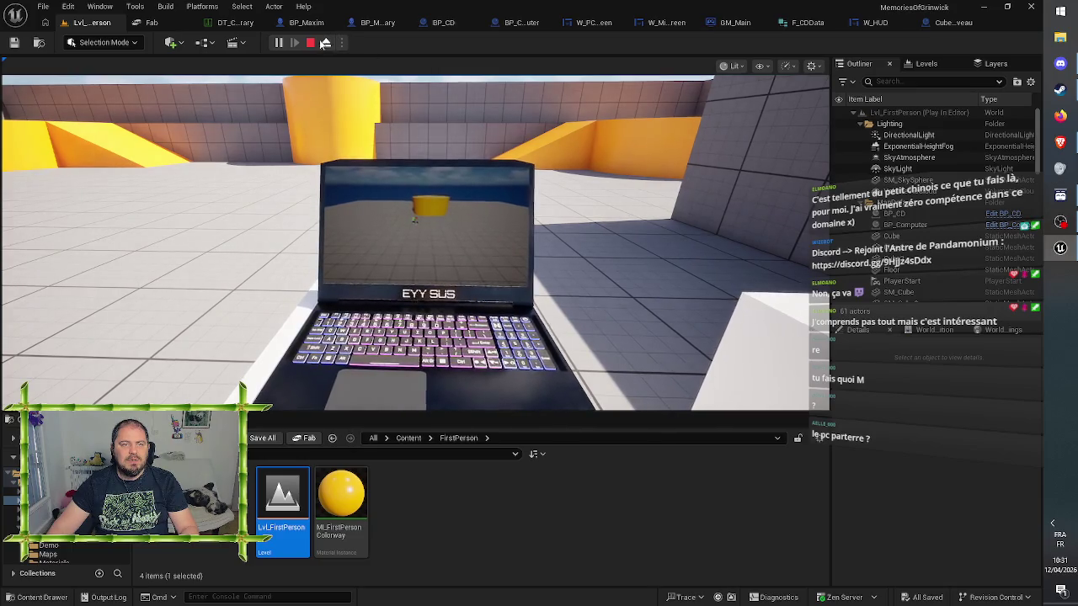
pyautogui.press('Escape')
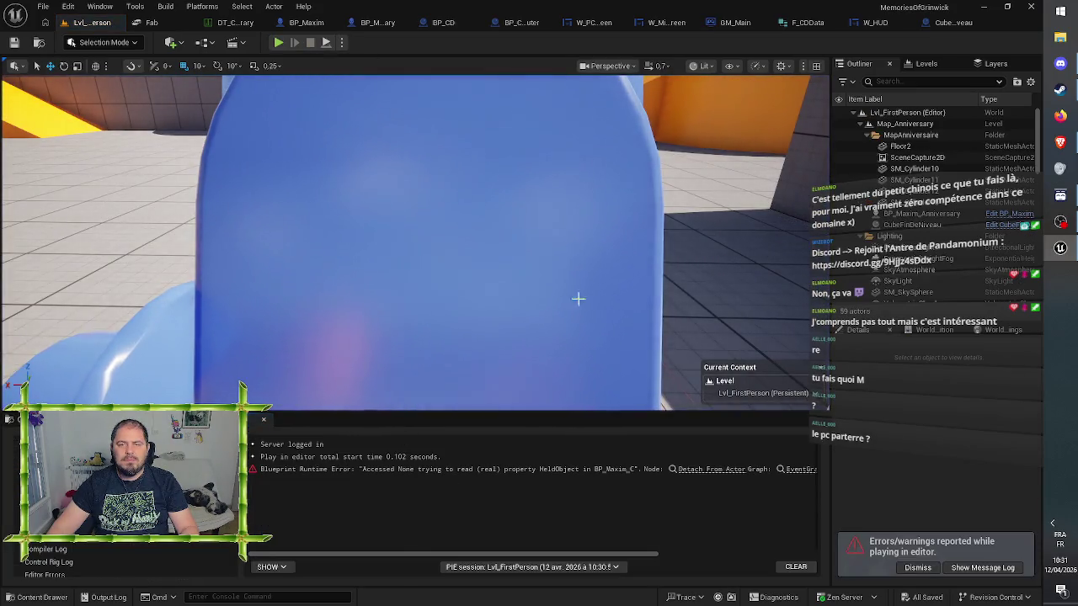
# Review GM_Main's Possess and Set View Target nodes, then CubeFinDeNiveau's Unload Stream Level node
pyautogui.click(730, 24)
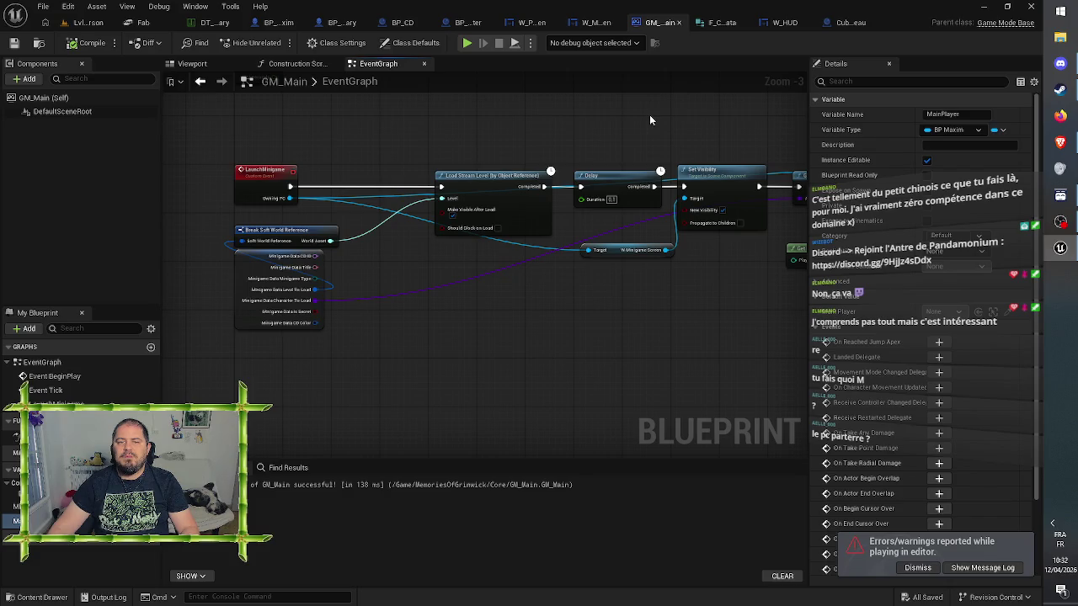
pyautogui.moveTo(667, 125); pyautogui.dragTo(310, 133)
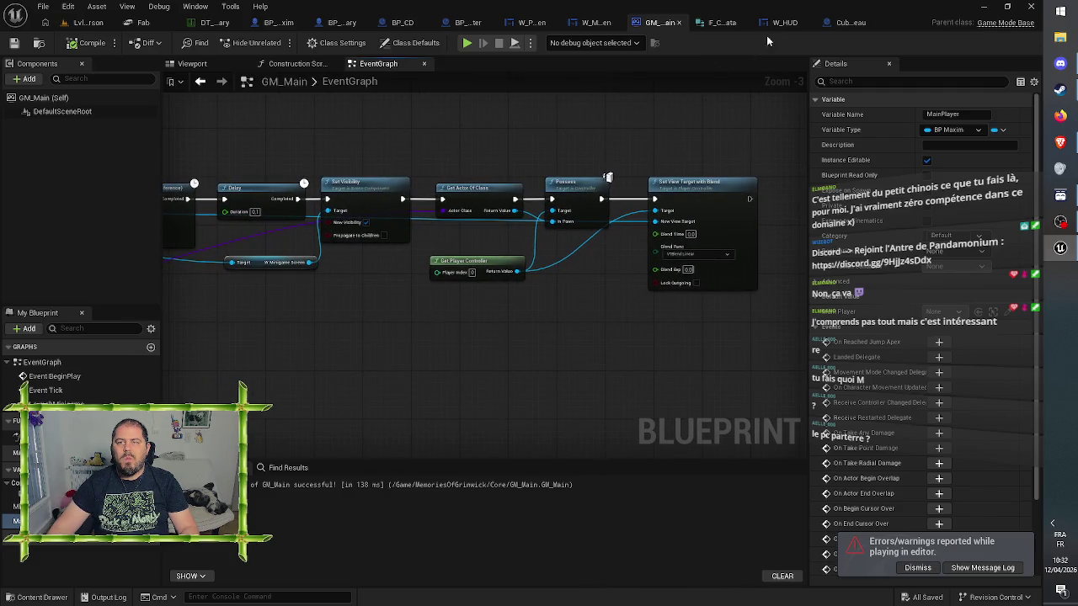
pyautogui.click(849, 23)
pyautogui.moveTo(343, 383)
pyautogui.mouseDown()
pyautogui.moveTo(609, 382)
pyautogui.moveTo(637, 453)
pyautogui.moveTo(774, 350)
pyautogui.moveTo(1008, 326)
pyautogui.mouseUp()
# Trace CubeFinDeNiveau's chain through Set View Target to the Eject CD node, then open BP_Computer
pyautogui.moveTo(817, 331); pyautogui.dragTo(807, 370)
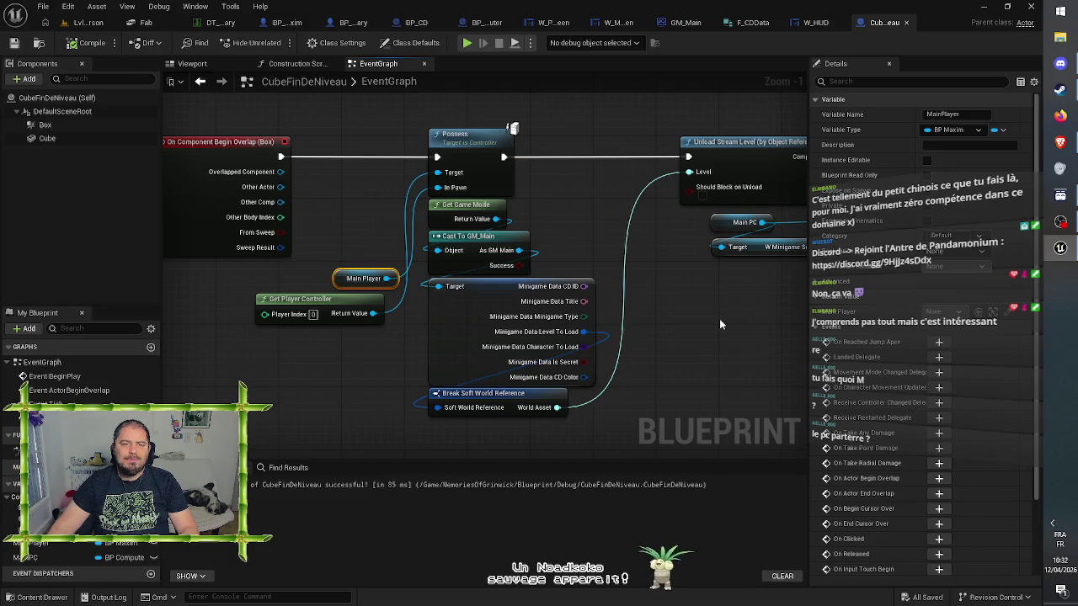
pyautogui.moveTo(720, 319); pyautogui.dragTo(495, 310)
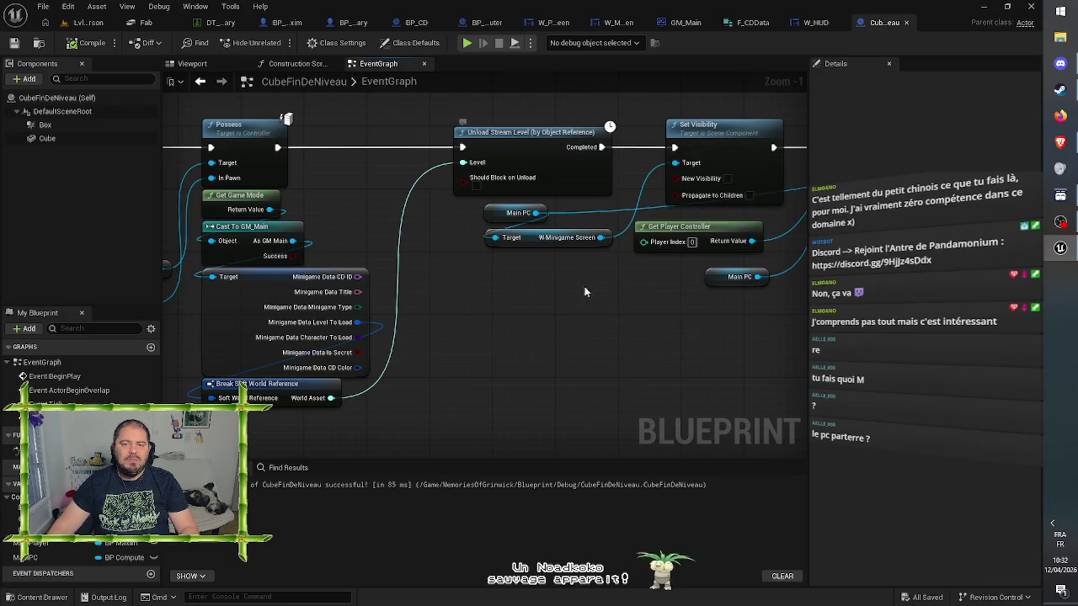
pyautogui.moveTo(610, 312); pyautogui.dragTo(414, 333)
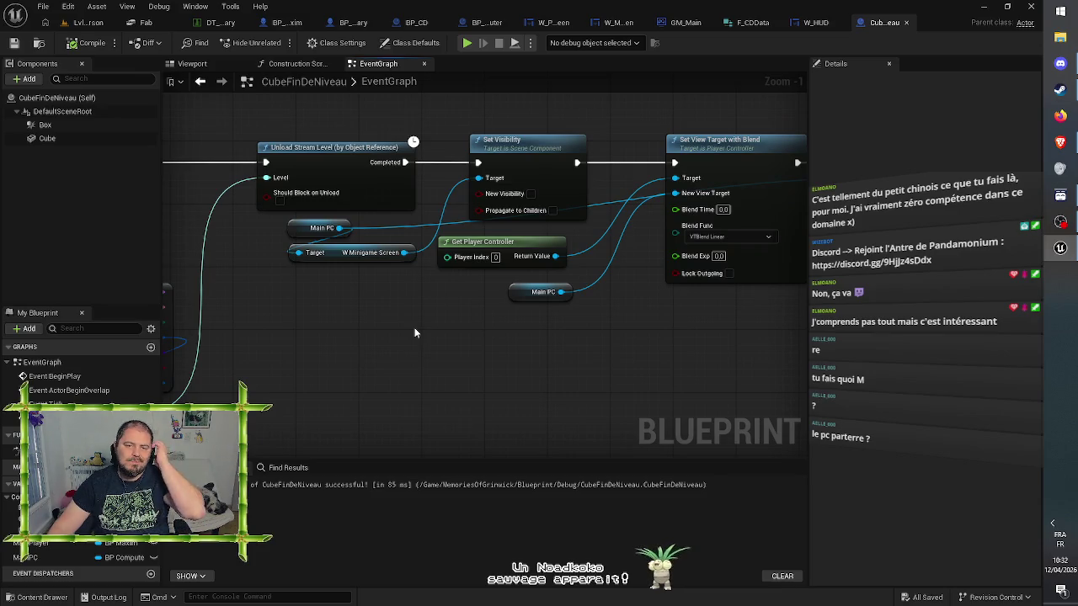
pyautogui.moveTo(580, 339); pyautogui.dragTo(299, 310)
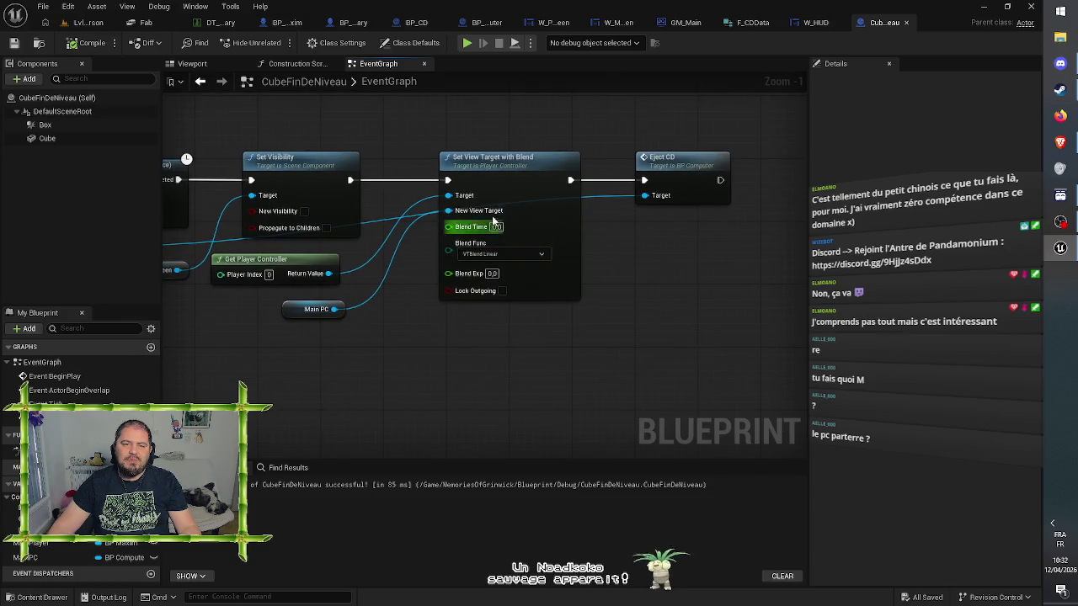
pyautogui.moveTo(517, 172); pyautogui.dragTo(409, 165)
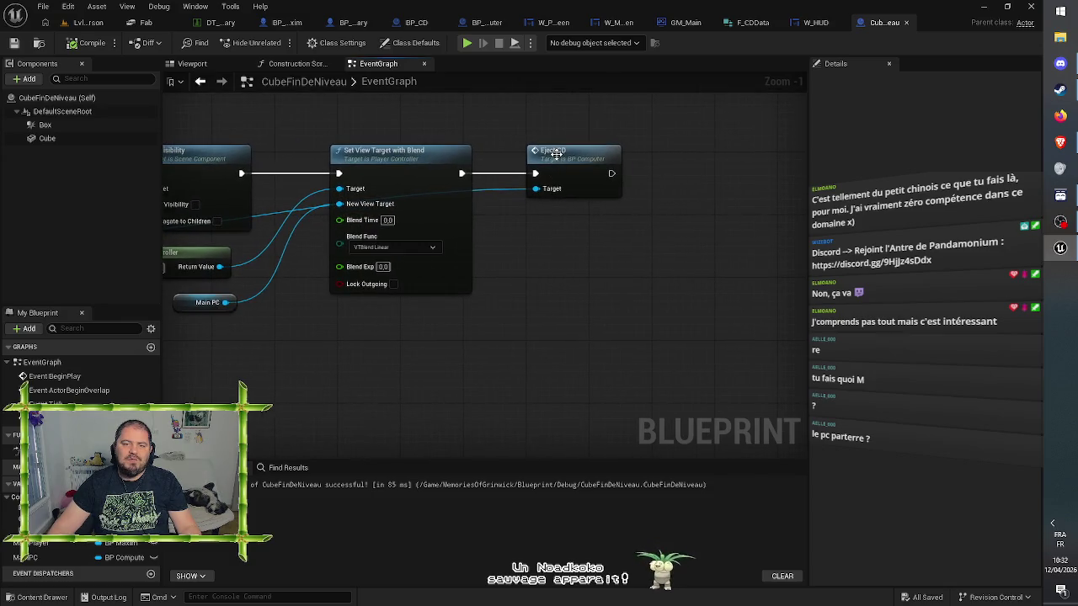
pyautogui.click(557, 154)
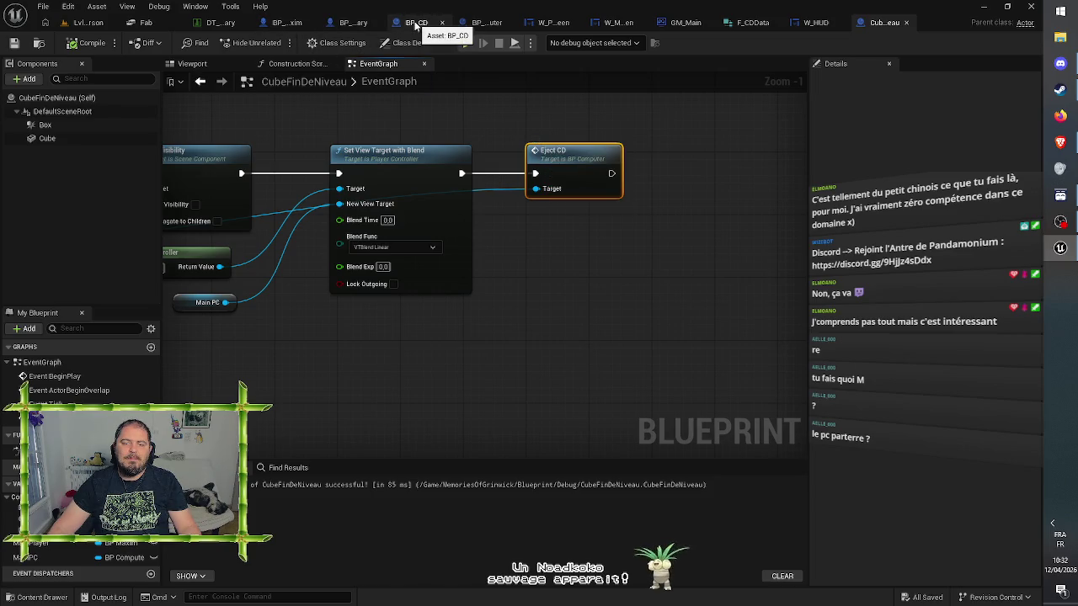
pyautogui.moveTo(398, 88)
pyautogui.mouseDown()
pyautogui.moveTo(580, 68)
pyautogui.moveTo(526, 76)
pyautogui.mouseUp()
pyautogui.click(484, 23)
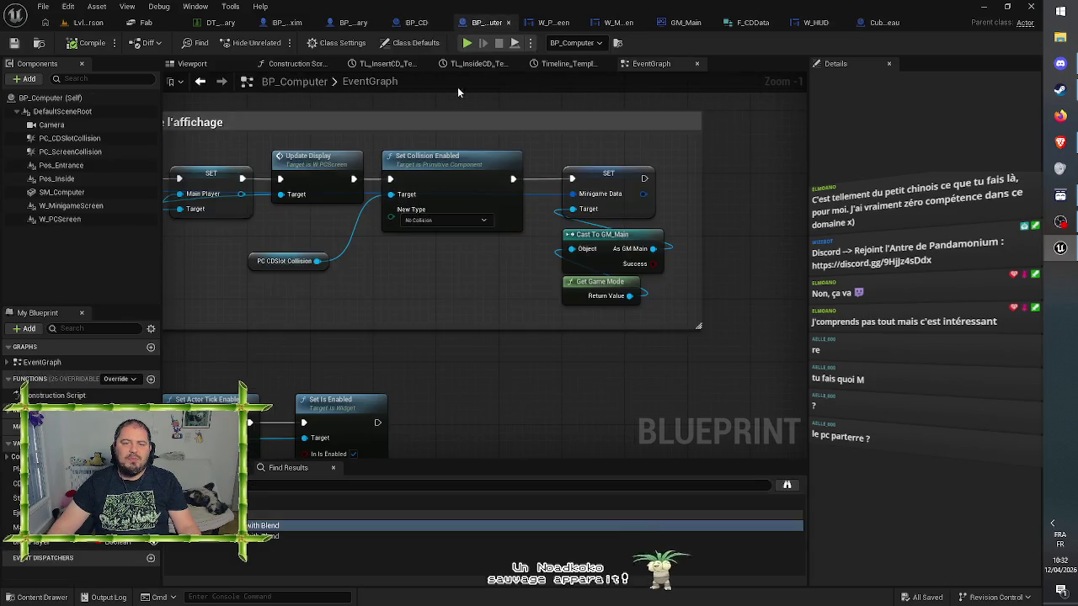
# Review BP_Computer's Set View Target, SET, Update Display and Set Collision Enabled nodes, then return to Lvl_FirstPerson
pyautogui.moveTo(339, 366)
pyautogui.mouseDown()
pyautogui.moveTo(313, 365)
pyautogui.moveTo(404, 367)
pyautogui.moveTo(791, 306)
pyautogui.mouseUp()
pyautogui.moveTo(362, 337); pyautogui.dragTo(793, 301)
pyautogui.moveTo(684, 276); pyautogui.dragTo(807, 282)
pyautogui.moveTo(321, 314)
pyautogui.mouseDown()
pyautogui.moveTo(721, 310)
pyautogui.moveTo(630, 143)
pyautogui.moveTo(447, 106)
pyautogui.mouseUp()
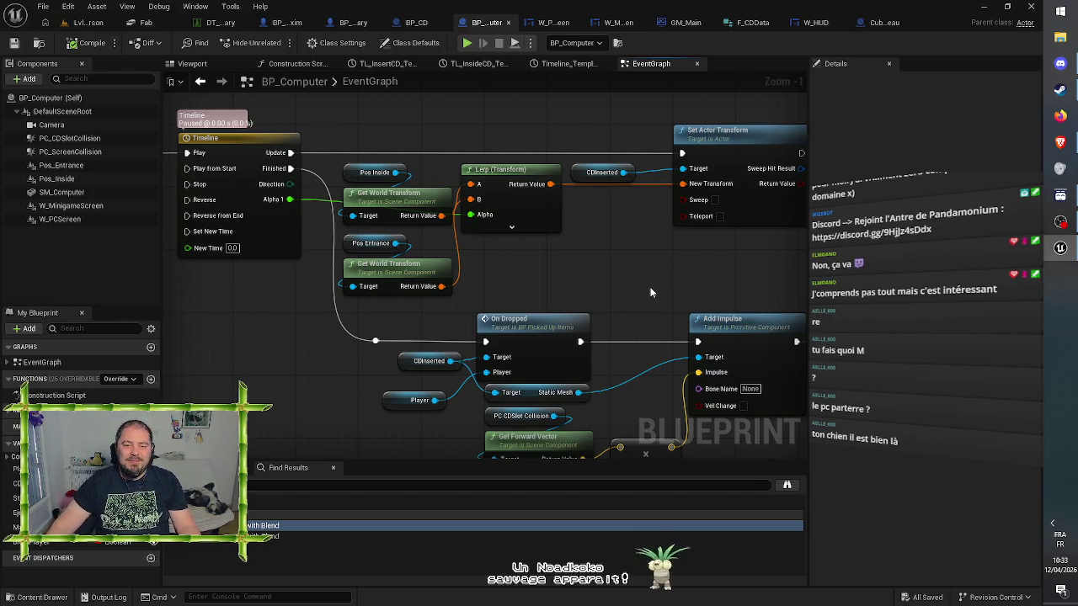
pyautogui.moveTo(656, 289); pyautogui.dragTo(553, 191)
pyautogui.moveTo(638, 186); pyautogui.dragTo(470, 166)
pyautogui.moveTo(604, 171)
pyautogui.mouseDown()
pyautogui.moveTo(360, 145)
pyautogui.moveTo(201, 150)
pyautogui.moveTo(423, 157)
pyautogui.mouseUp()
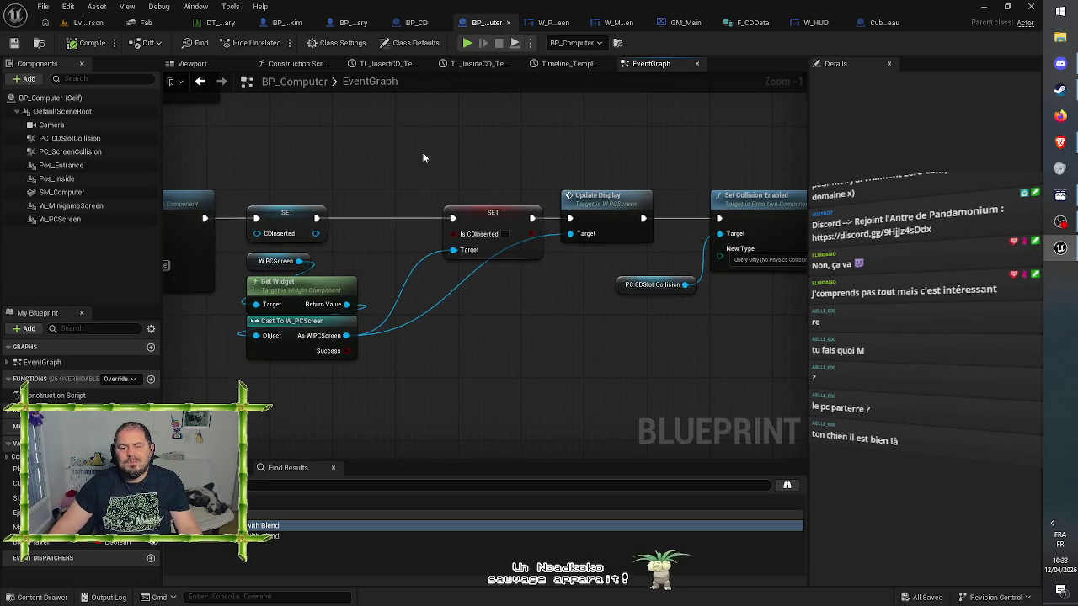
pyautogui.click(72, 23)
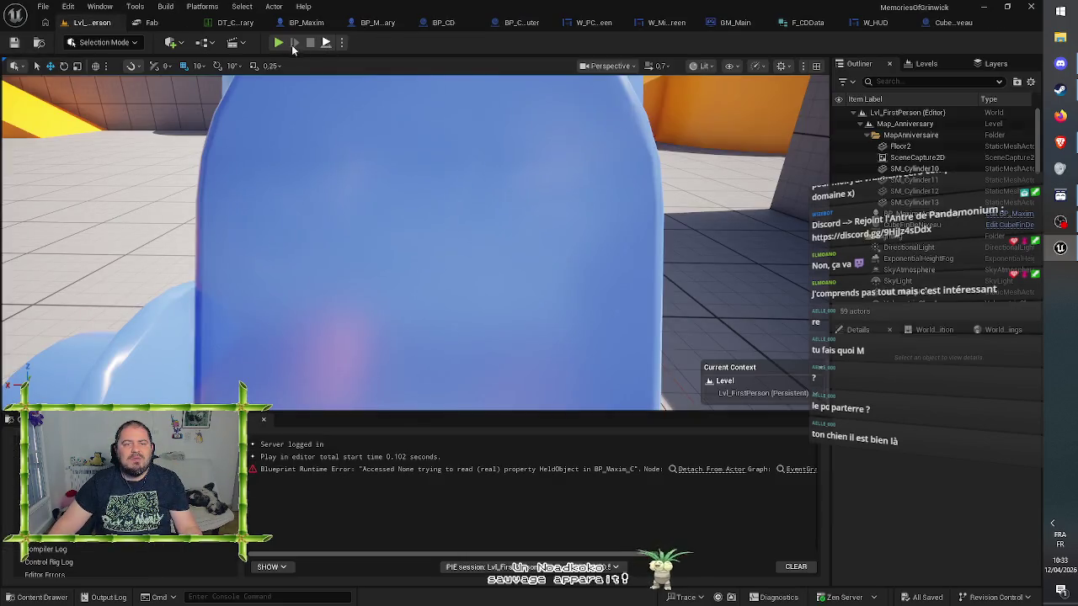
# Play the level, walk to the laptop, launch the minigame from its desktop, then stop
pyautogui.click(278, 42)
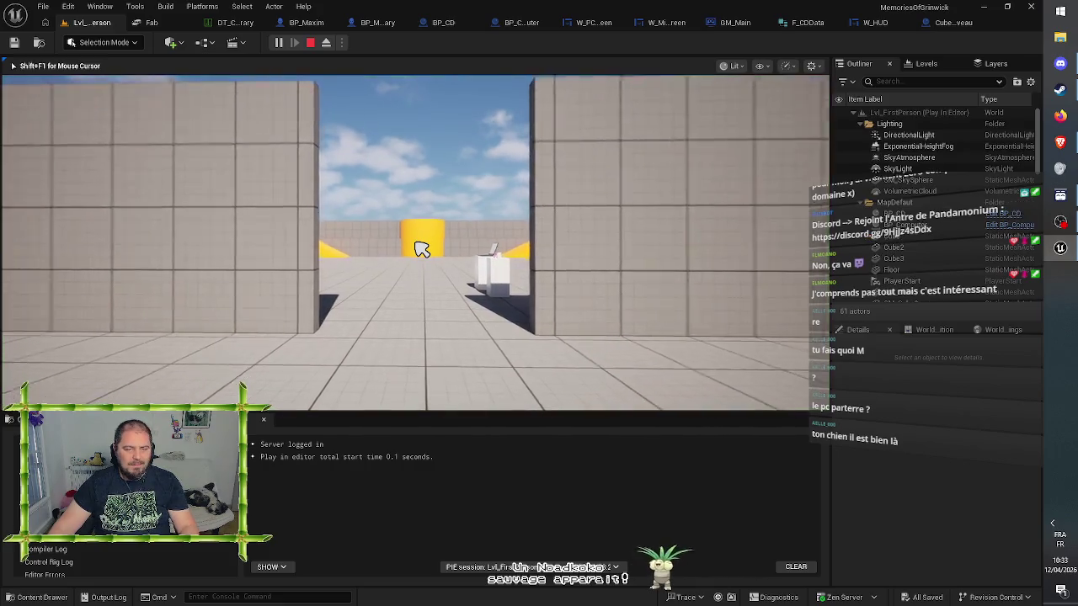
pyautogui.press('w')
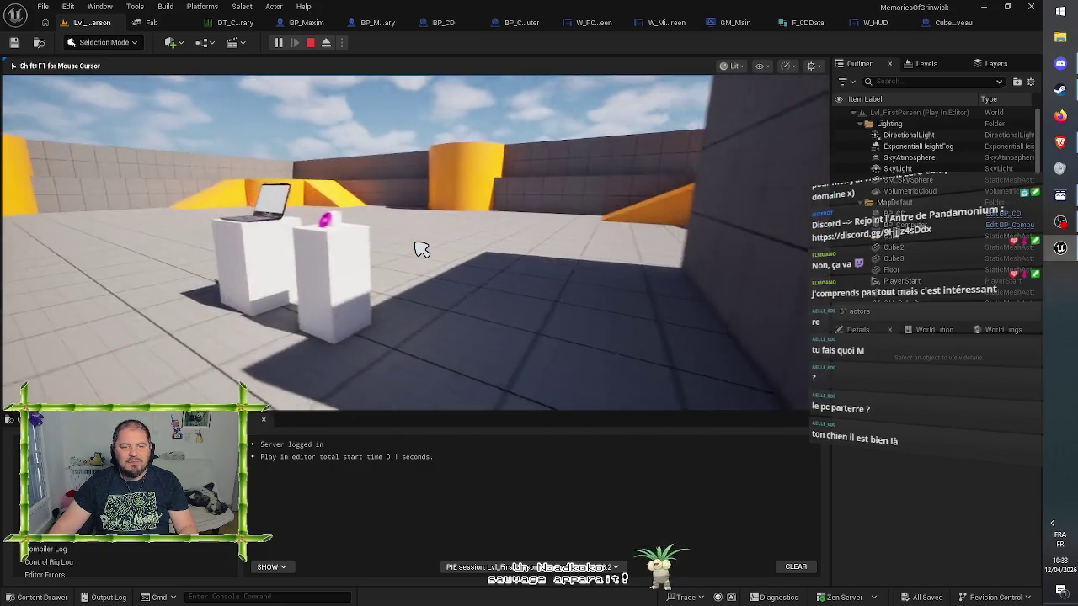
pyautogui.press('w')
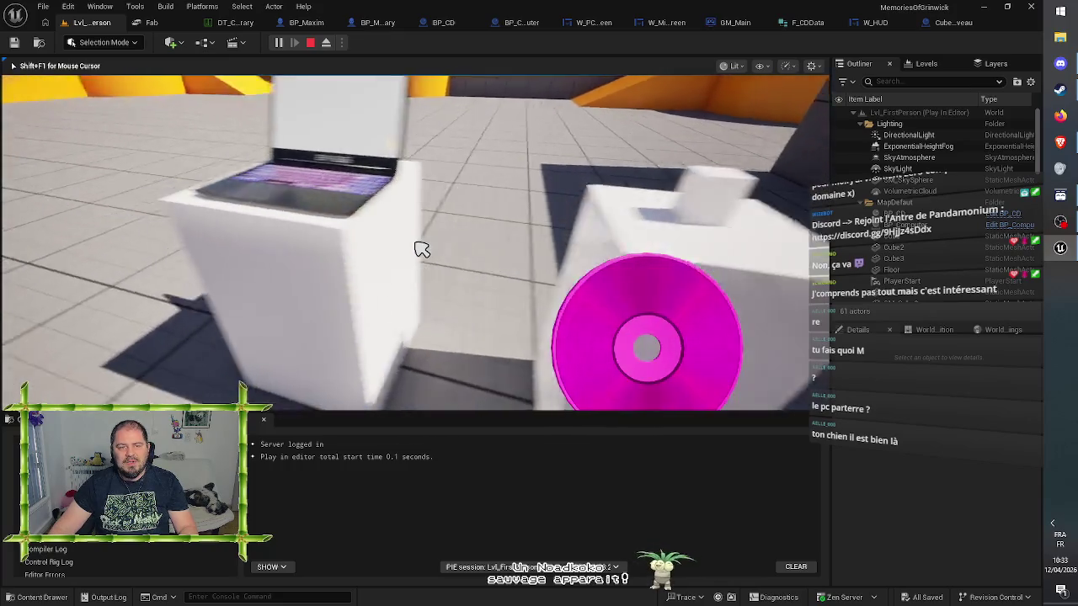
pyautogui.press('w')
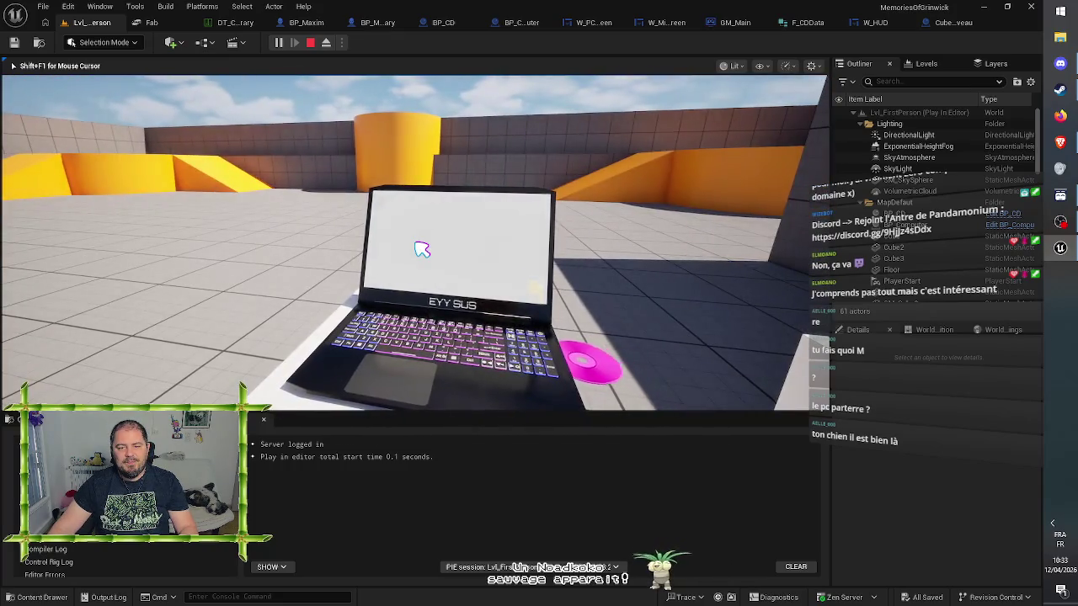
pyautogui.click(422, 250)
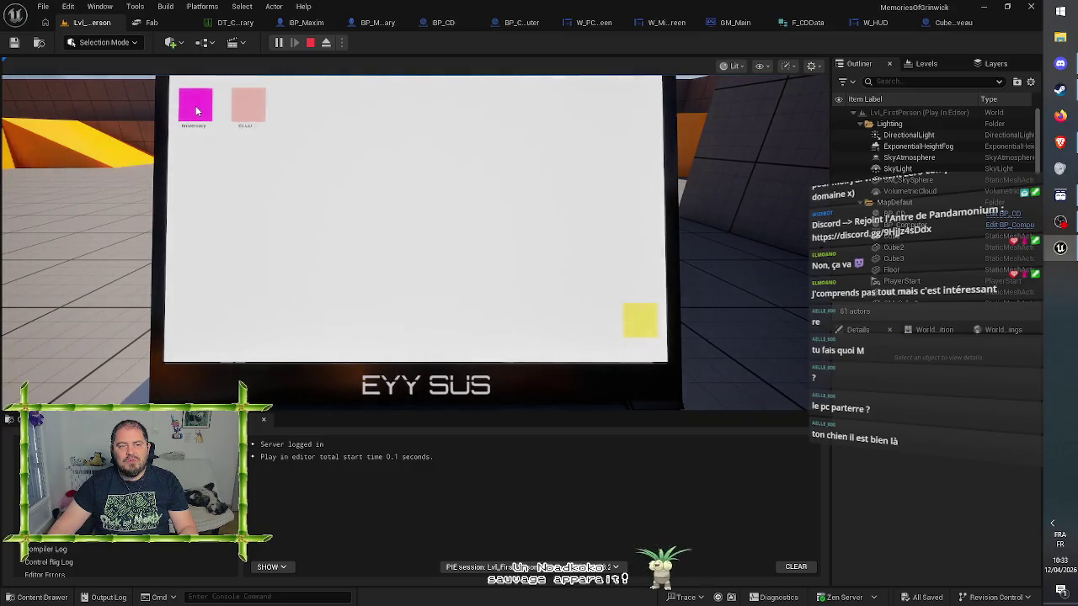
pyautogui.doubleClick(195, 107)
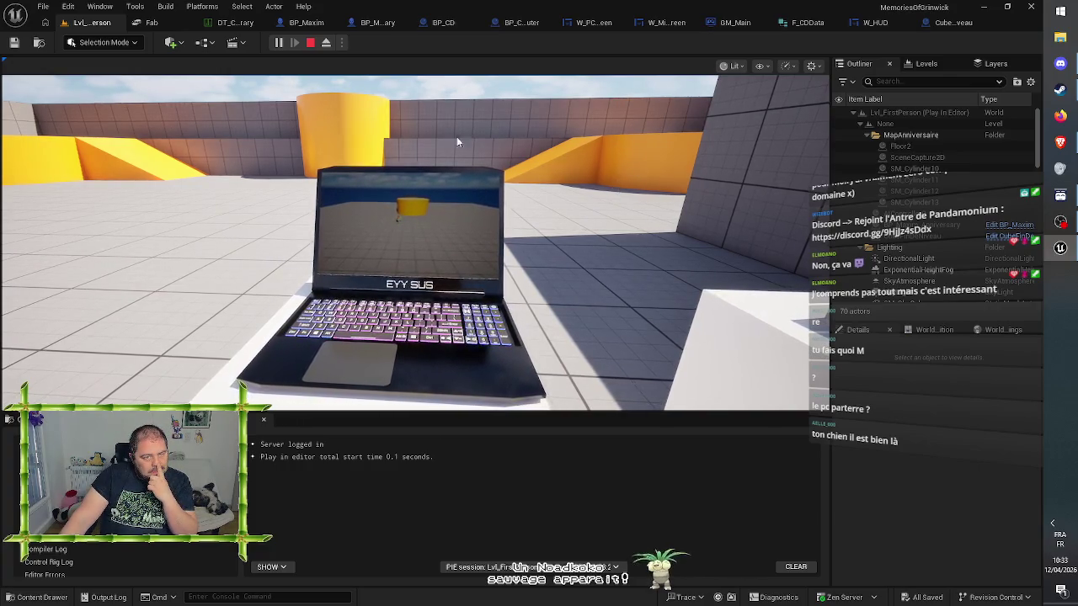
pyautogui.click(312, 44)
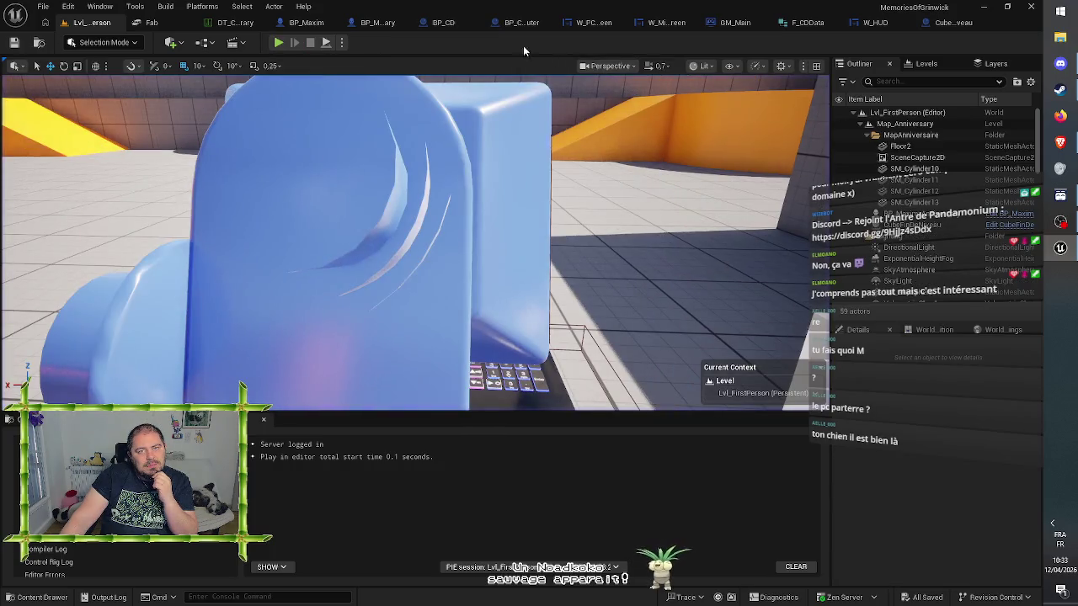
pyautogui.click(511, 27)
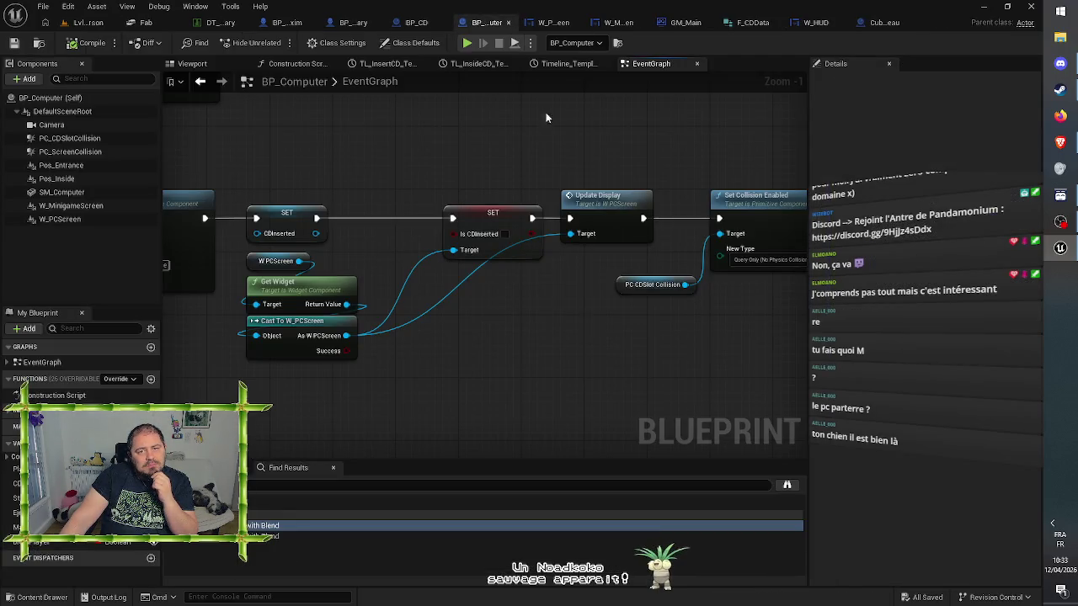
pyautogui.click(884, 23)
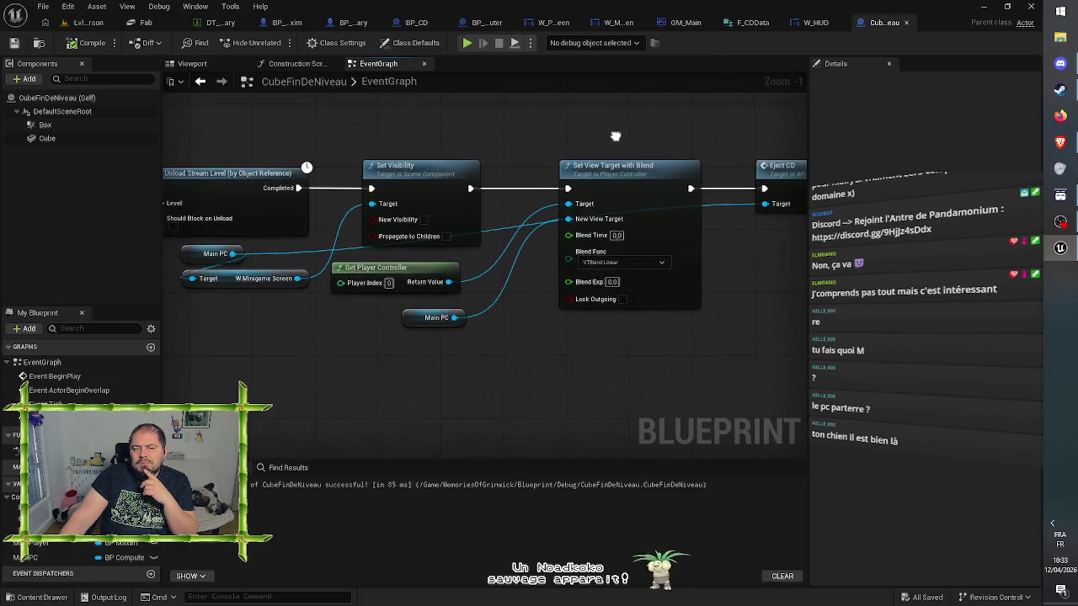
pyautogui.moveTo(419, 144); pyautogui.dragTo(534, 154)
pyautogui.moveTo(341, 164); pyautogui.dragTo(643, 171)
pyautogui.moveTo(372, 171)
pyautogui.mouseDown()
pyautogui.moveTo(414, 160)
pyautogui.moveTo(423, 123)
pyautogui.mouseUp()
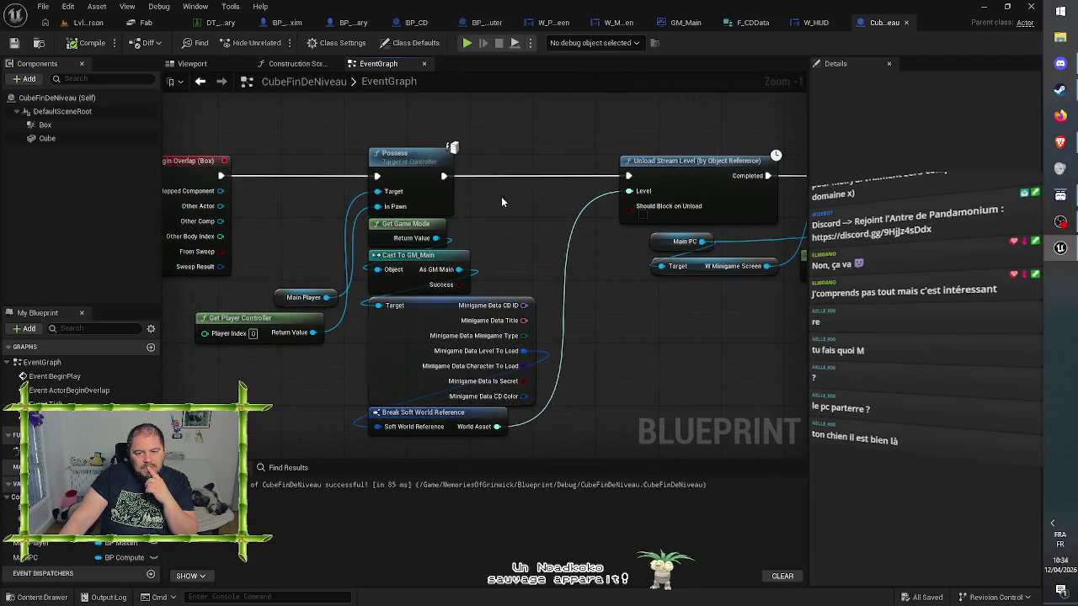
pyautogui.moveTo(515, 248); pyautogui.dragTo(457, 227)
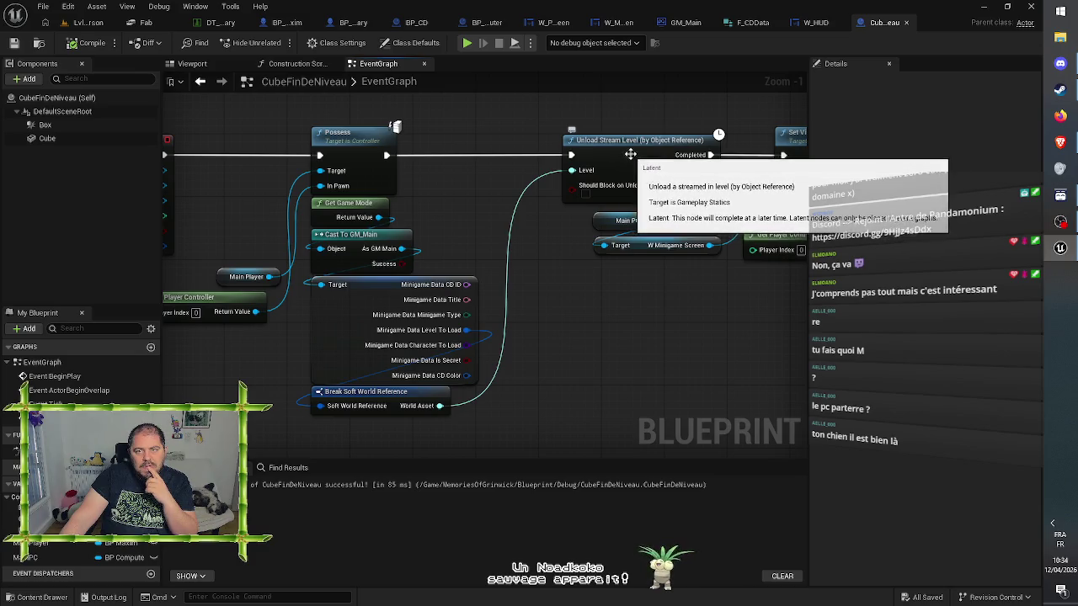
pyautogui.click(682, 22)
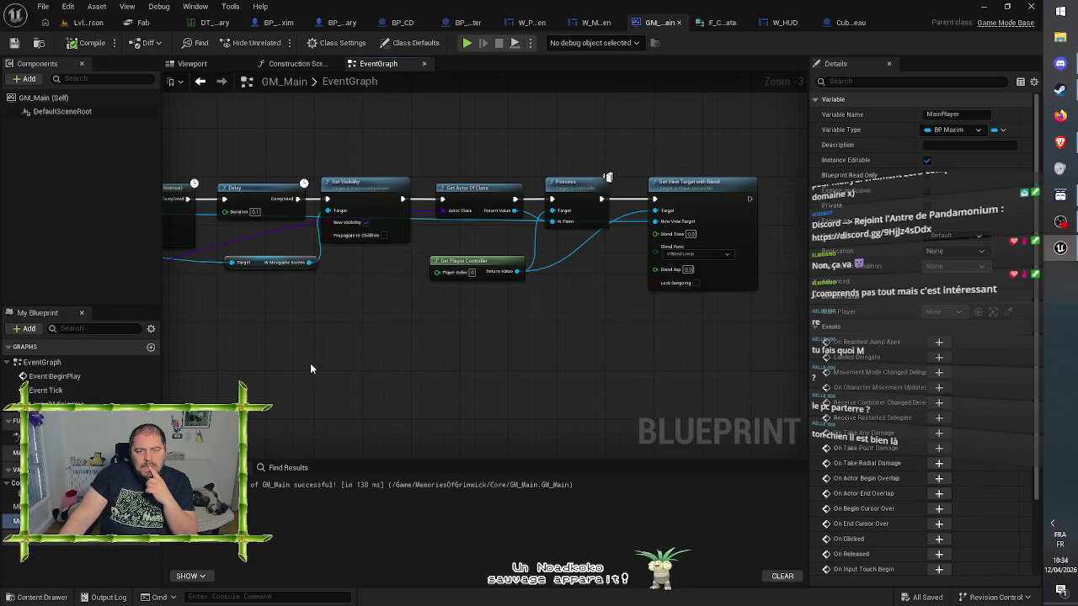
pyautogui.moveTo(309, 368)
pyautogui.mouseDown()
pyautogui.moveTo(380, 356)
pyautogui.moveTo(589, 377)
pyautogui.mouseUp()
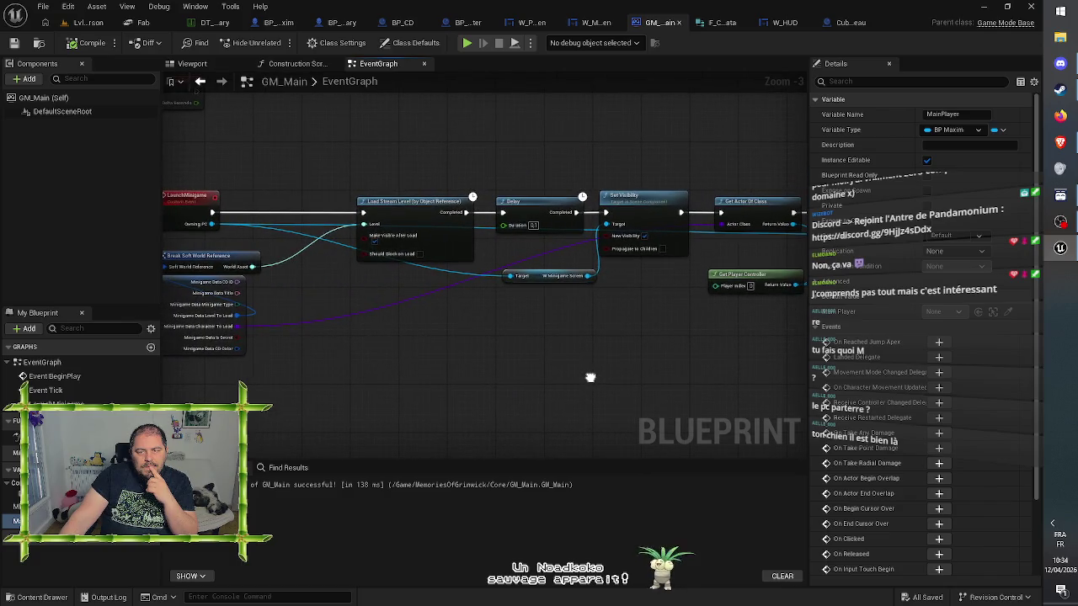
pyautogui.moveTo(589, 378)
pyautogui.mouseDown()
pyautogui.moveTo(612, 367)
pyautogui.moveTo(211, 348)
pyautogui.mouseUp()
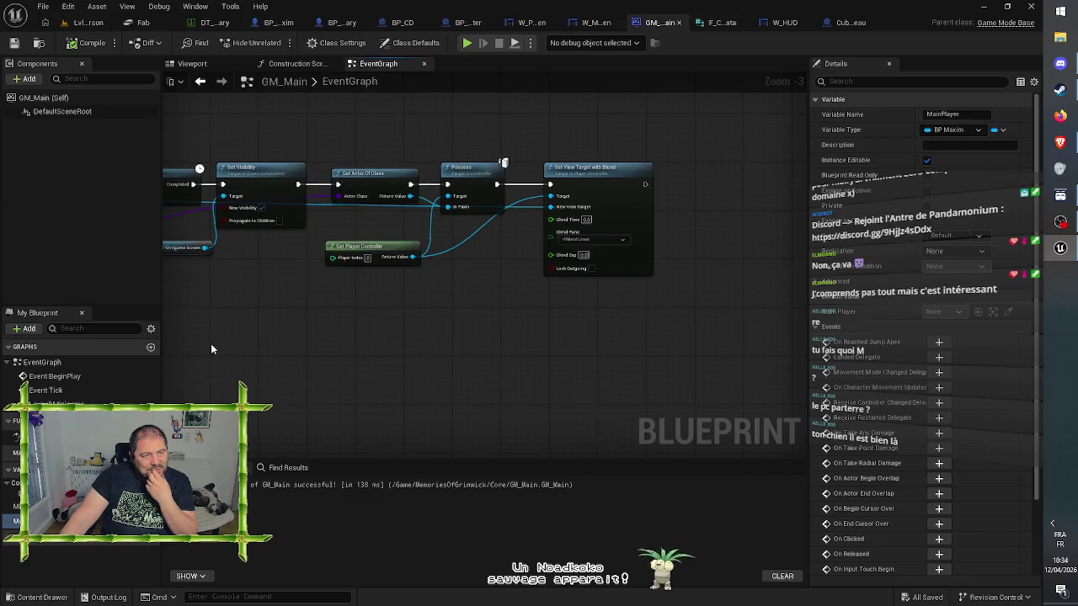
pyautogui.click(467, 42)
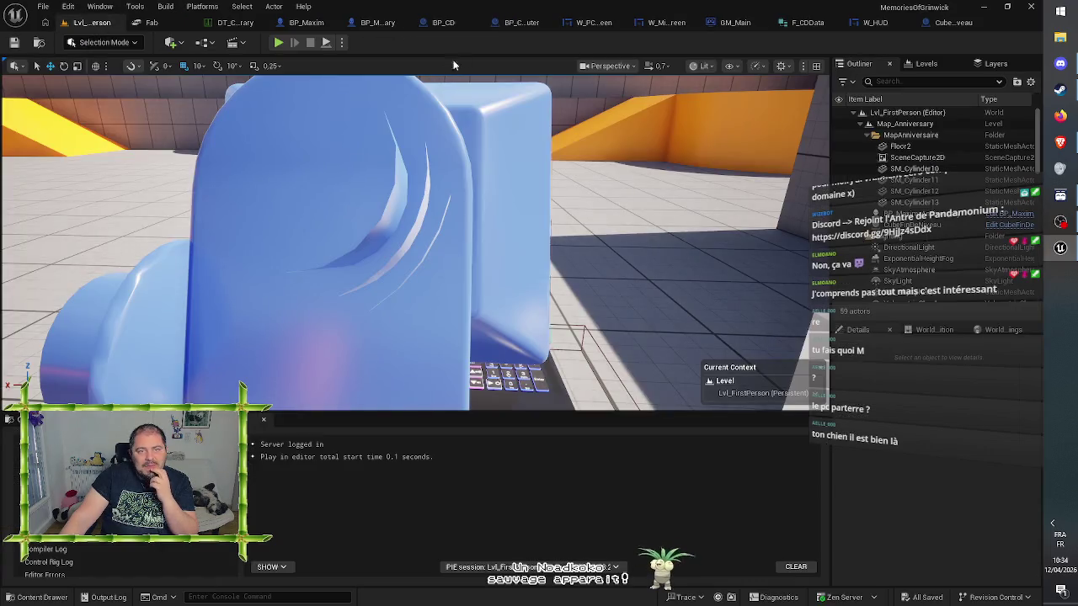
# Play in a new editor window, walk to the pedestal and insert the pink disc into the laptop
pyautogui.click(344, 43)
pyautogui.click(396, 95)
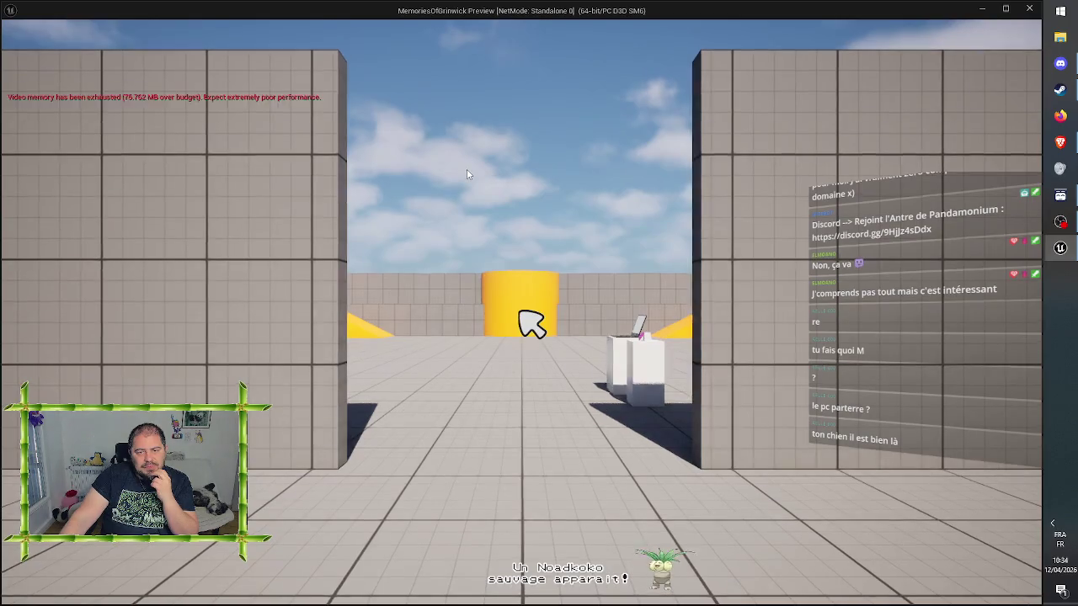
pyautogui.press('w')
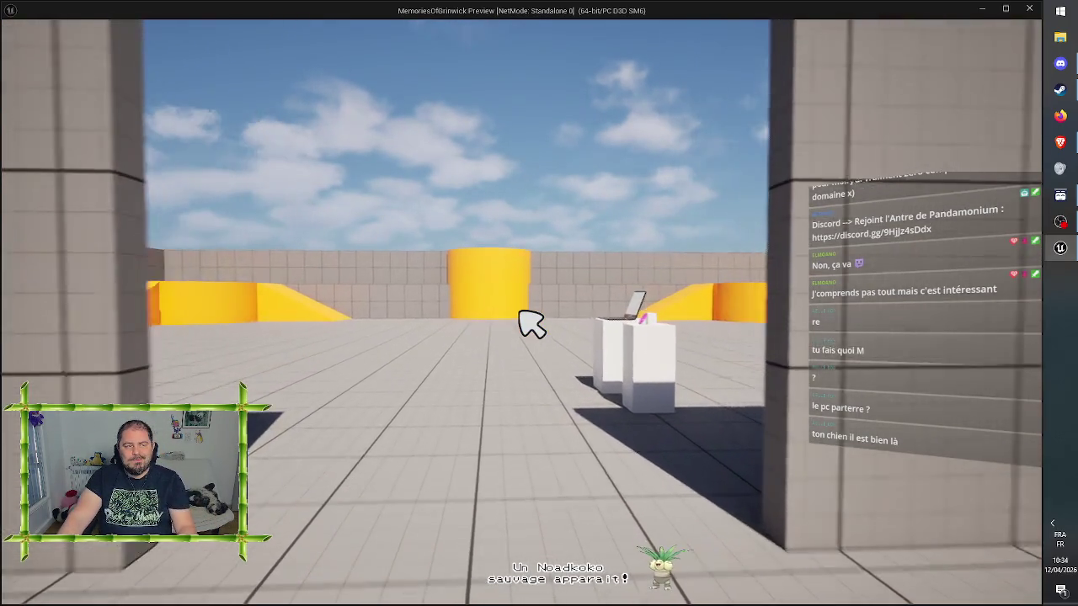
pyautogui.press('w')
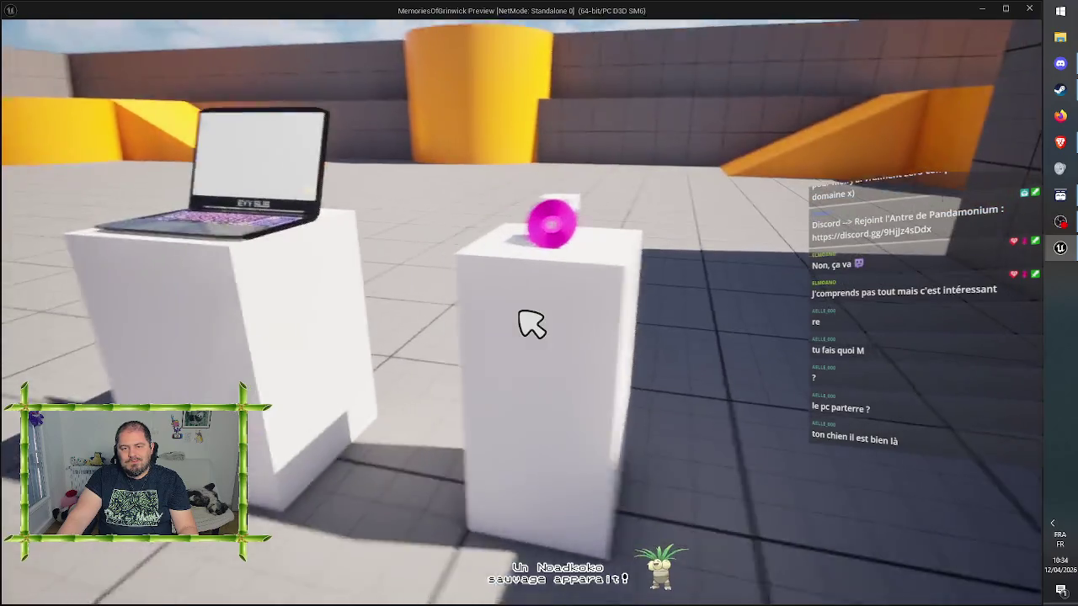
pyautogui.press('w')
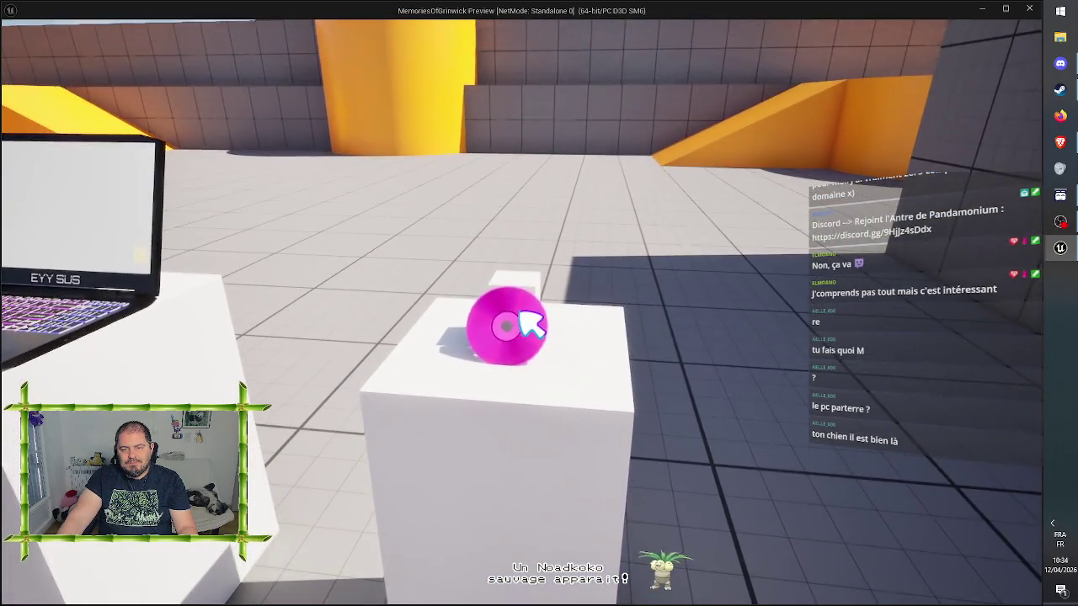
pyautogui.click(531, 327)
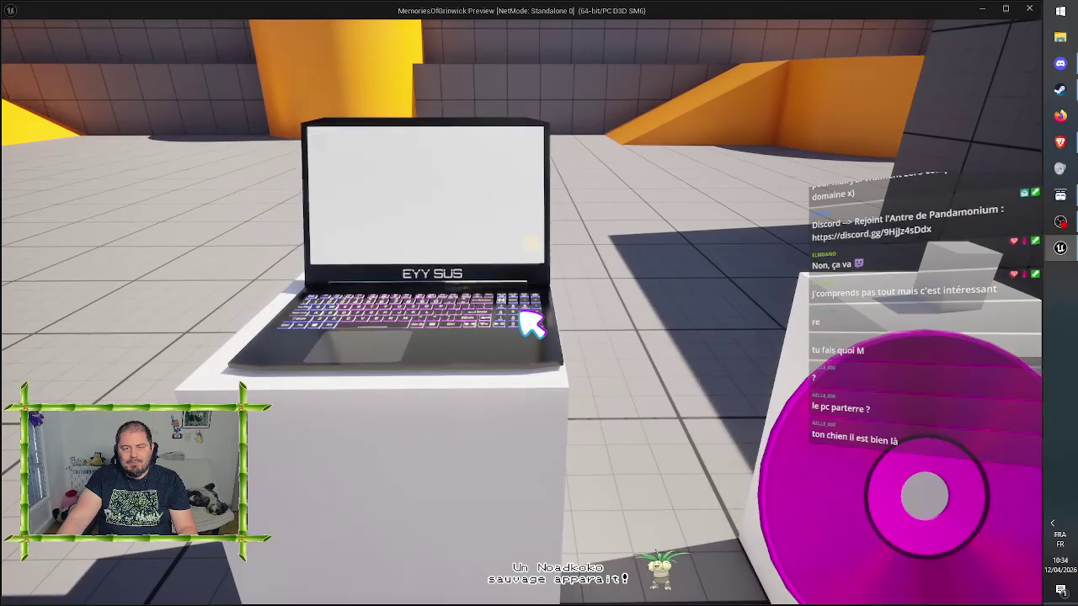
pyautogui.click(531, 327)
# Launch Anniversary from the laptop desktop, move its character, exit the screen and close the game
pyautogui.press('s')
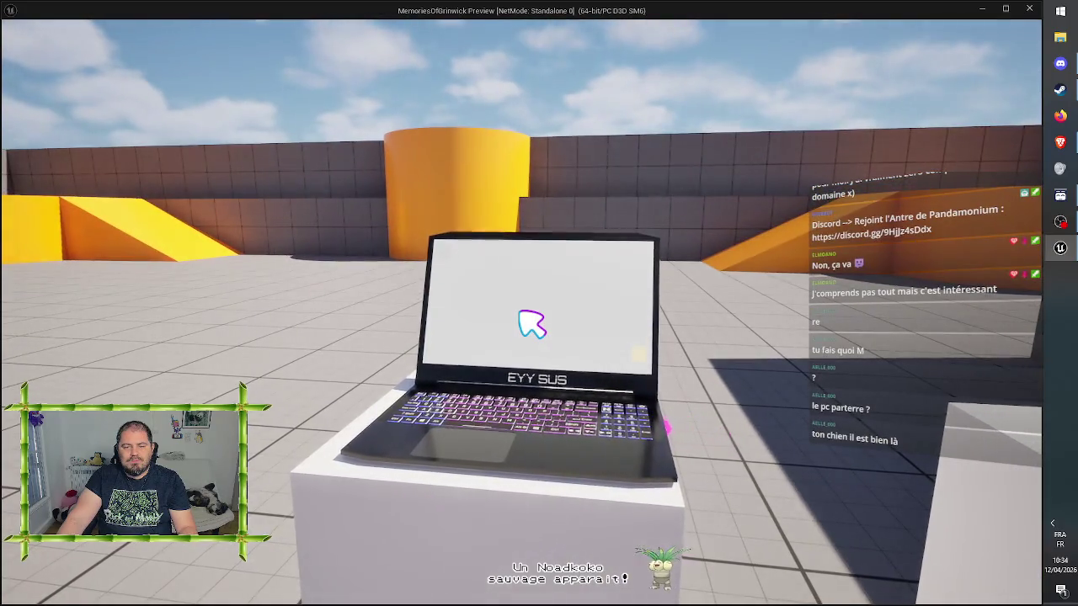
pyautogui.click(531, 327)
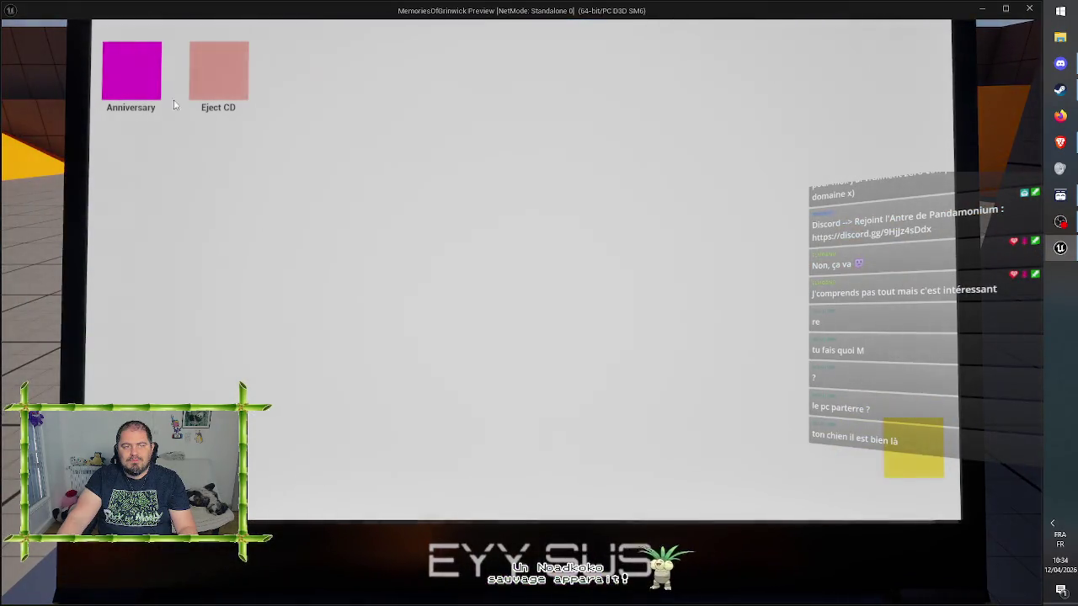
pyautogui.doubleClick(138, 72)
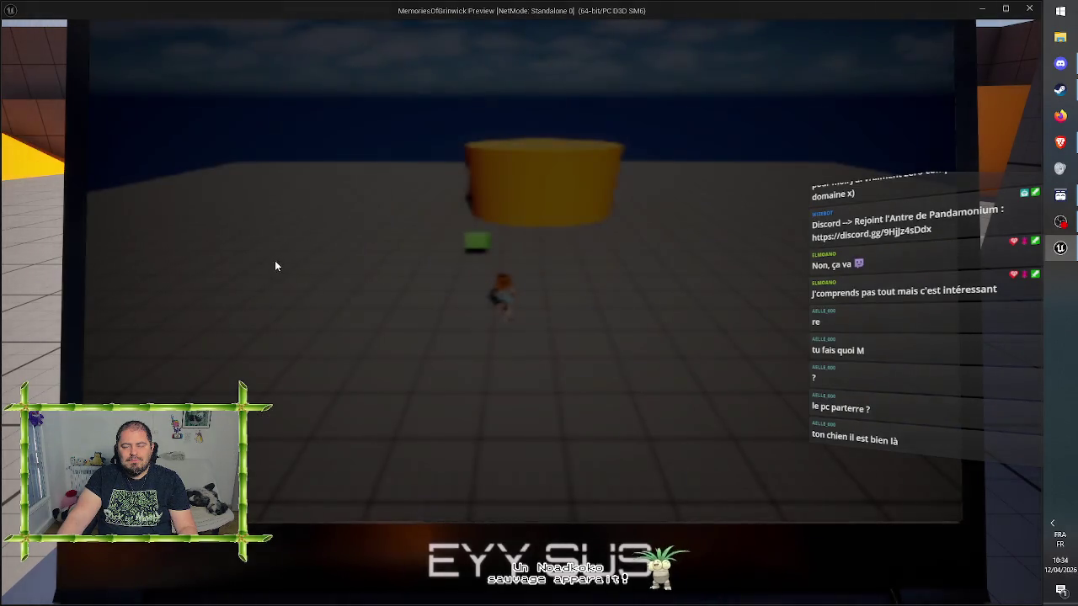
pyautogui.press('w')
pyautogui.press('a')
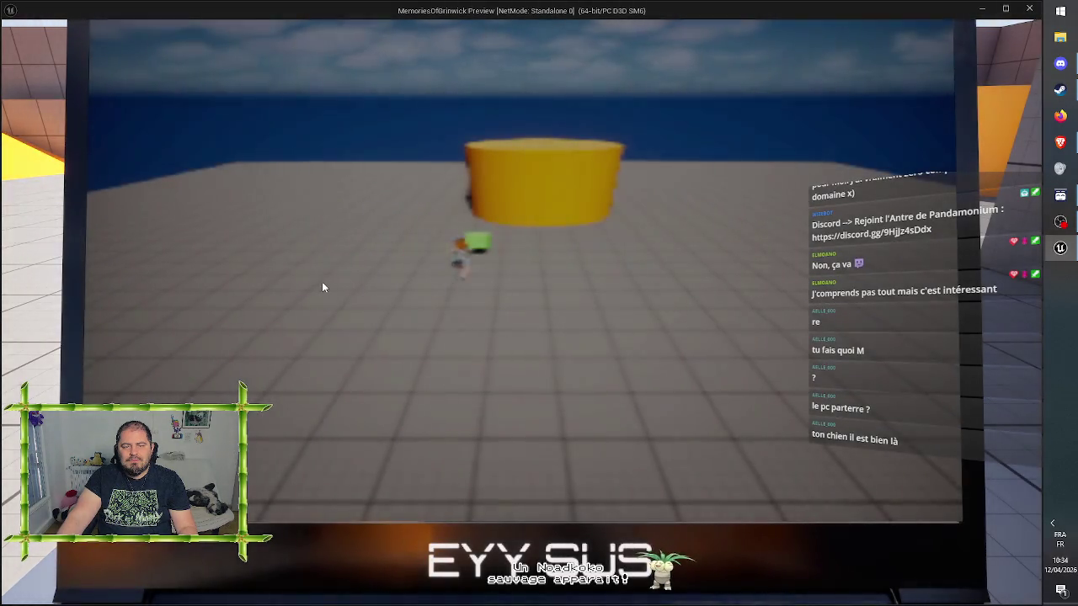
pyautogui.press('Escape')
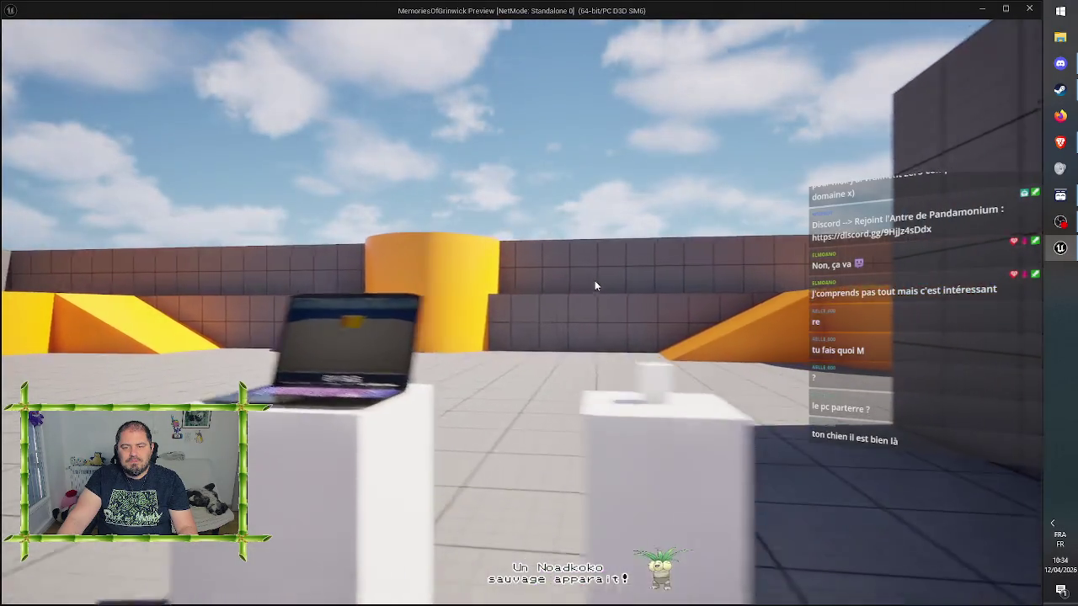
pyautogui.press('d')
pyautogui.press('a')
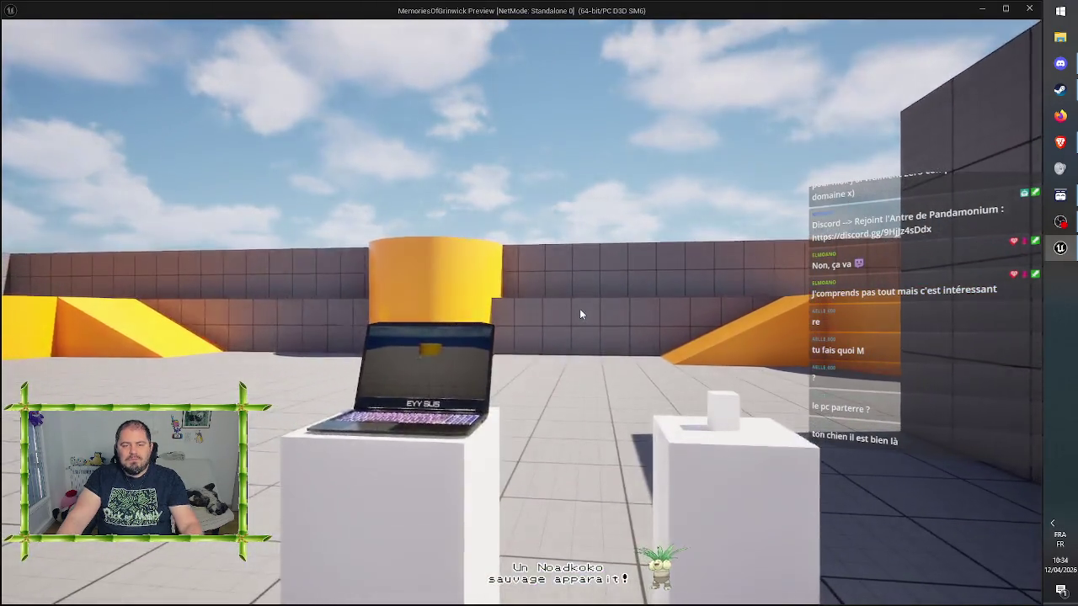
pyautogui.press('Escape')
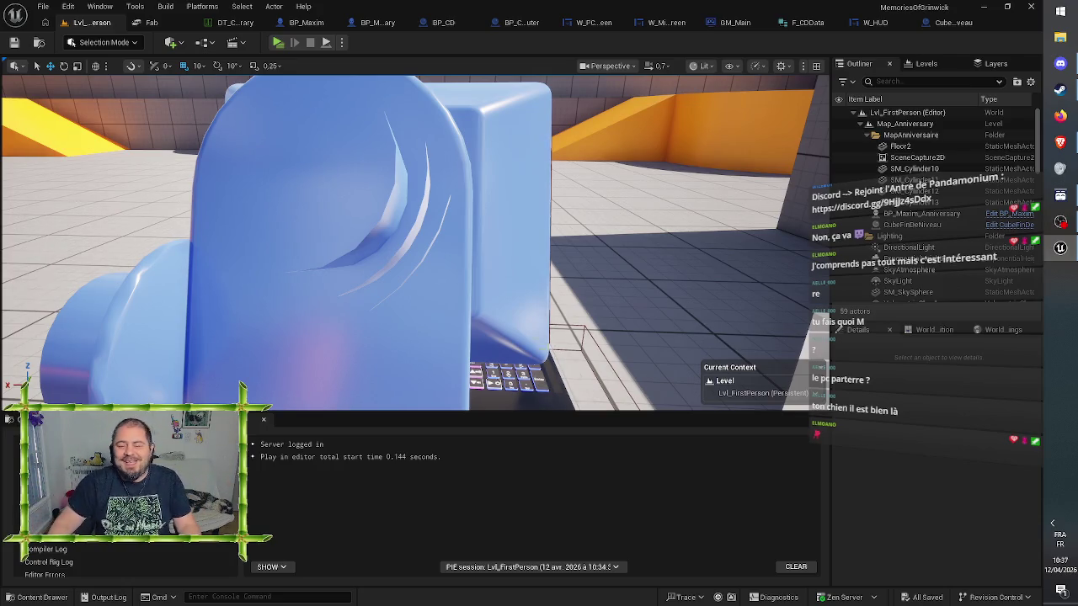
# Zoom out and lift the viewport so the laptop, robot arm and CD pedestal sit together
pyautogui.scroll(-10, 681, 327)
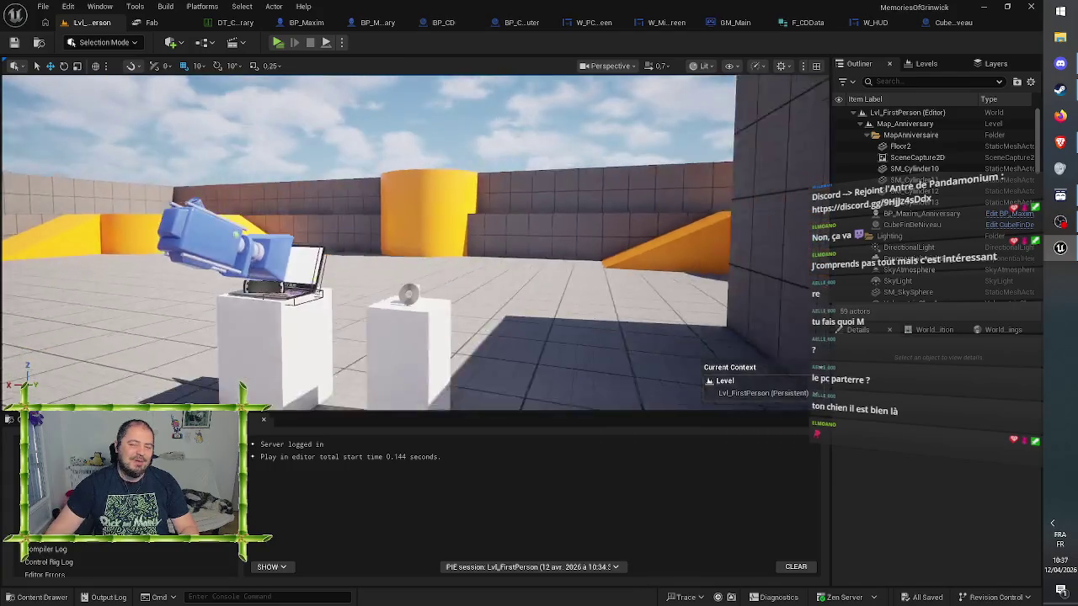
pyautogui.moveTo(681, 326)
pyautogui.mouseDown()
pyautogui.moveTo(670, 179)
pyautogui.moveTo(681, 299)
pyautogui.mouseUp()
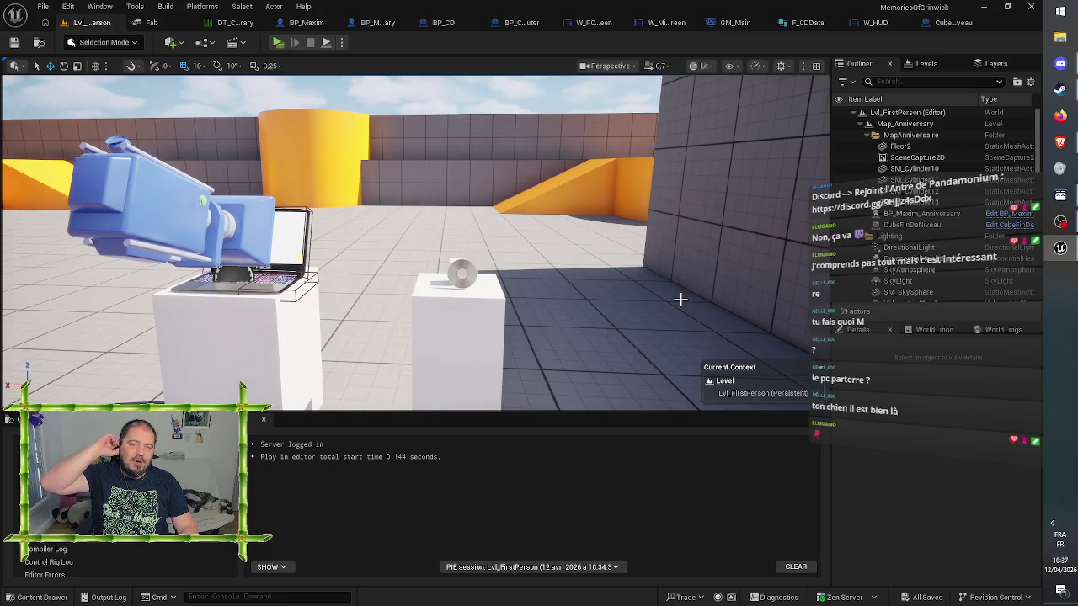
pyautogui.moveTo(664, 289); pyautogui.dragTo(589, 236)
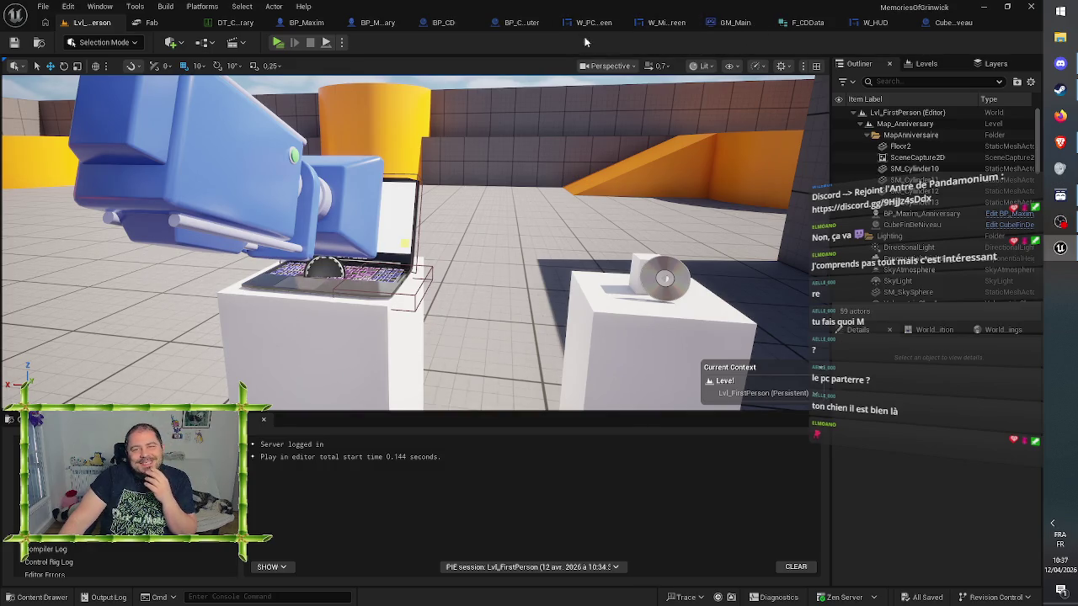
# Check BP_Computer's Exit PC node, W_HUD, and GM_Main's LaunchMinigame, Delay and Possess nodes
pyautogui.click(522, 23)
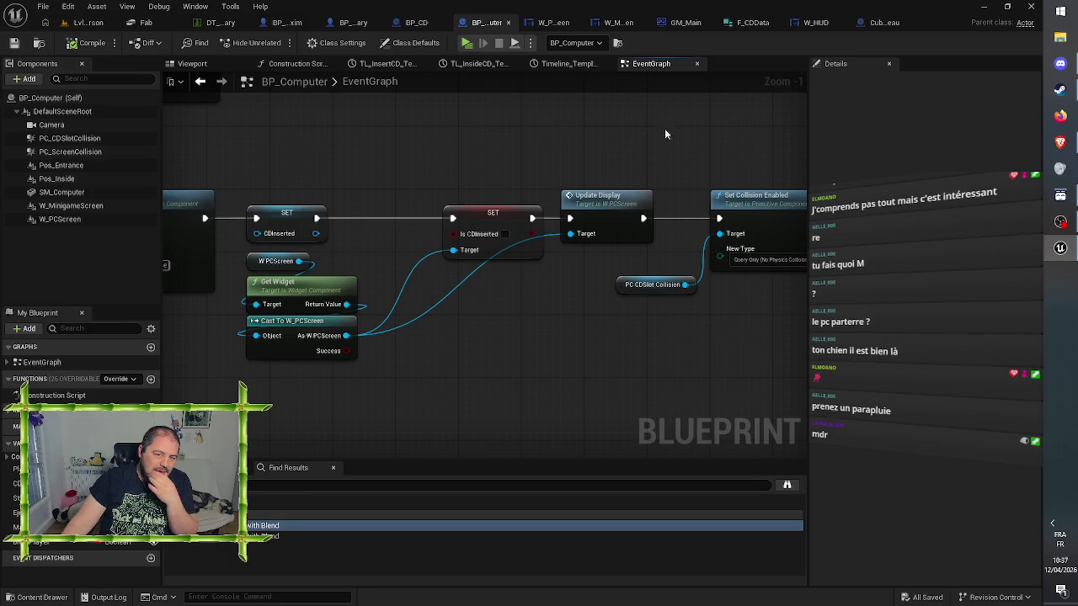
pyautogui.moveTo(713, 136); pyautogui.dragTo(434, 149)
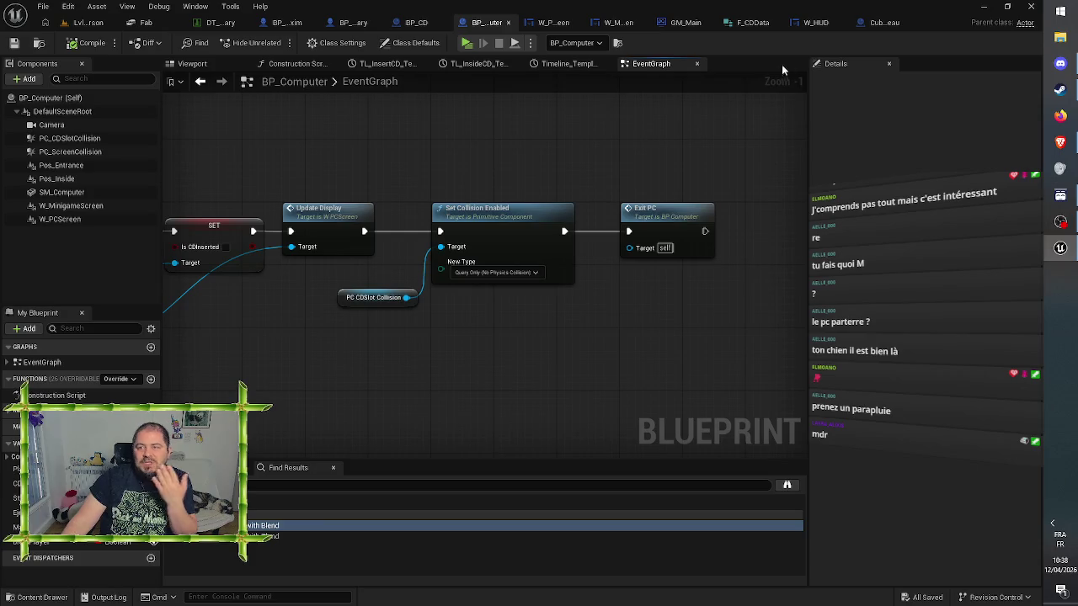
pyautogui.click(815, 22)
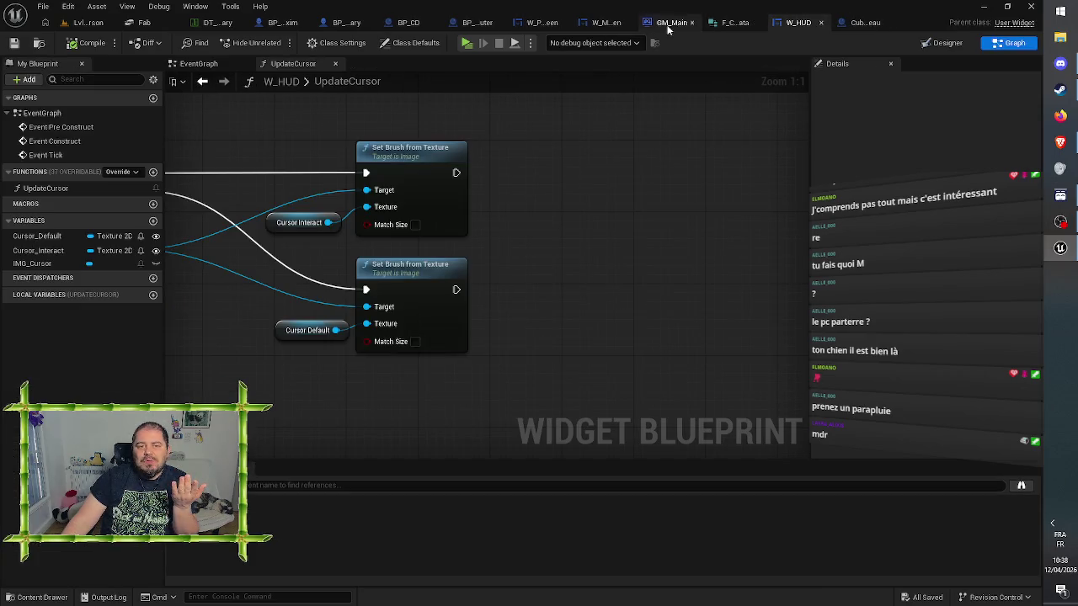
pyautogui.click(668, 25)
pyautogui.click(765, 23)
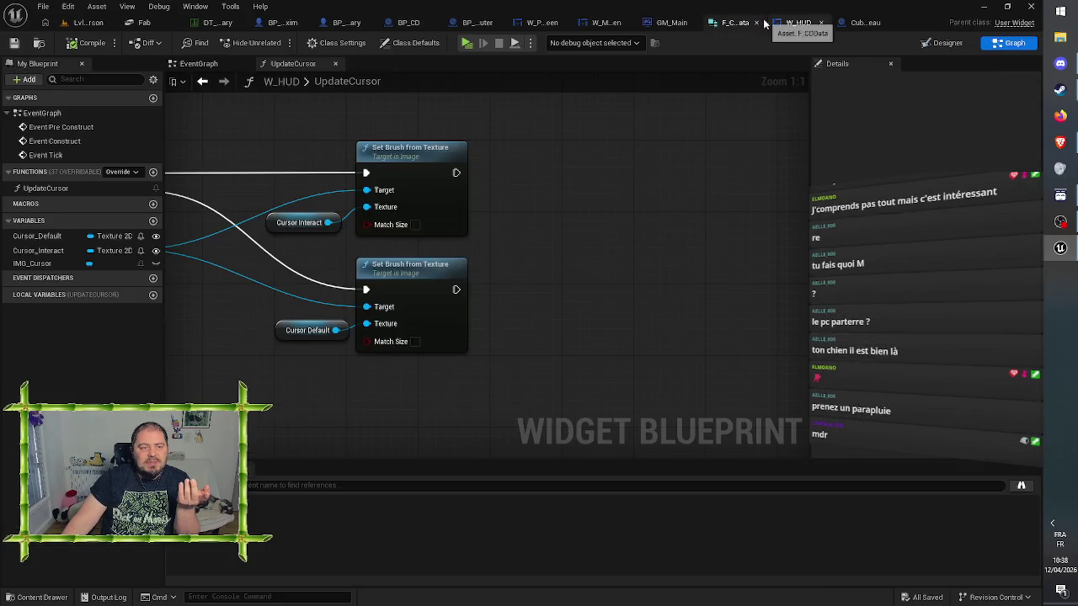
pyautogui.click(693, 20)
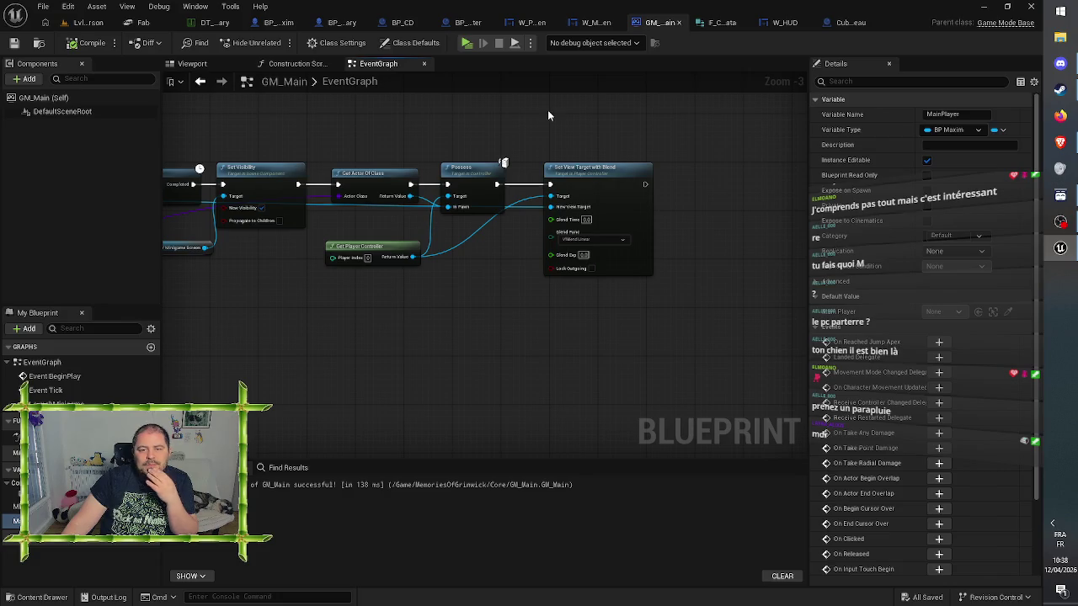
pyautogui.moveTo(548, 116); pyautogui.dragTo(705, 133)
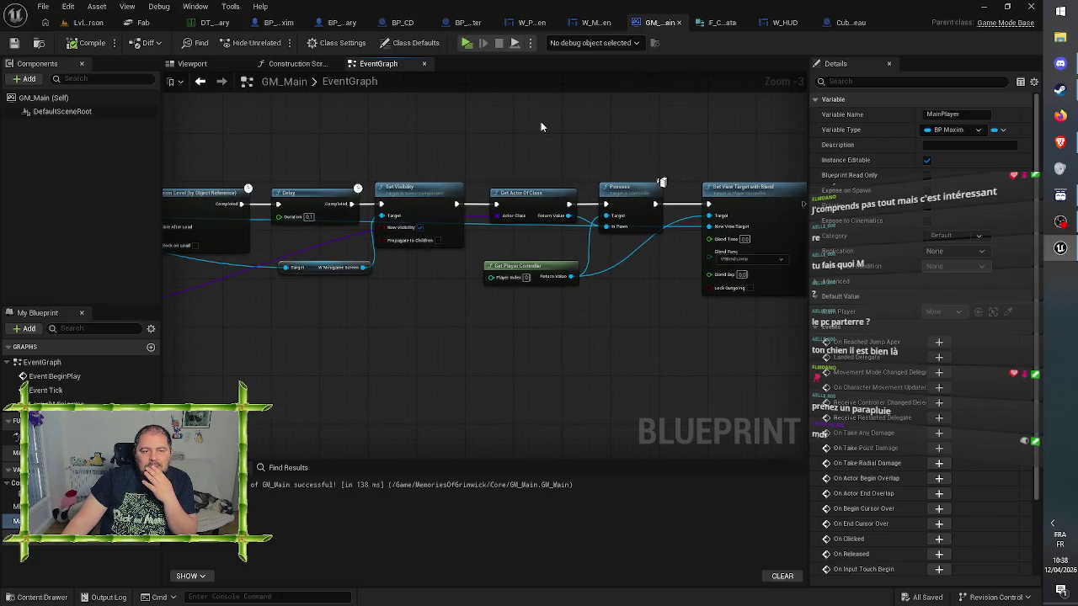
pyautogui.moveTo(541, 126); pyautogui.dragTo(767, 138)
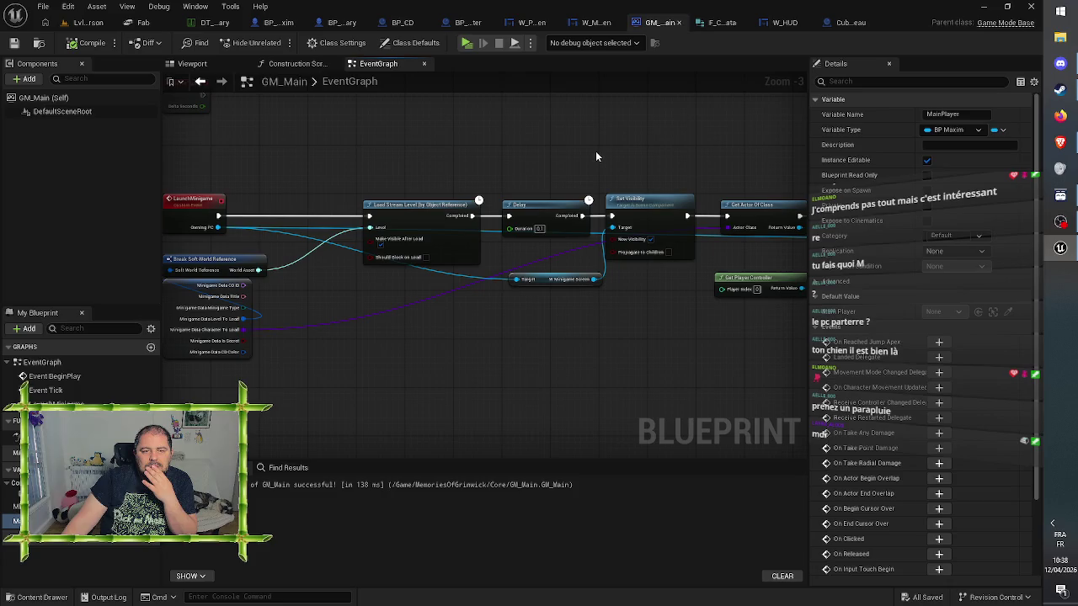
pyautogui.moveTo(591, 154); pyautogui.dragTo(615, 137)
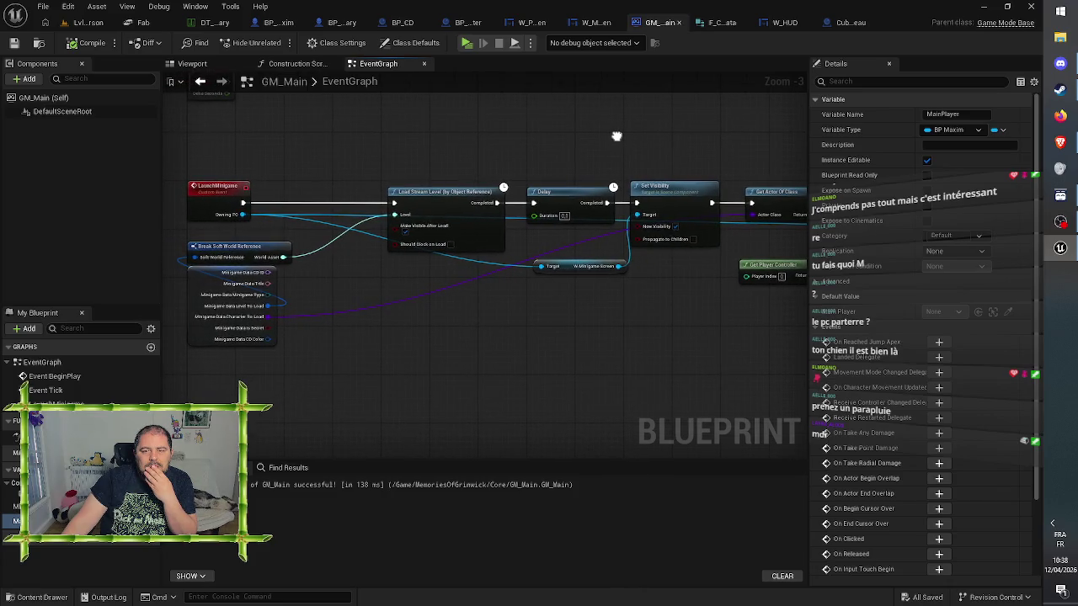
pyautogui.moveTo(617, 136); pyautogui.dragTo(441, 159)
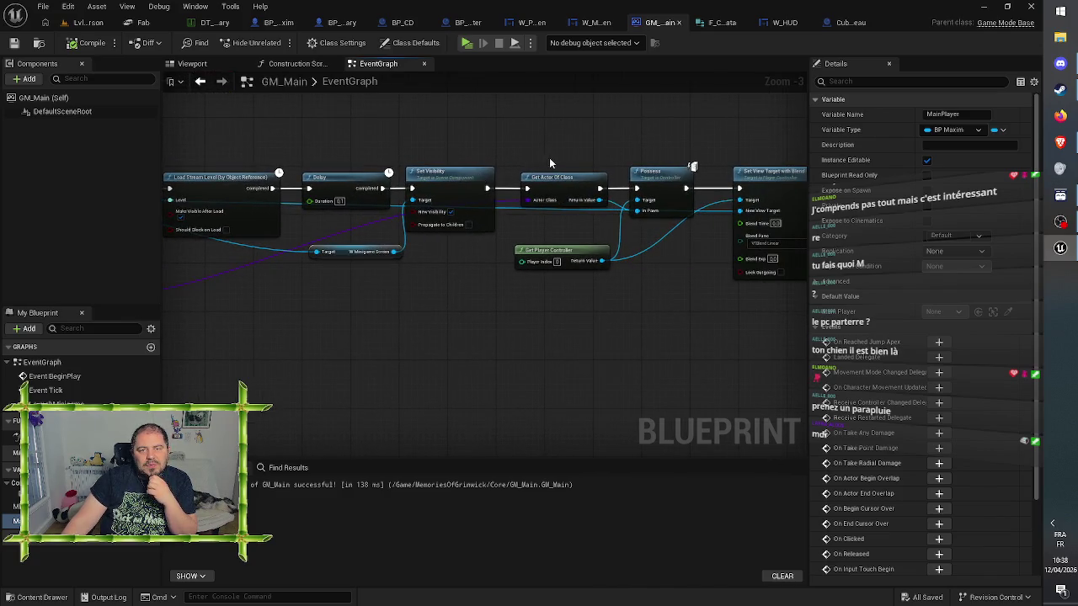
# Add a breakpoint on CubeFinDeNiveau's Unload Stream Level node and go back to Lvl_FirstPerson
pyautogui.click(838, 22)
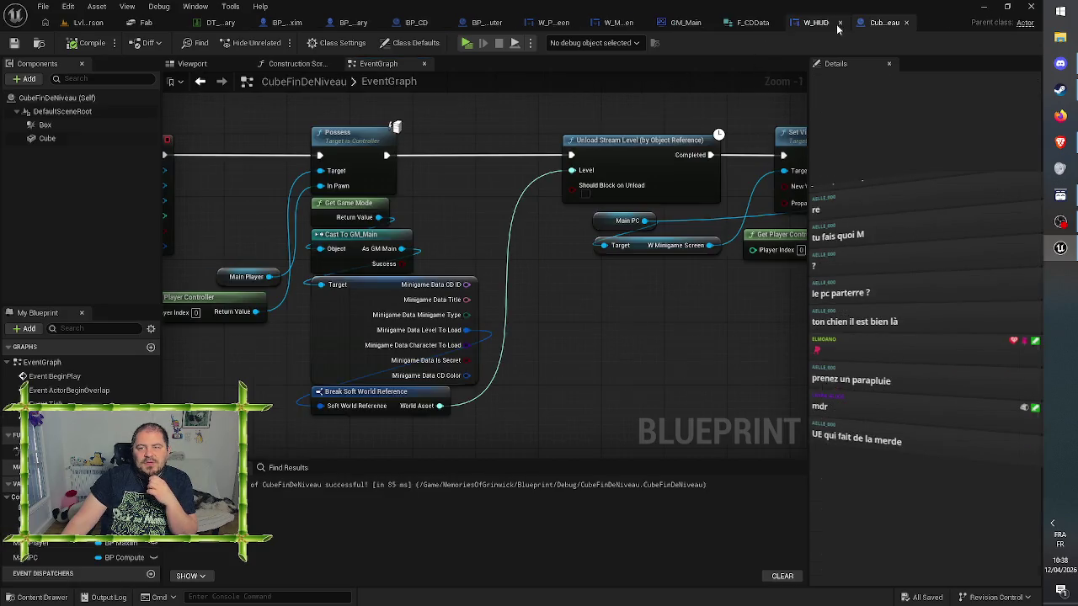
pyautogui.rightClick(651, 143)
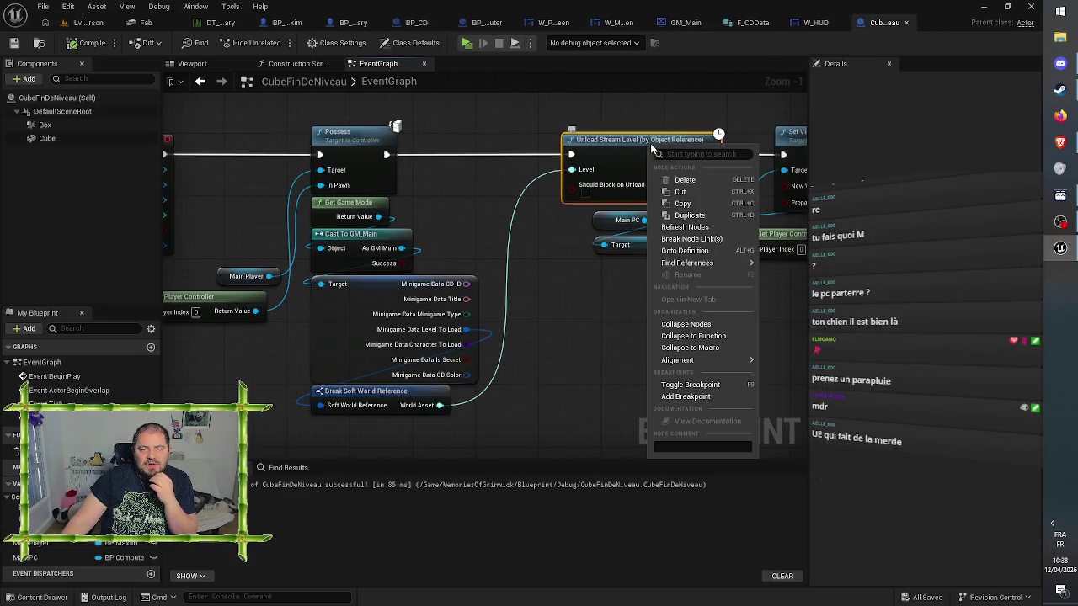
pyautogui.click(692, 397)
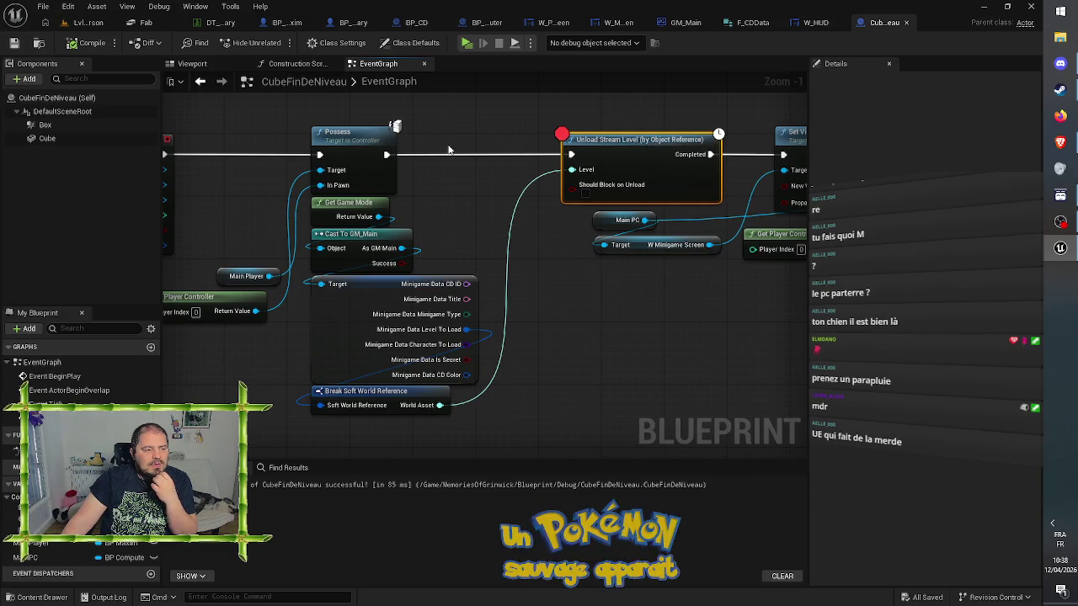
pyautogui.click(85, 27)
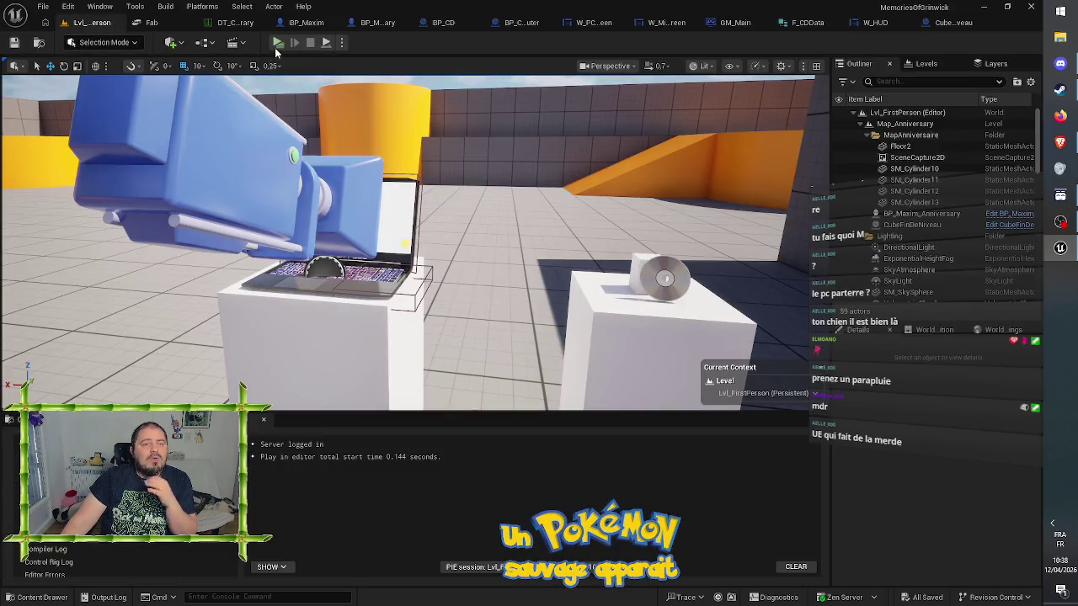
# Start a play-in-editor session and pick up the pink CD near the laptop
pyautogui.click(342, 42)
pyautogui.click(401, 87)
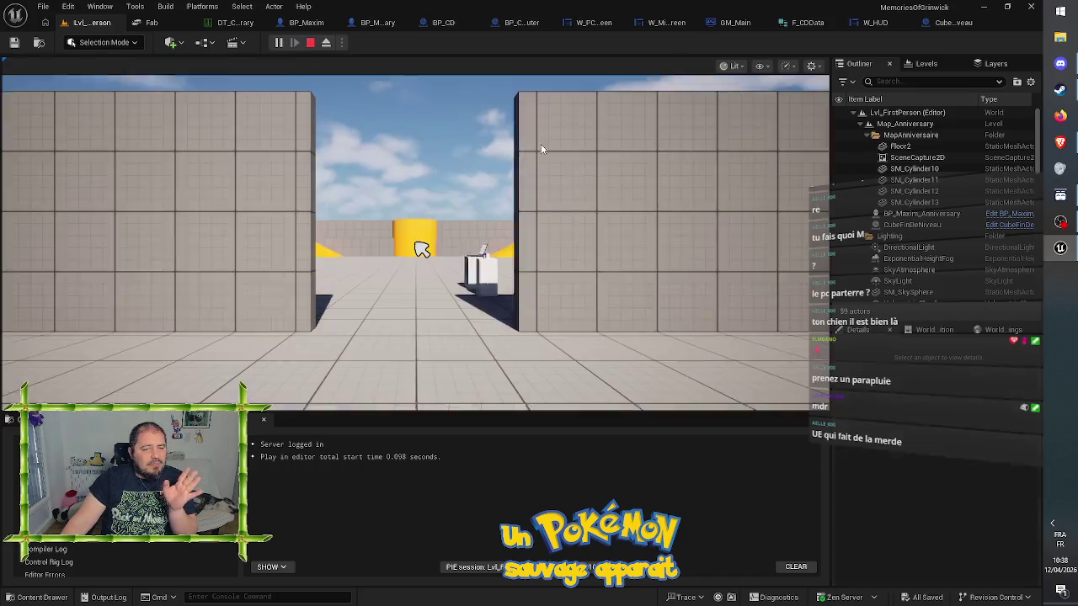
pyautogui.press('w')
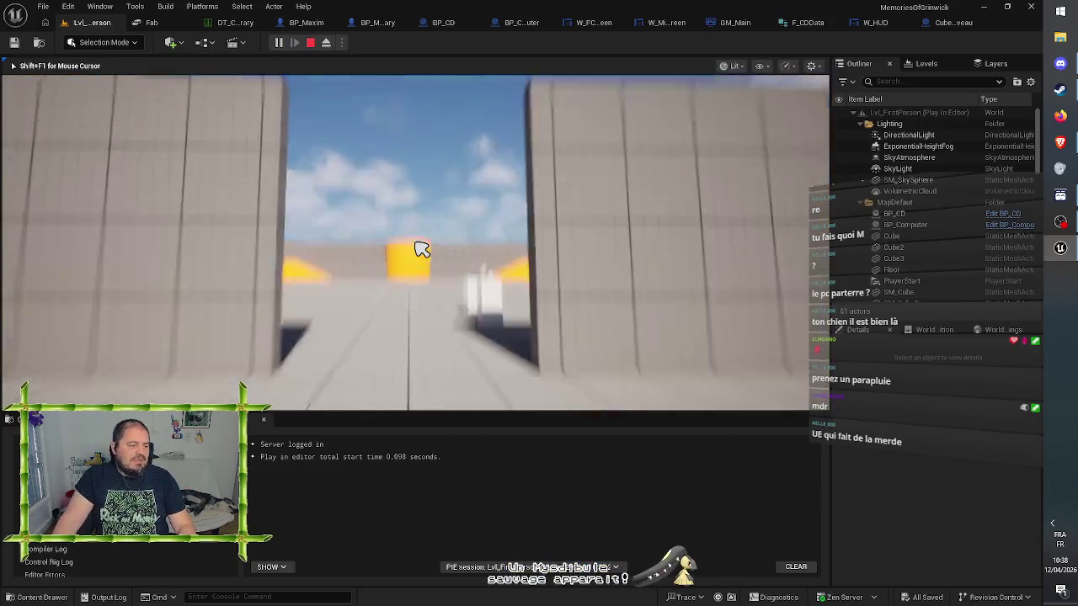
pyautogui.press('w')
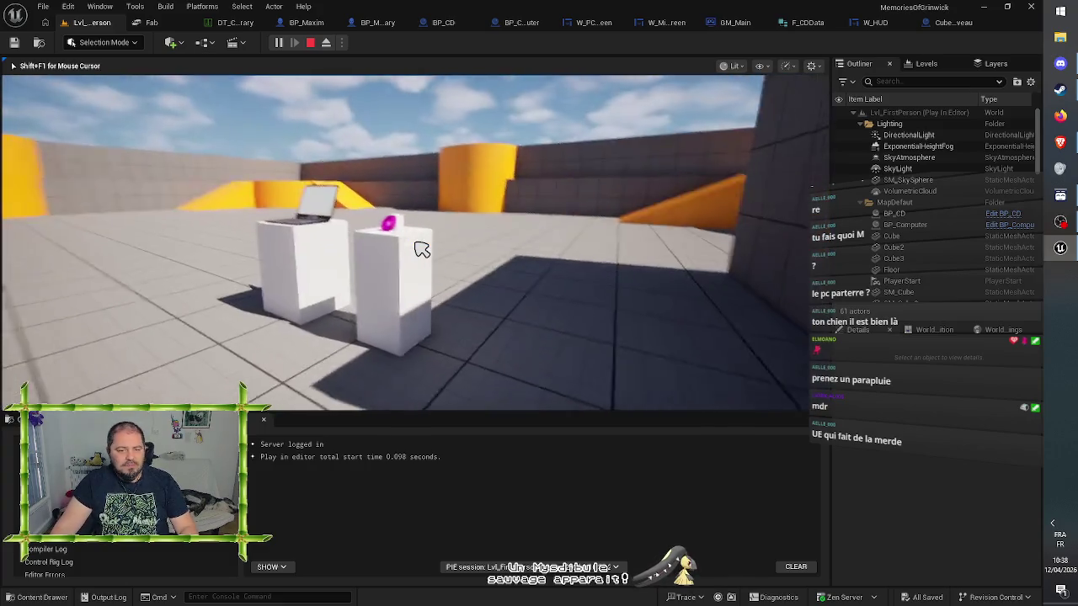
pyautogui.click(421, 250)
pyautogui.press('w')
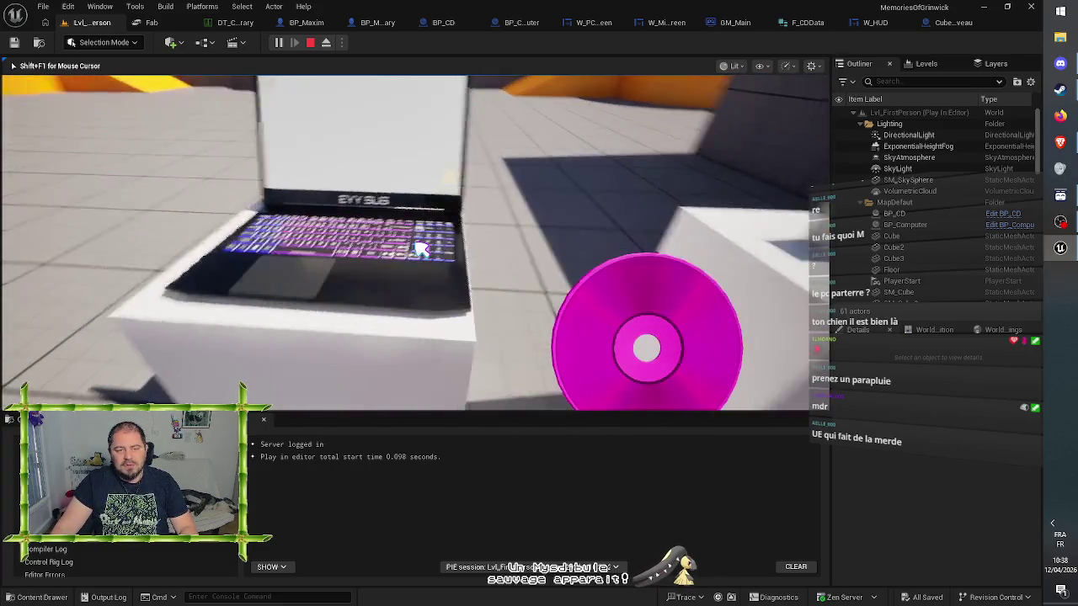
# Insert the CD, launch the minigame from the laptop desktop, then stop and return to CubeFinDeNiveau
pyautogui.click(421, 250)
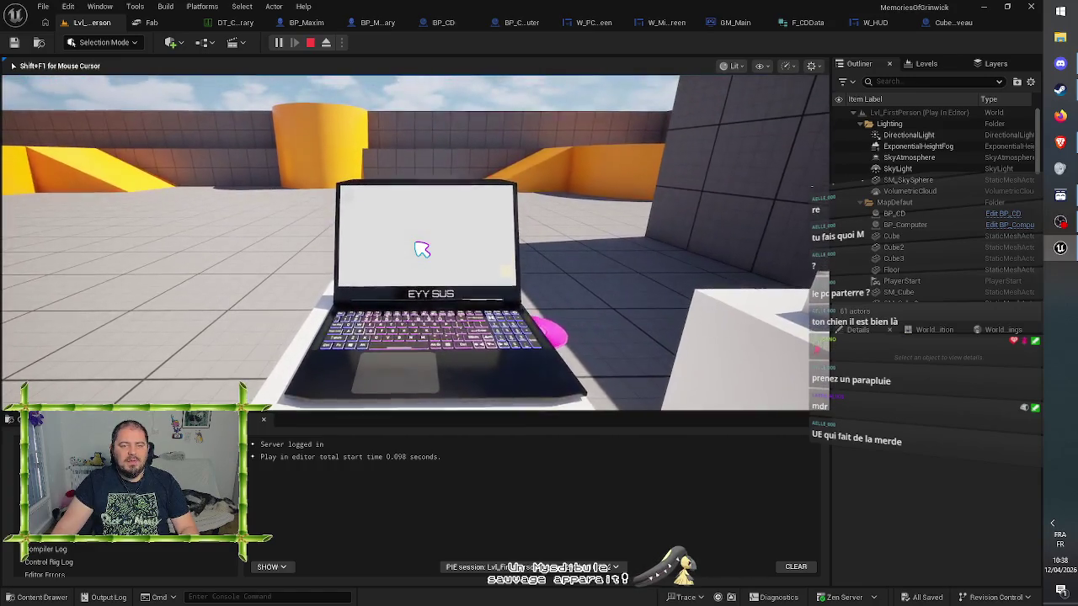
pyautogui.click(421, 250)
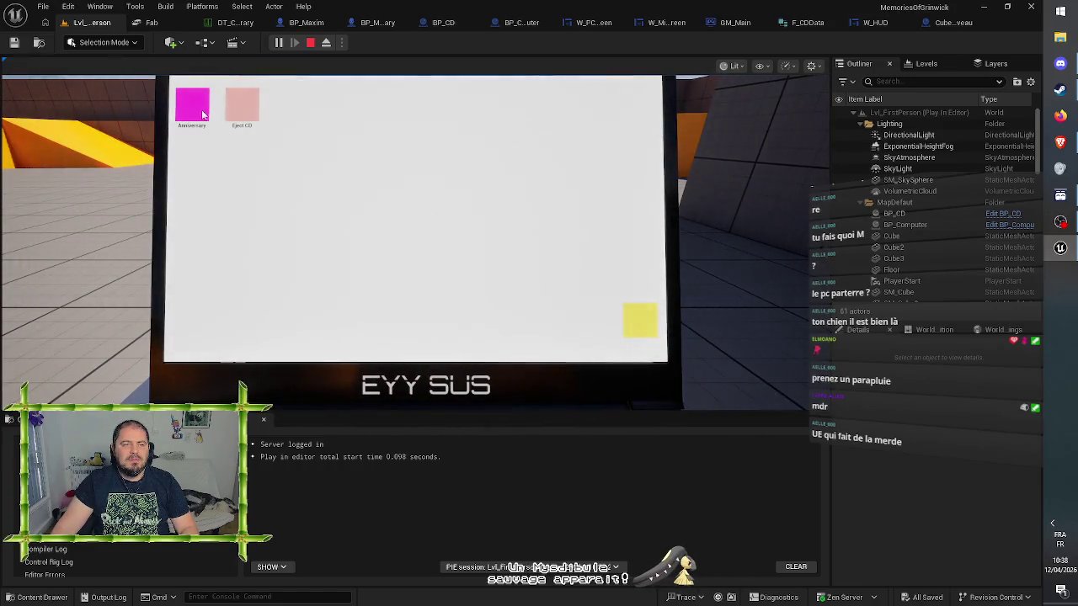
pyautogui.doubleClick(202, 115)
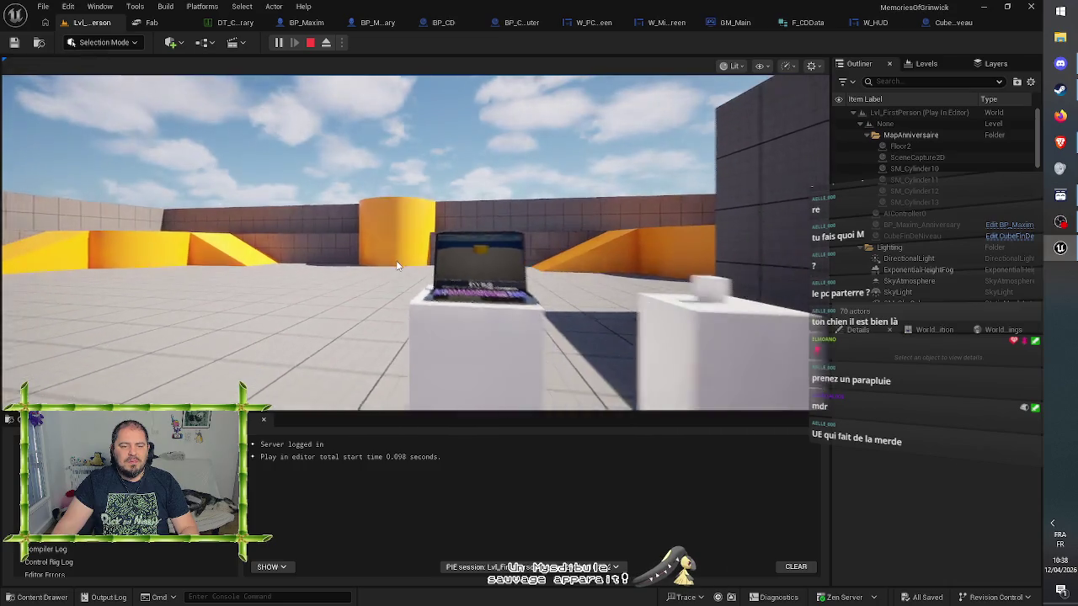
pyautogui.press('Escape')
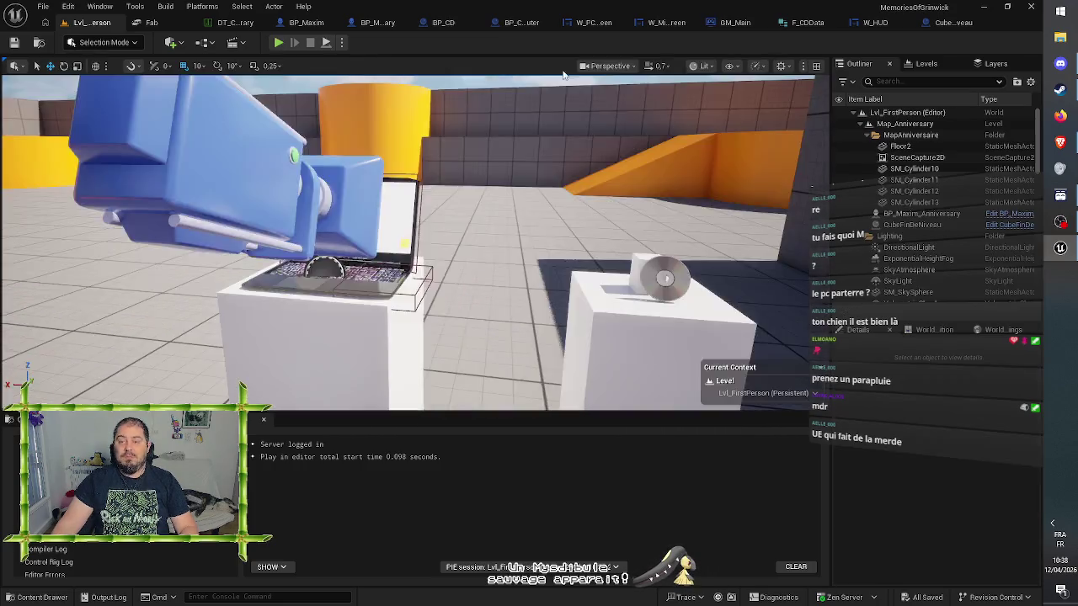
pyautogui.click(949, 26)
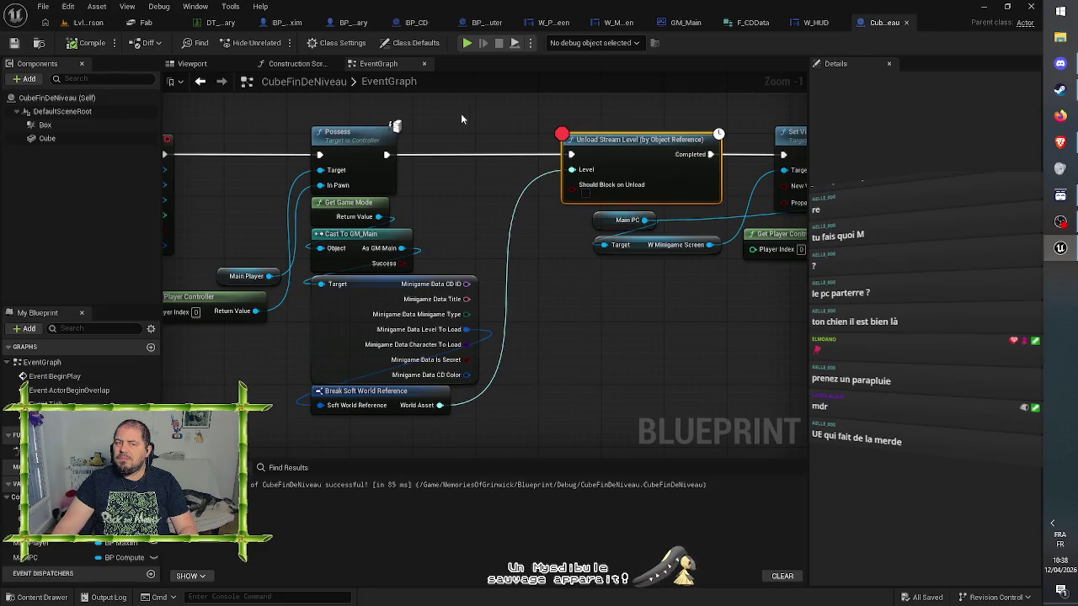
# Add a breakpoint to the Possess node beside the overlap event
pyautogui.click(458, 121)
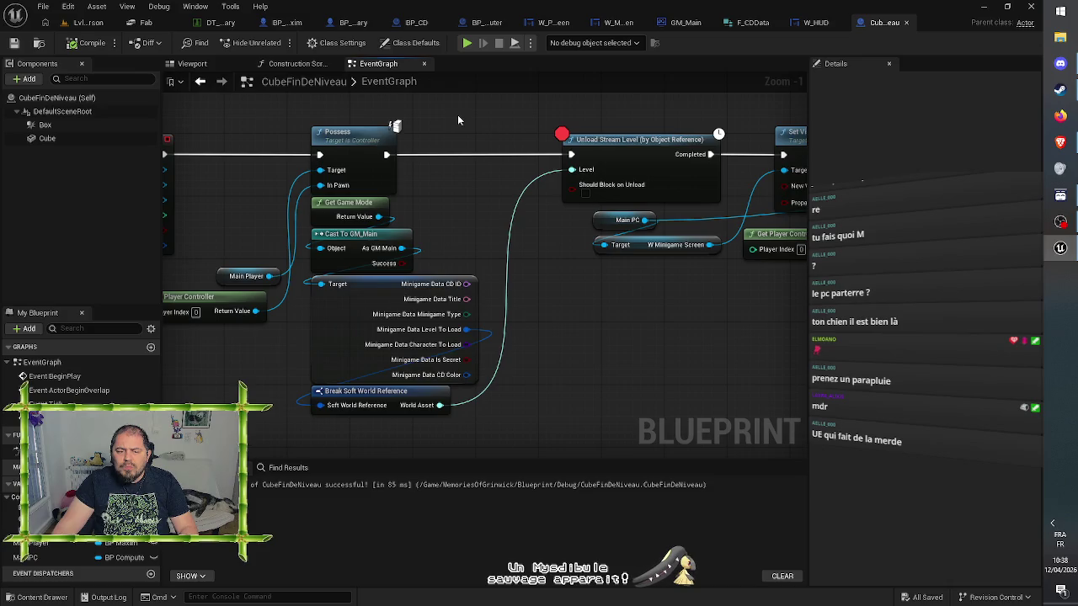
pyautogui.moveTo(458, 120)
pyautogui.mouseDown()
pyautogui.moveTo(534, 152)
pyautogui.moveTo(565, 150)
pyautogui.mouseUp()
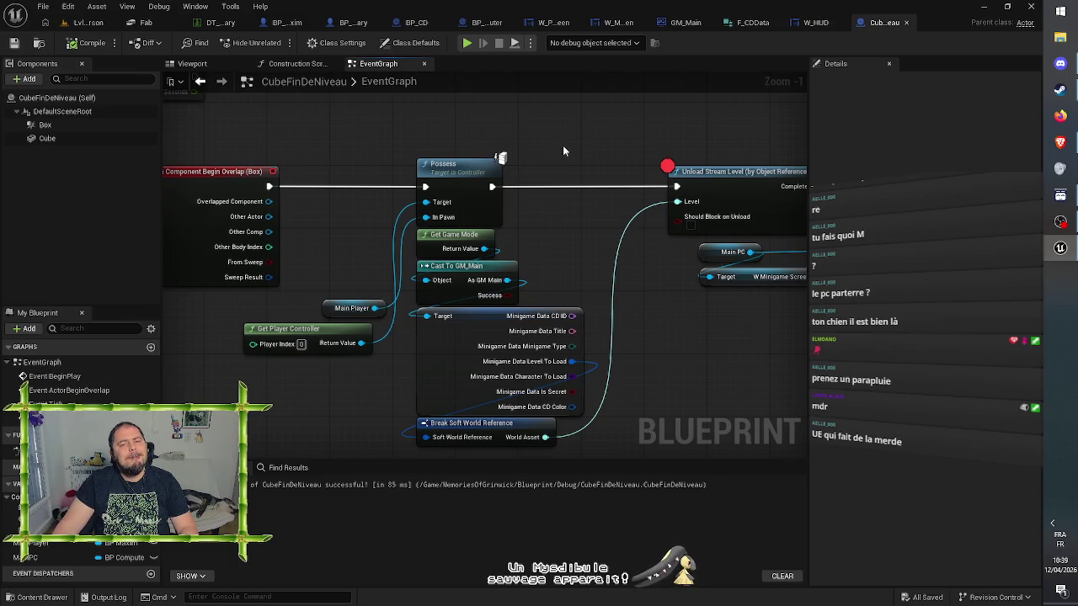
pyautogui.rightClick(476, 171)
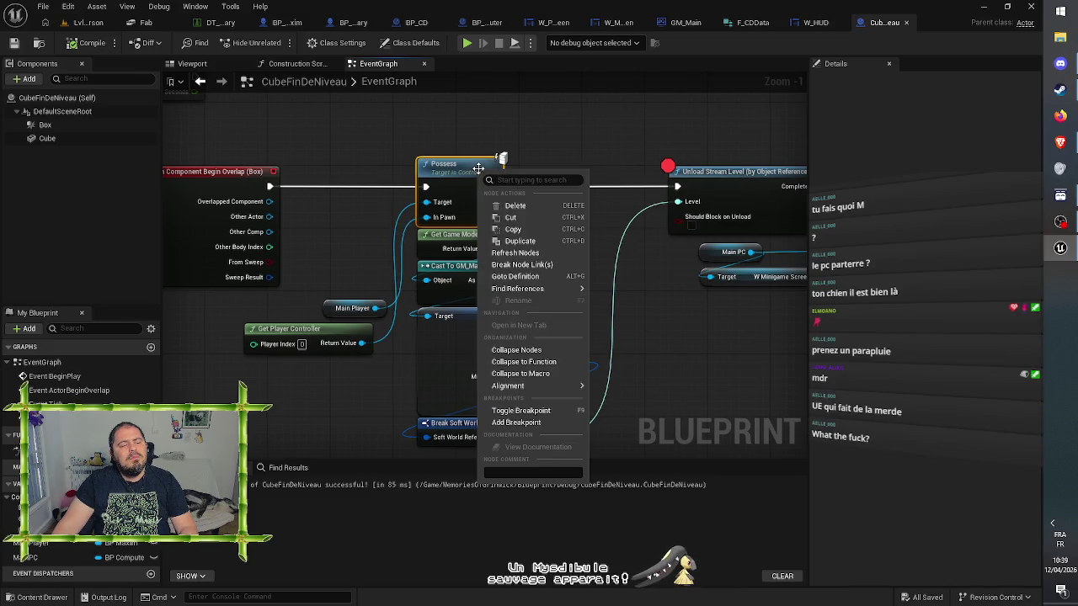
pyautogui.click(509, 422)
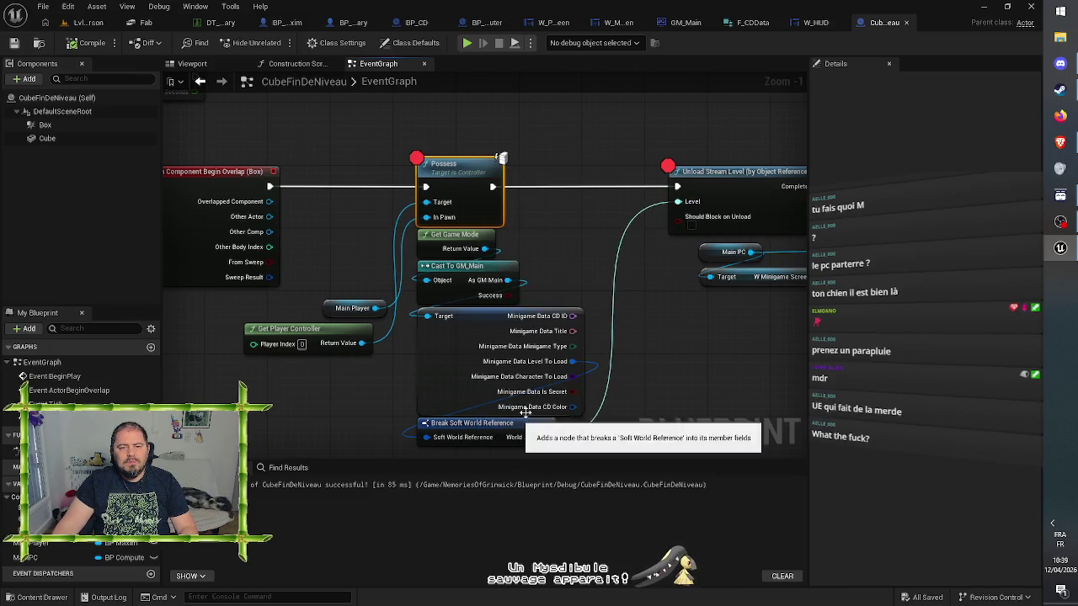
# Pan to the Set Visibility node, then switch back to the level editor
pyautogui.click(575, 129)
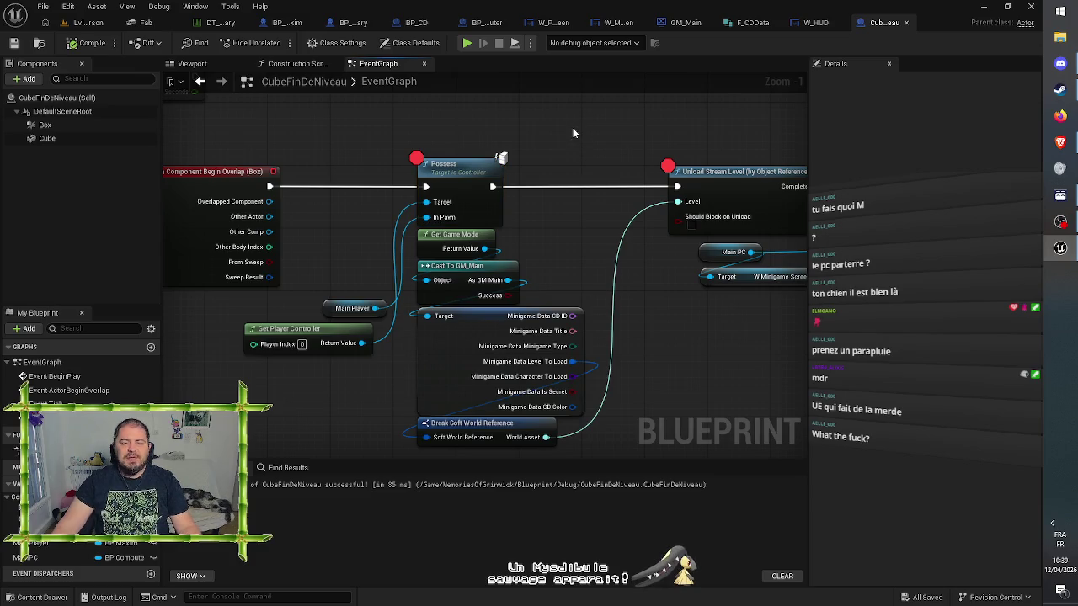
pyautogui.moveTo(576, 128); pyautogui.dragTo(443, 126)
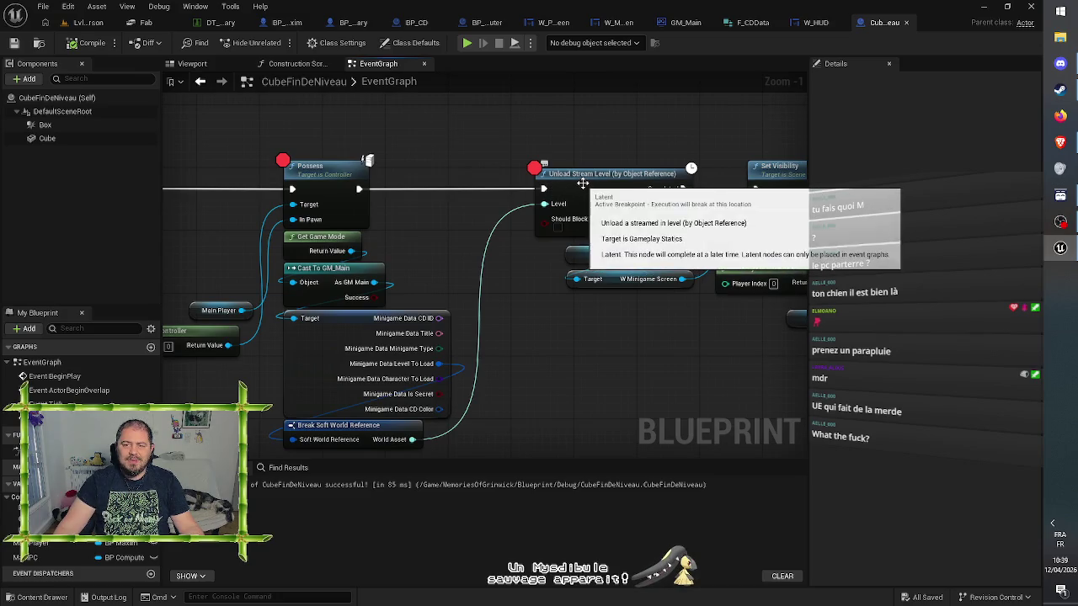
pyautogui.click(89, 22)
# Start a new play-test, pick up the pink disc and slot it into the laptop
pyautogui.click(279, 42)
pyautogui.click(544, 189)
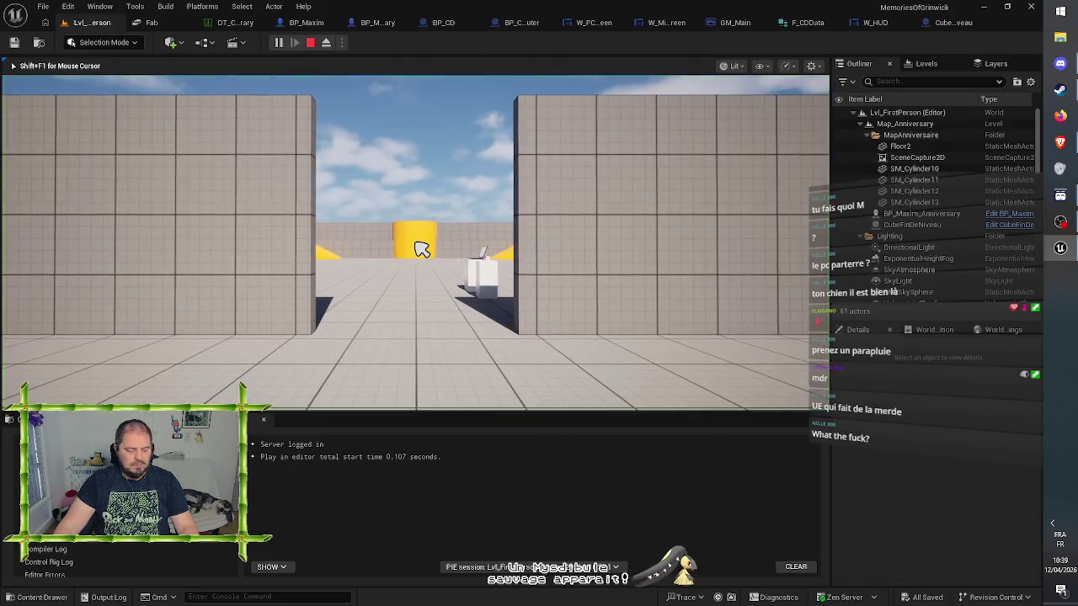
pyautogui.press('w')
pyautogui.press('w')
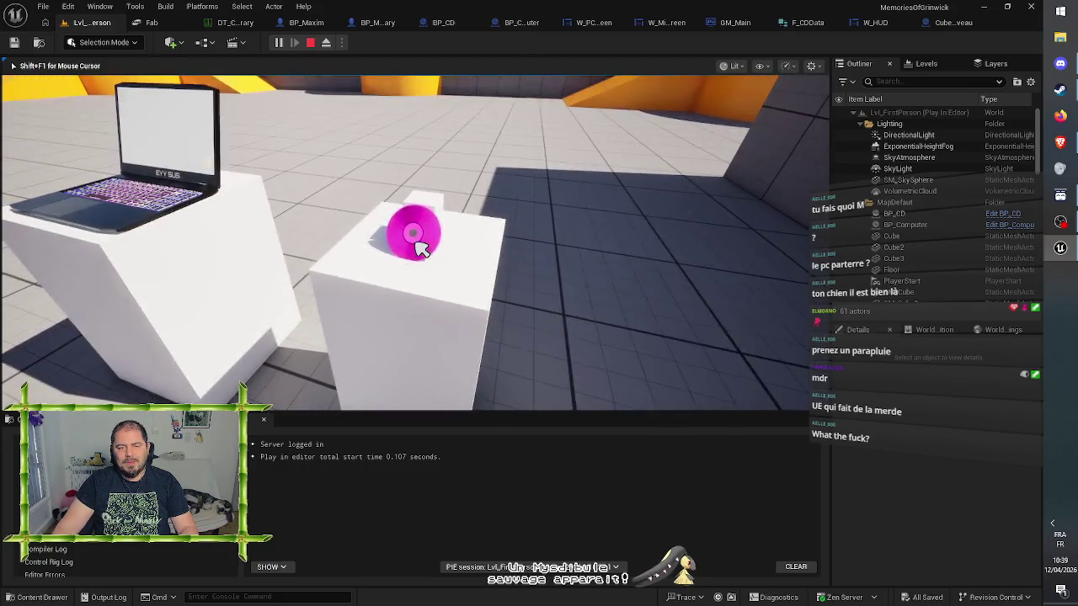
pyautogui.click(421, 249)
pyautogui.press('w')
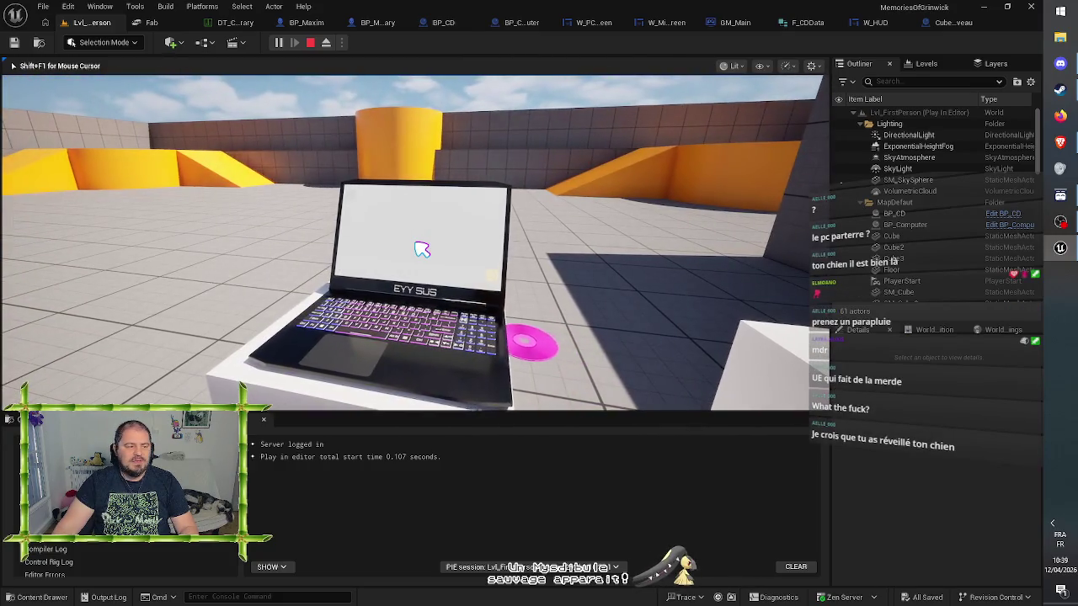
pyautogui.click(421, 248)
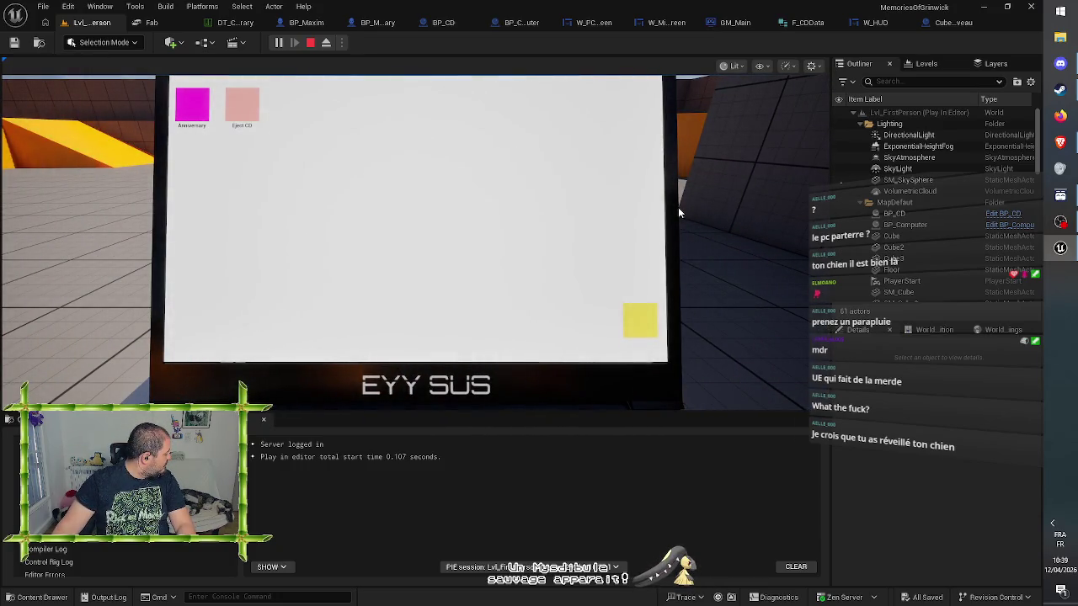
# Leave the laptop desktop, end the play-test and return to CubeFinDeNiveau's event graph
pyautogui.click(242, 106)
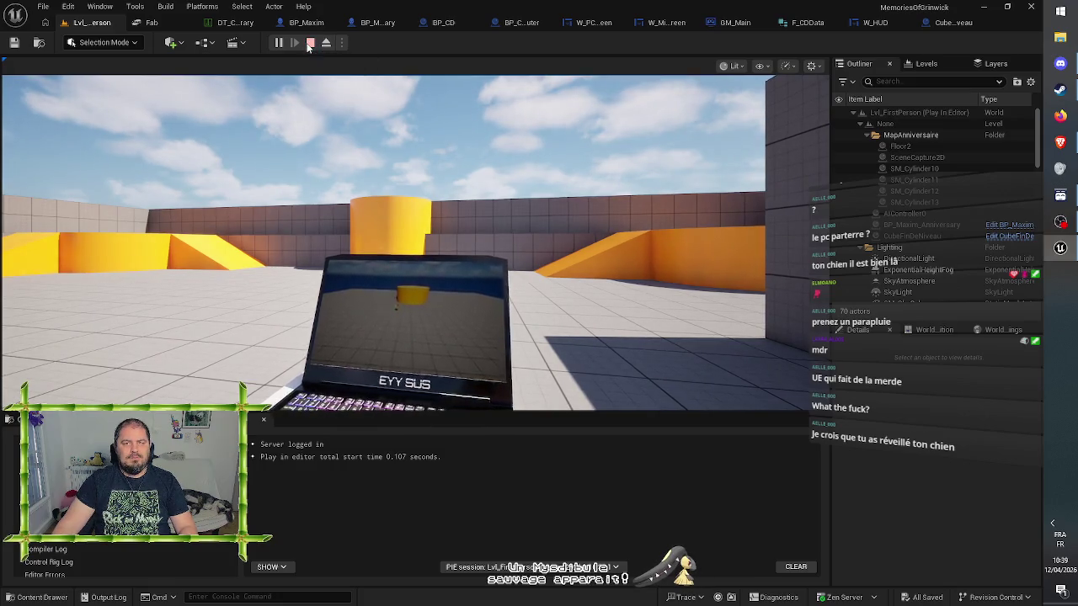
pyautogui.press('Escape')
pyautogui.click(954, 22)
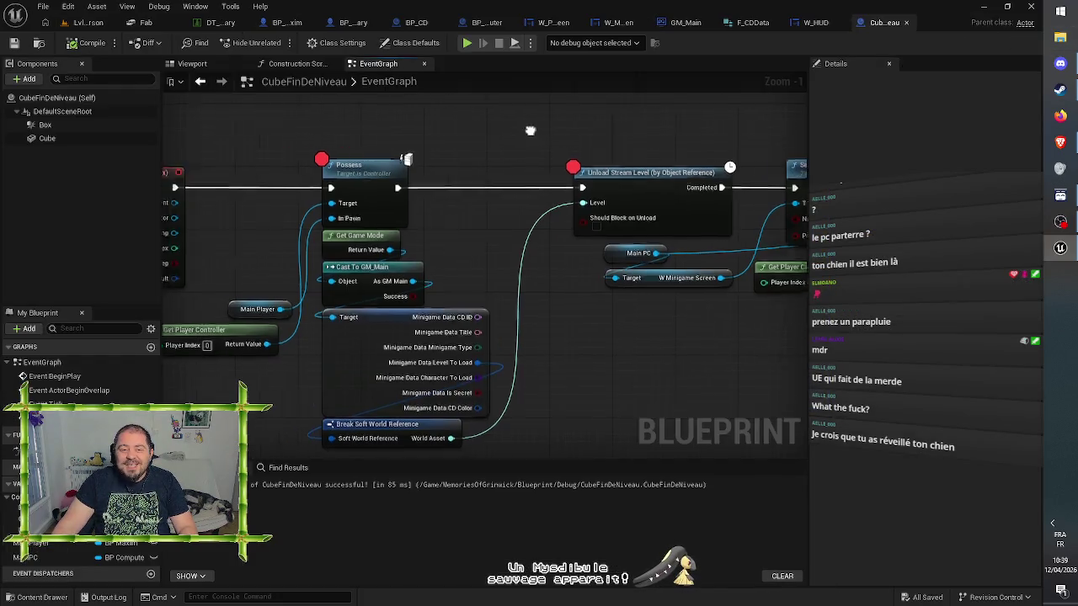
pyautogui.moveTo(620, 135)
pyautogui.mouseDown()
pyautogui.moveTo(646, 149)
pyautogui.moveTo(657, 206)
pyautogui.moveTo(597, 182)
pyautogui.moveTo(513, 107)
pyautogui.mouseUp()
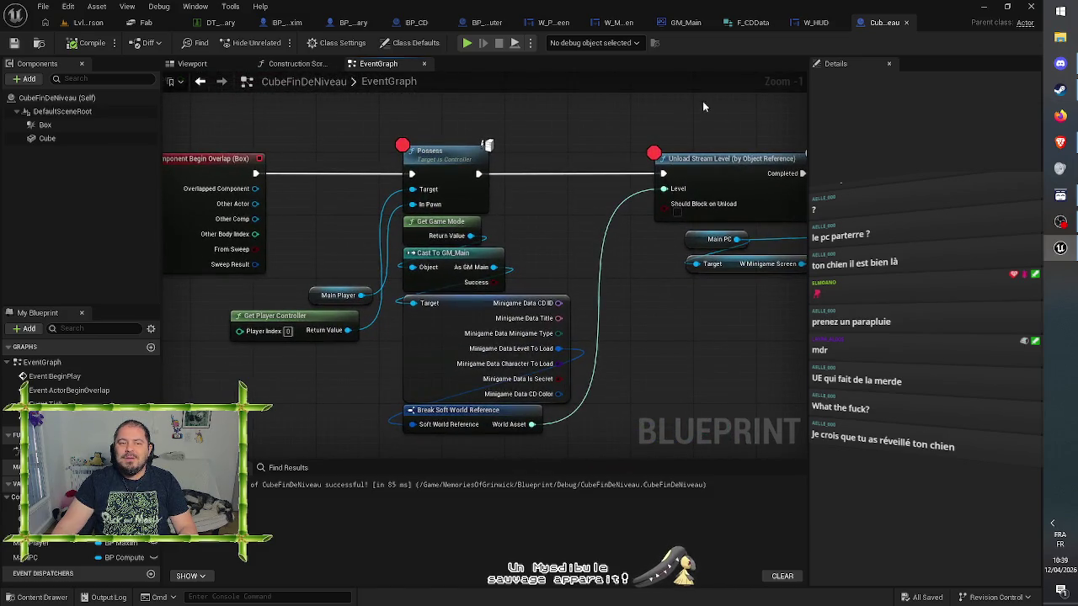
pyautogui.moveTo(410, 122)
pyautogui.mouseDown()
pyautogui.moveTo(587, 274)
pyautogui.moveTo(612, 501)
pyautogui.mouseUp()
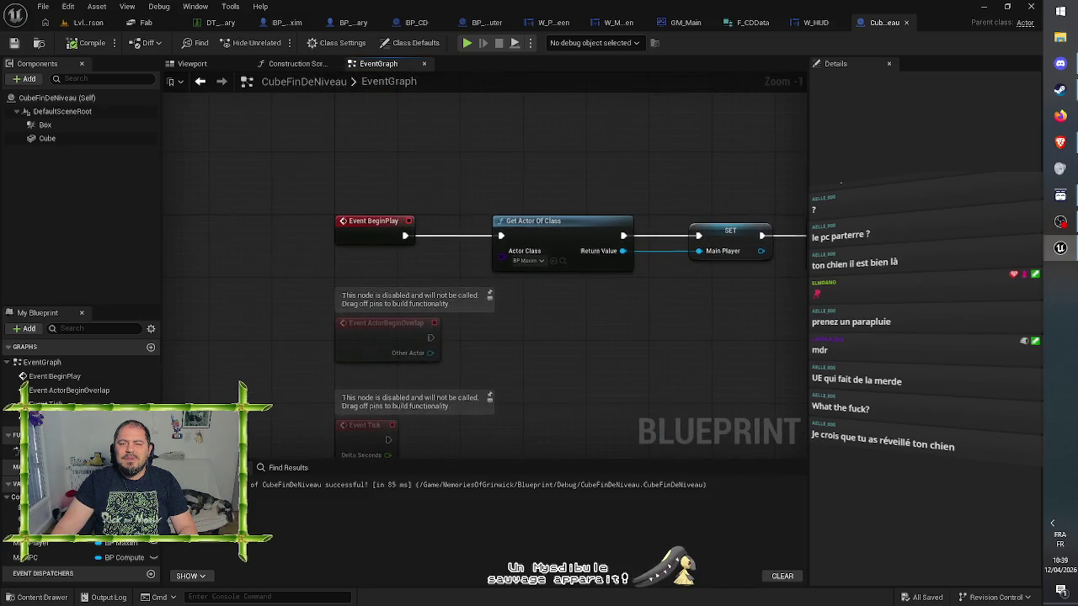
pyautogui.moveTo(800, 426)
pyautogui.mouseDown()
pyautogui.moveTo(648, 396)
pyautogui.moveTo(671, 382)
pyautogui.moveTo(509, 364)
pyautogui.moveTo(578, 141)
pyautogui.moveTo(787, 385)
pyautogui.moveTo(799, 453)
pyautogui.moveTo(712, 368)
pyautogui.moveTo(572, 330)
pyautogui.moveTo(283, 154)
pyautogui.moveTo(525, 73)
pyautogui.moveTo(663, 113)
pyautogui.mouseUp()
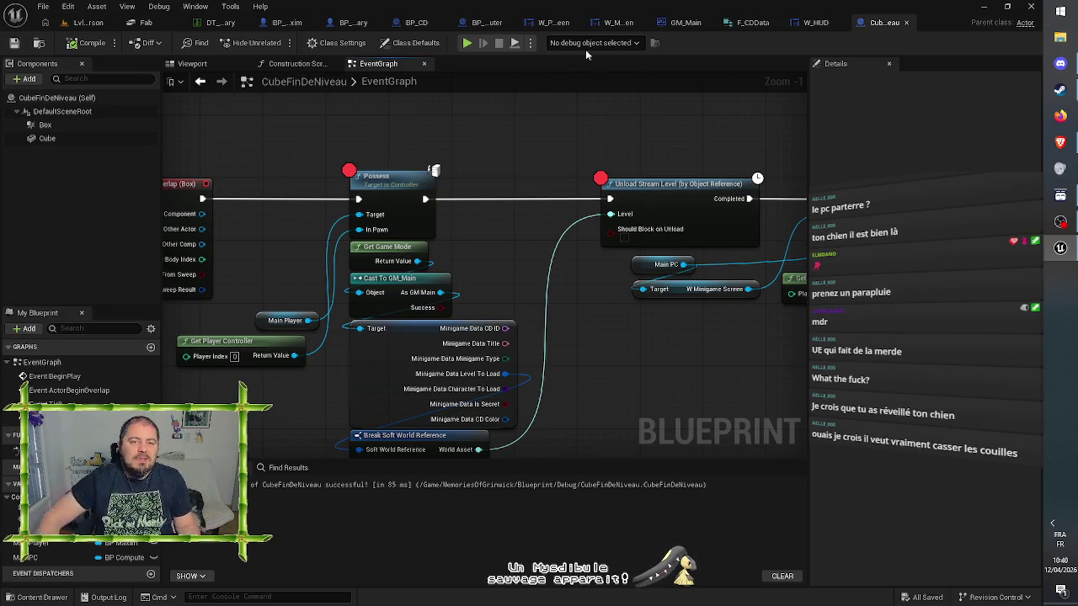
pyautogui.click(837, 141)
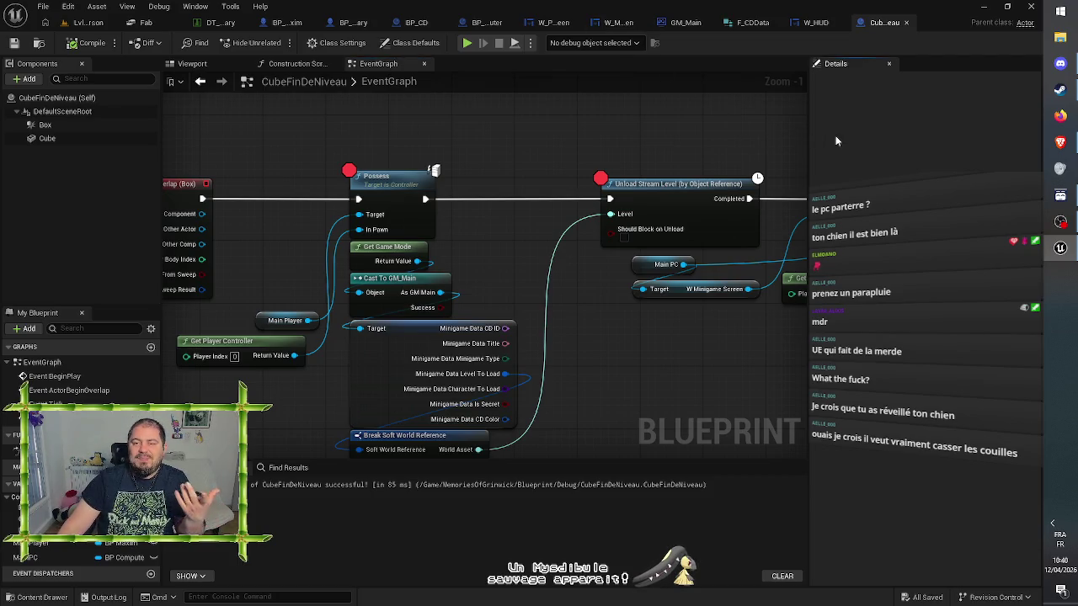
pyautogui.moveTo(649, 143); pyautogui.dragTo(747, 138)
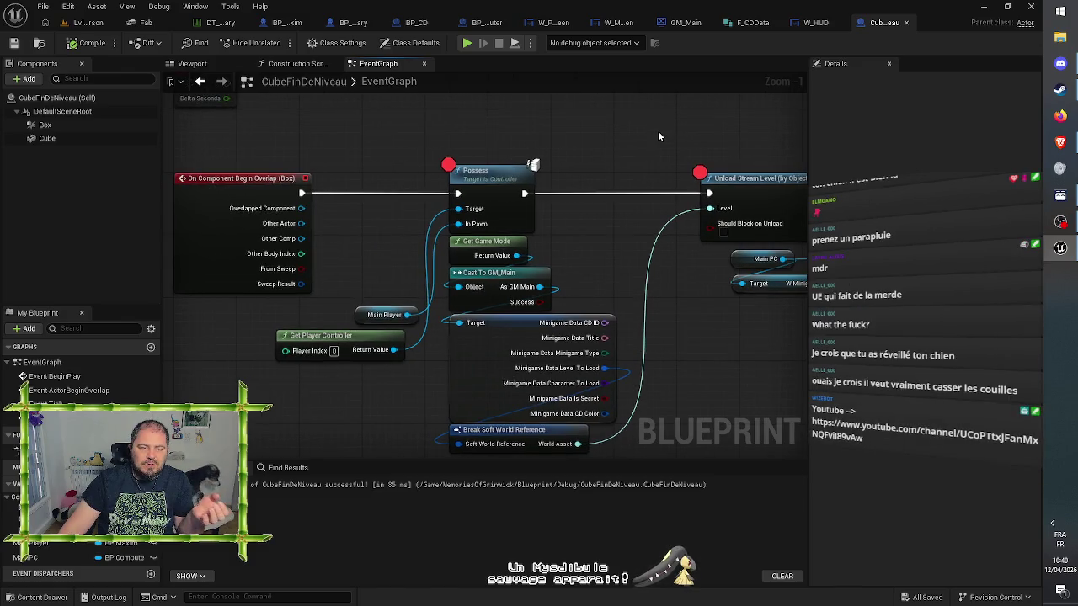
pyautogui.moveTo(658, 131)
pyautogui.mouseDown()
pyautogui.moveTo(674, 139)
pyautogui.moveTo(432, 149)
pyautogui.mouseUp()
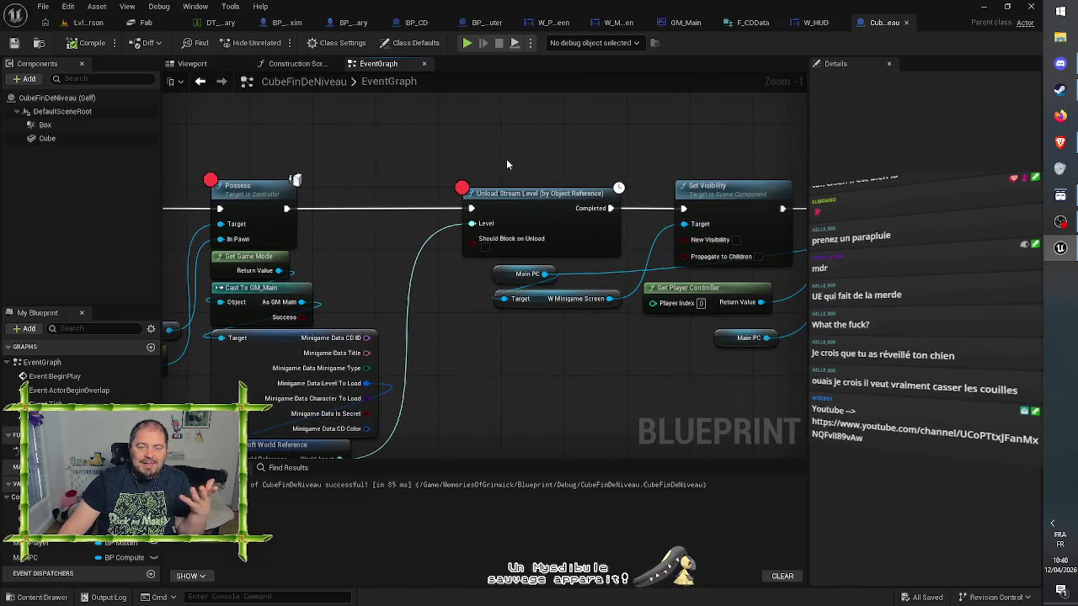
pyautogui.moveTo(510, 158); pyautogui.dragTo(687, 147)
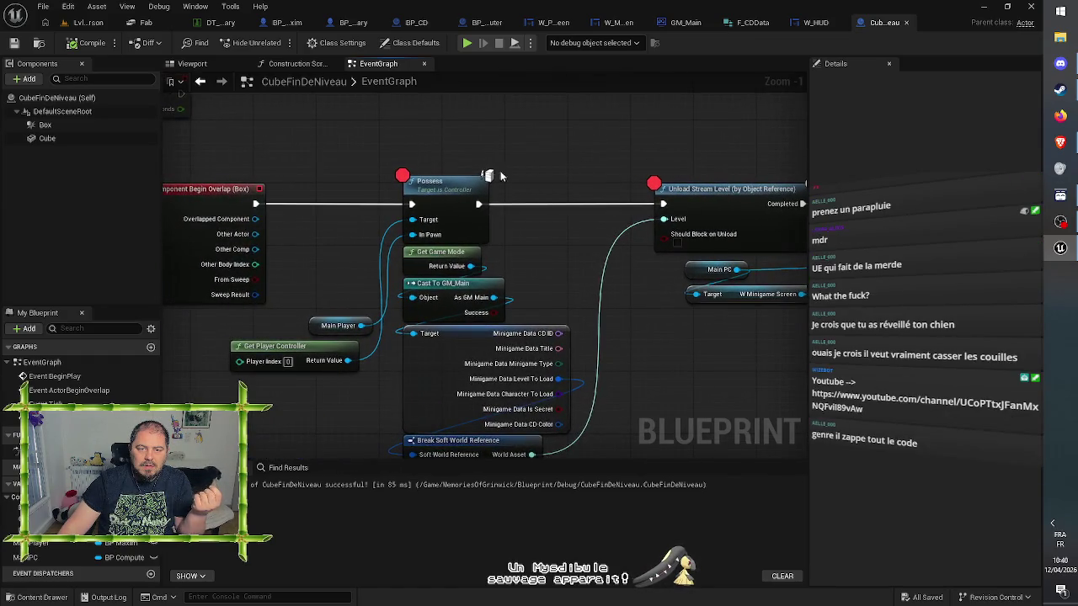
pyautogui.moveTo(478, 181)
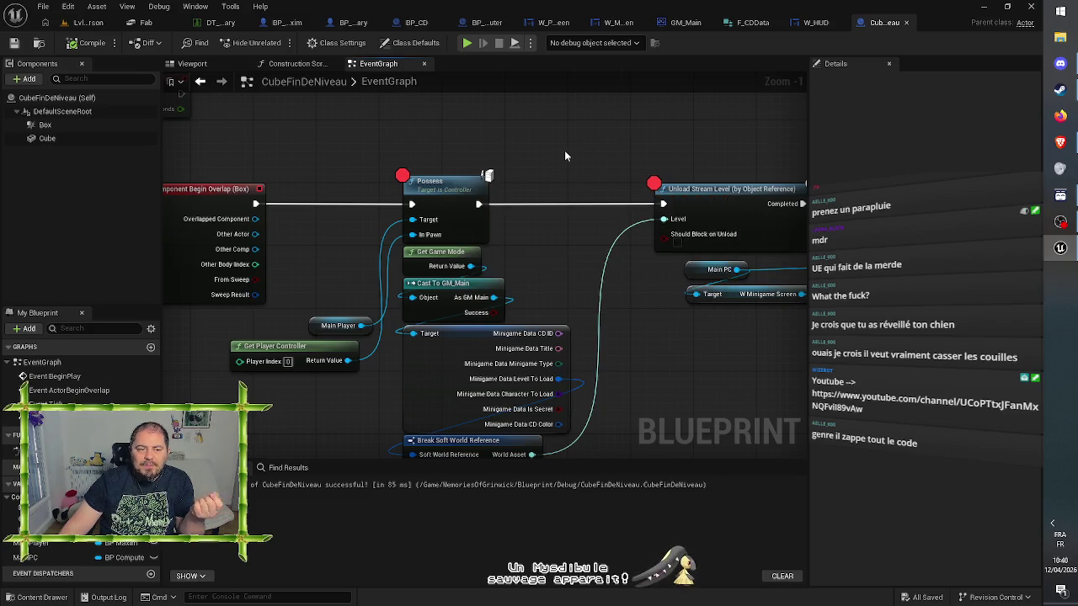
pyautogui.moveTo(565, 150); pyautogui.dragTo(579, 146)
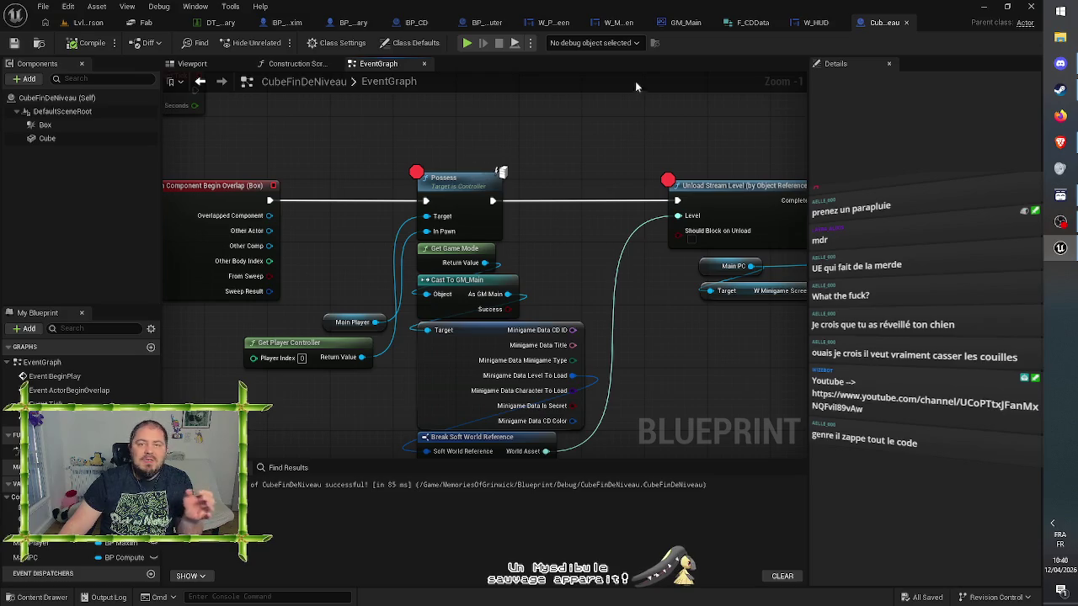
# Add a breakpoint on the On Component Begin Overlap (Box) event and save CubeFinDeNiveau
pyautogui.click(192, 64)
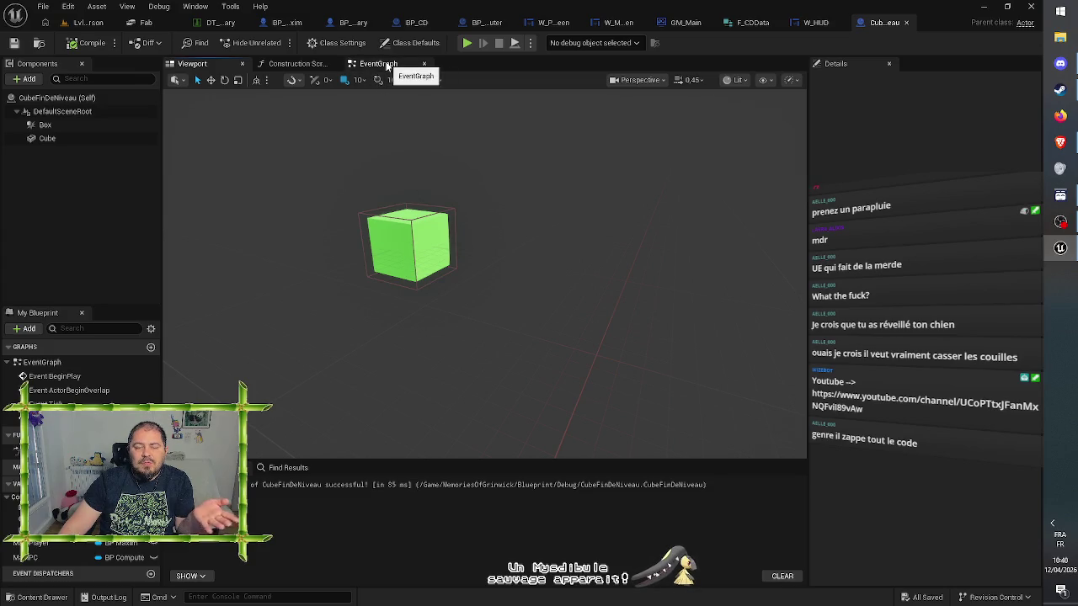
pyautogui.click(388, 66)
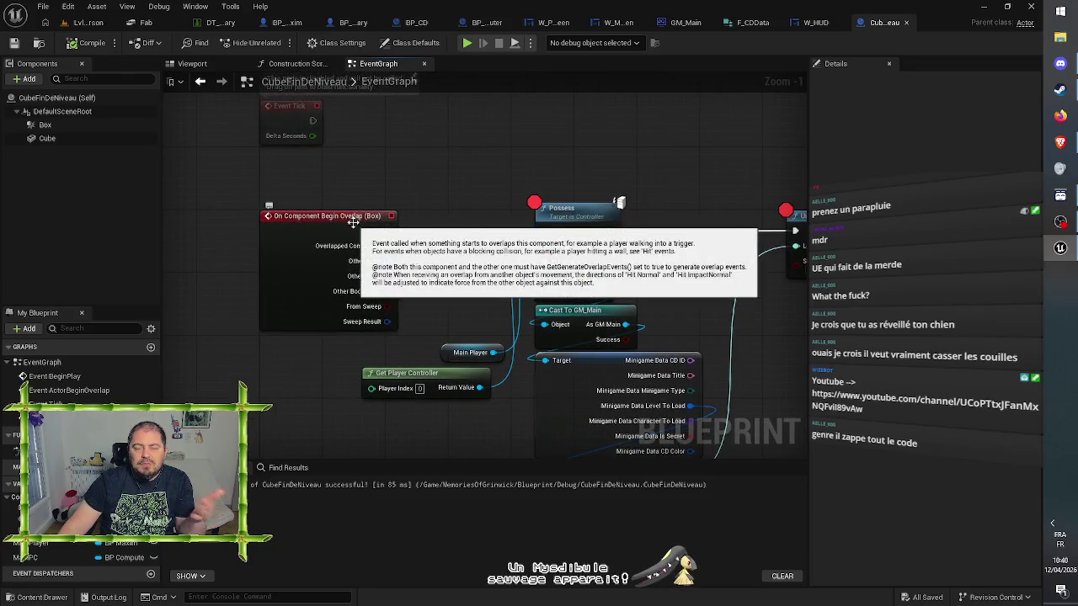
pyautogui.rightClick(354, 221)
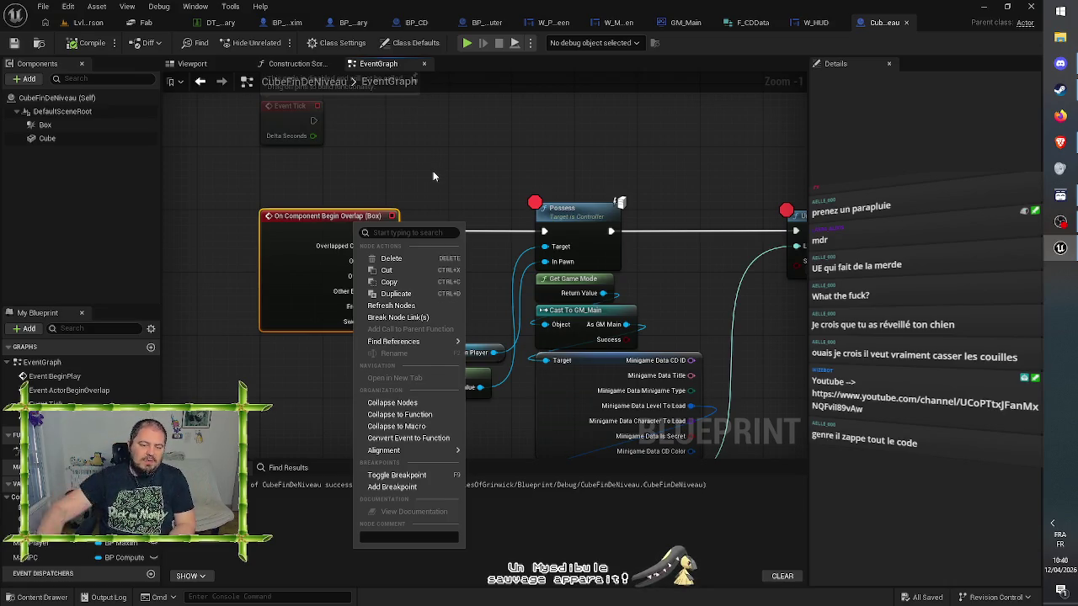
pyautogui.click(403, 488)
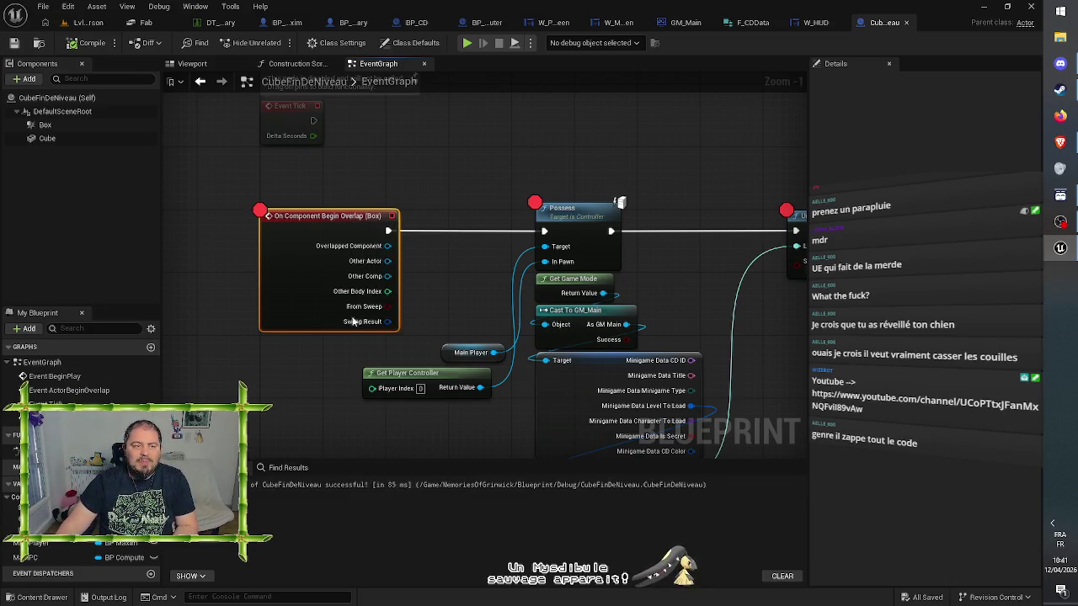
pyautogui.click(14, 44)
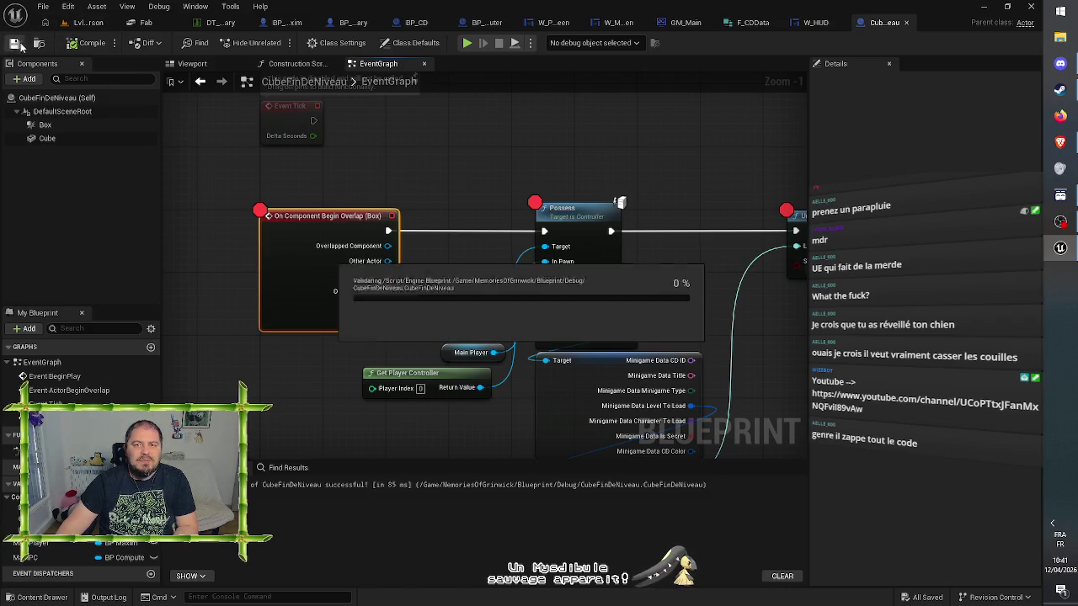
# Play-test Lvl_FirstPerson, walk to the laptop and launch the Anniversary mini-game from its desktop
pyautogui.click(83, 22)
pyautogui.click(278, 42)
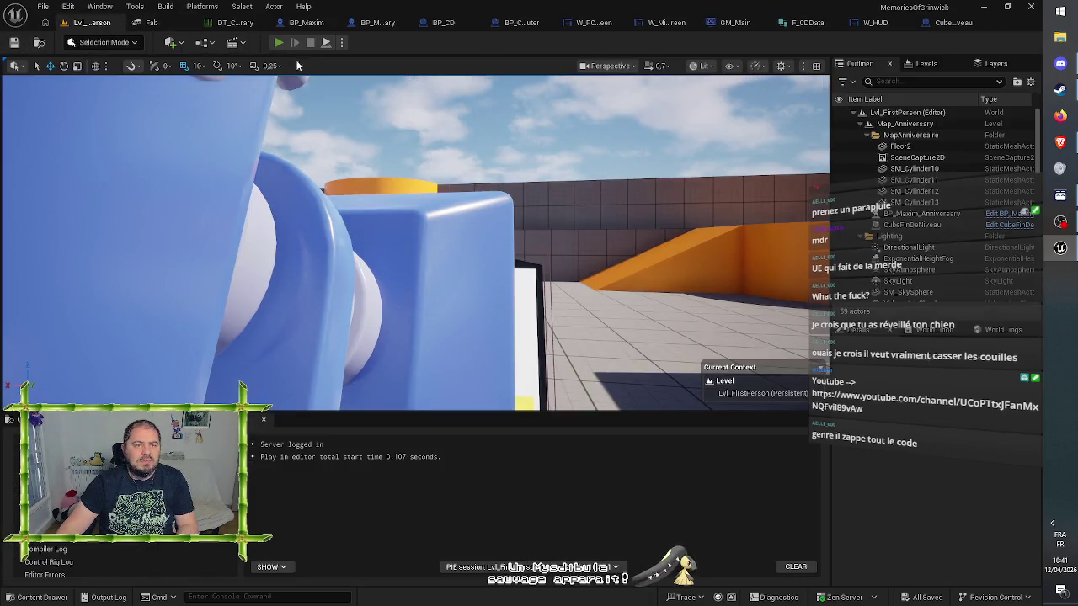
pyautogui.press('w')
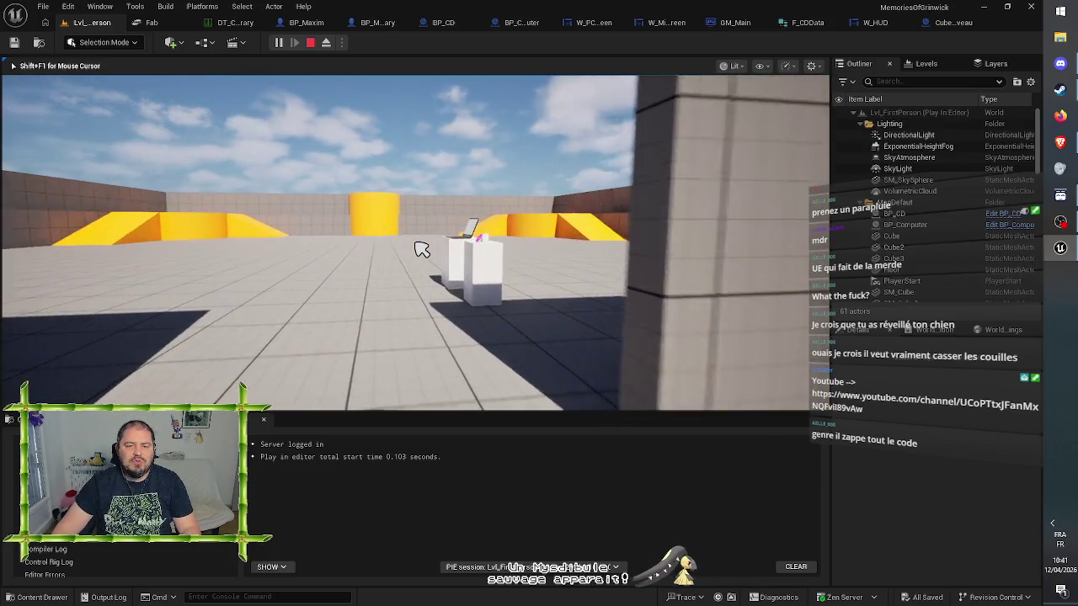
pyautogui.press('w')
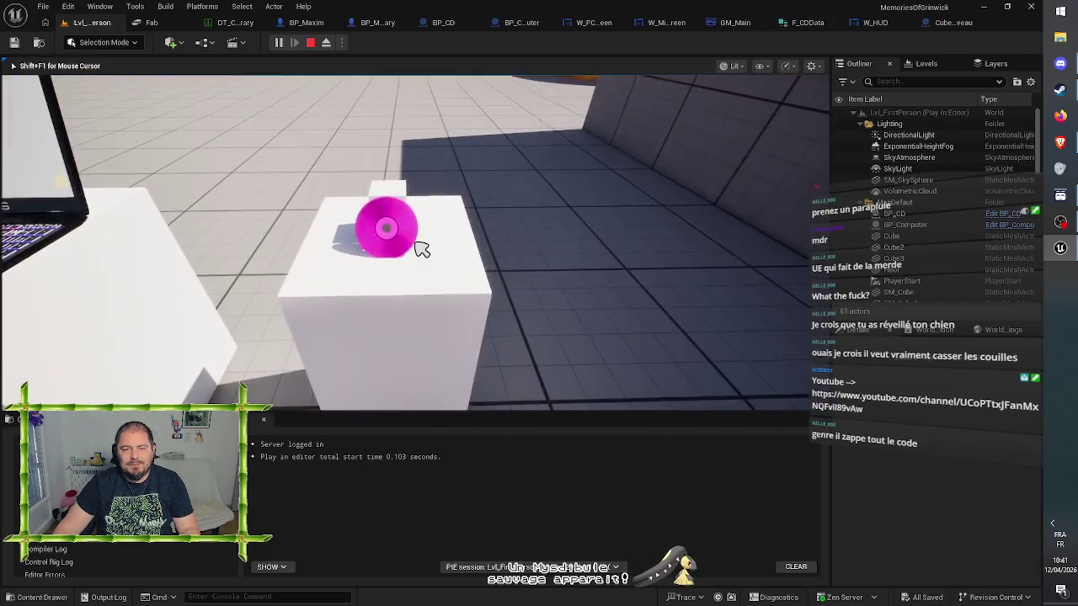
pyautogui.press('a')
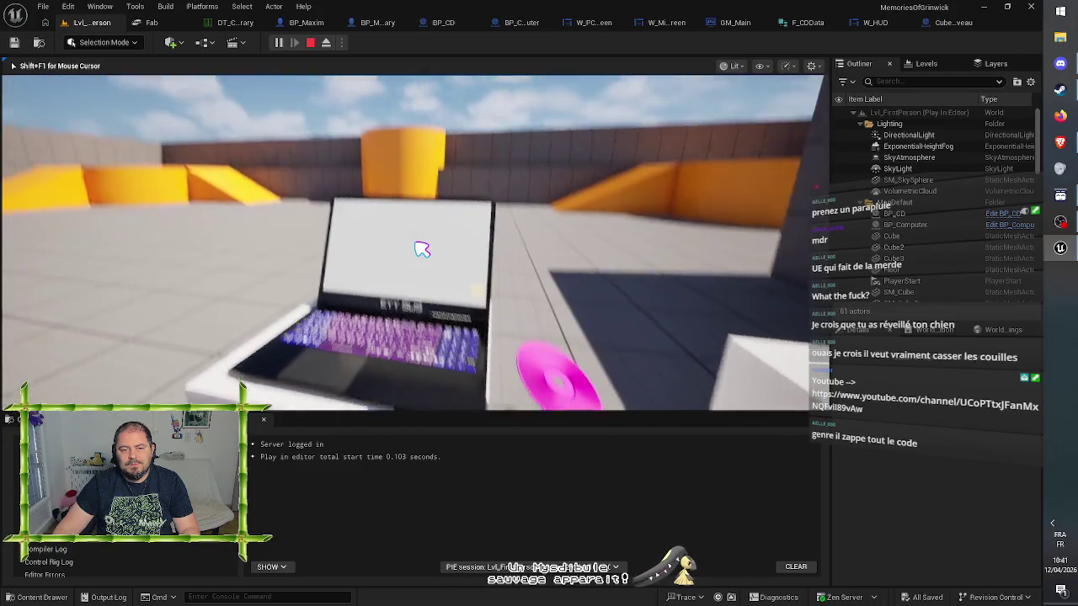
pyautogui.click(422, 250)
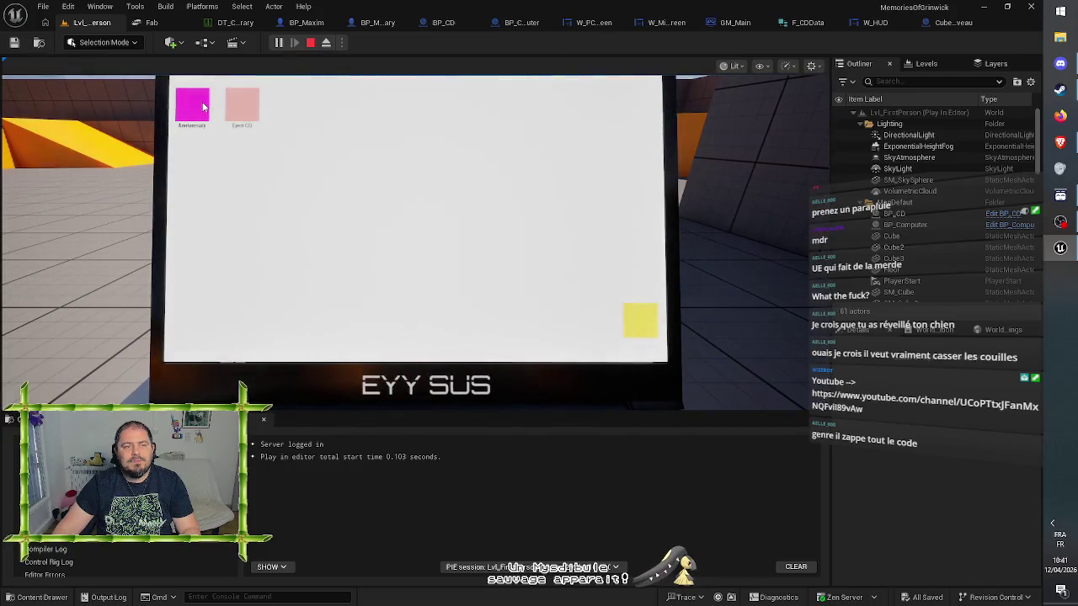
pyautogui.doubleClick(199, 107)
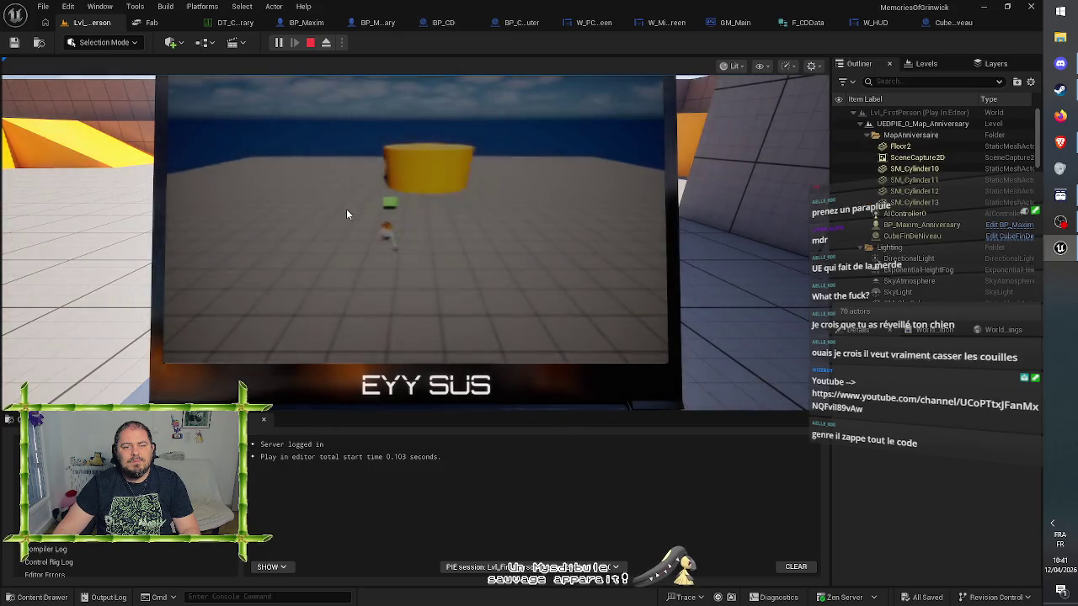